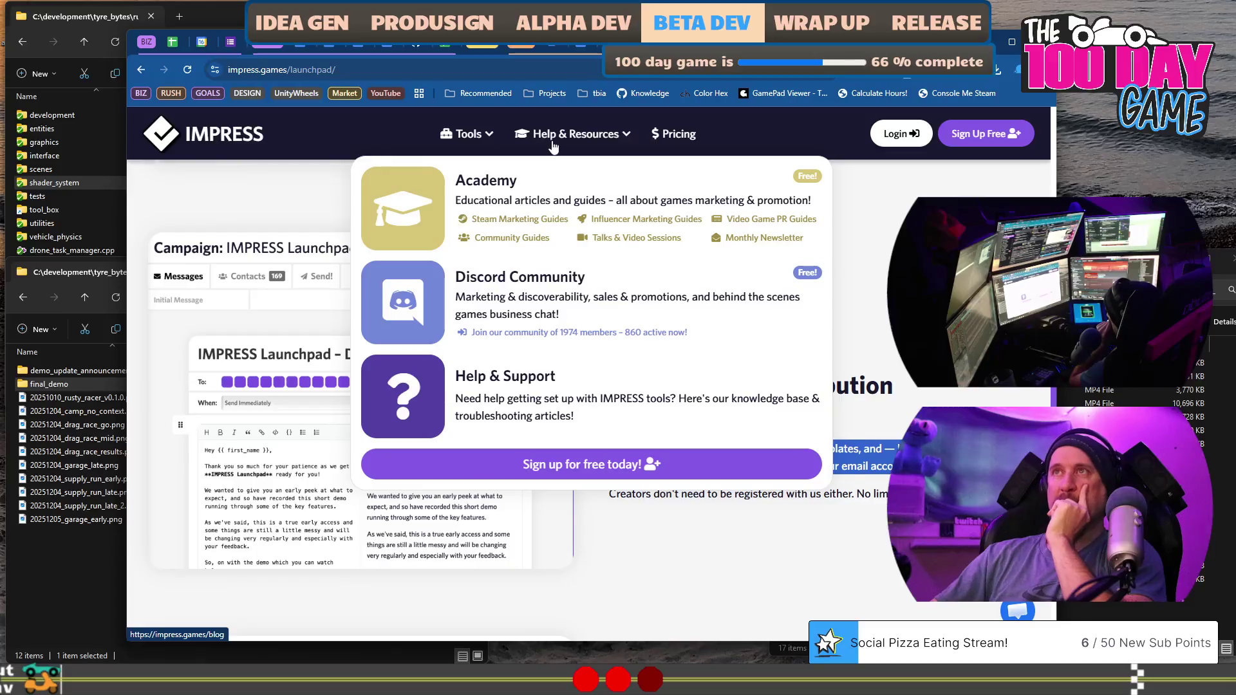
Highlight the lines about creators not registering and about email automation on the current page.
mouse_move(474, 139)
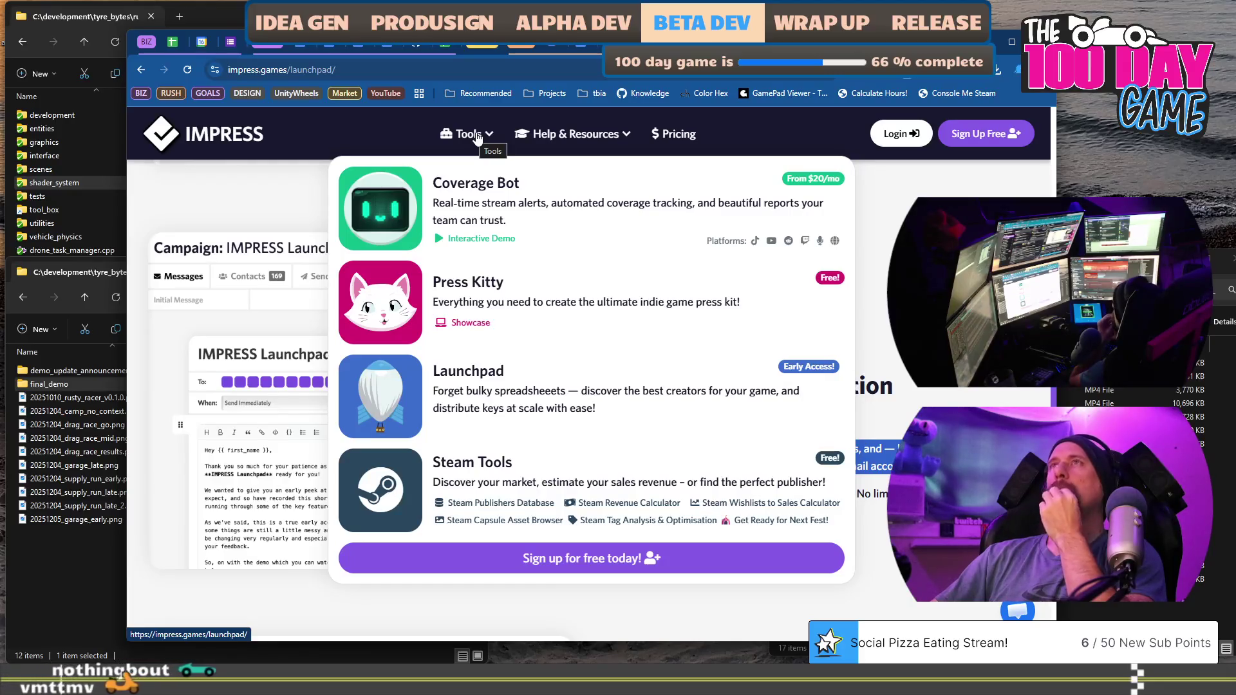
scroll(719, 496, "down", 3)
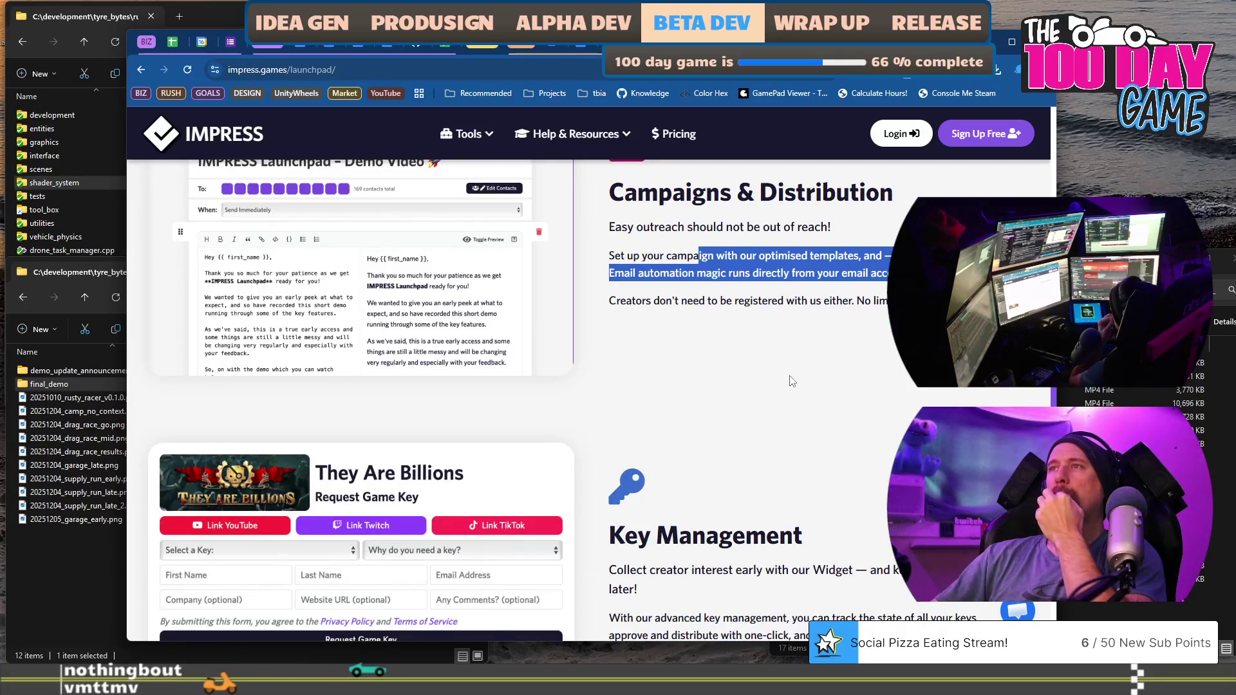
left_click_drag(681, 301, 914, 301)
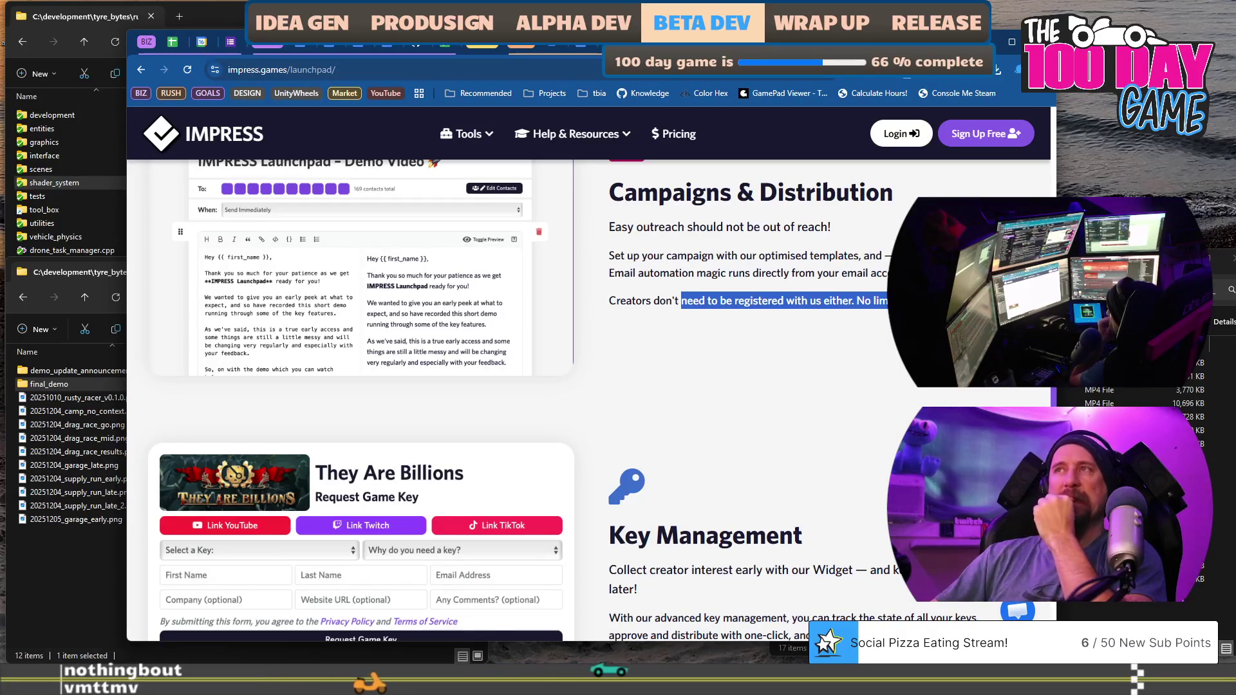
left_click_drag(914, 273, 878, 255)
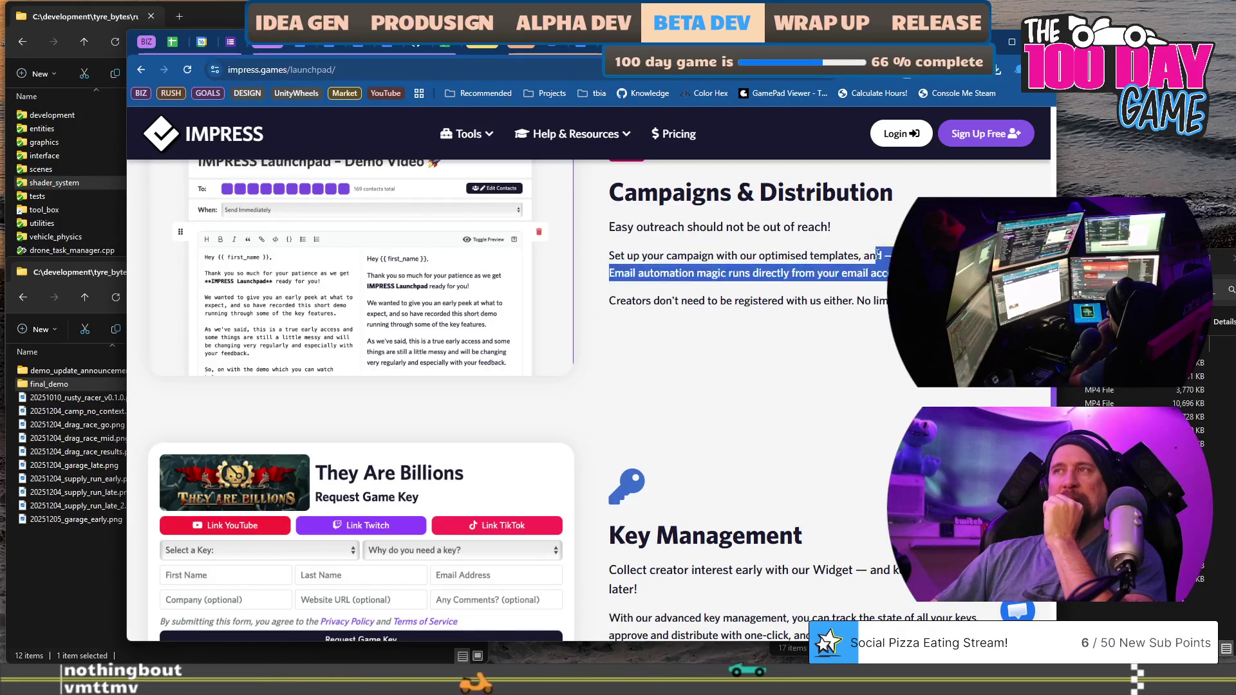
scroll(877, 345, "up", 2)
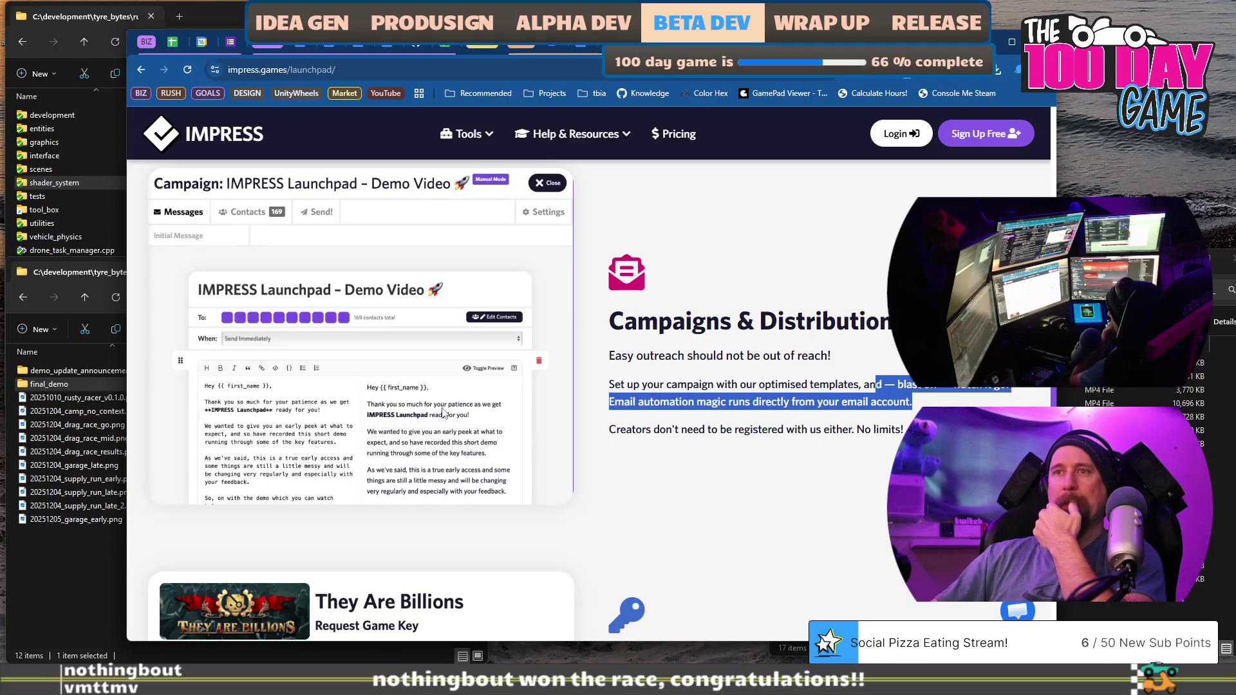
scroll(732, 377, "down", 5)
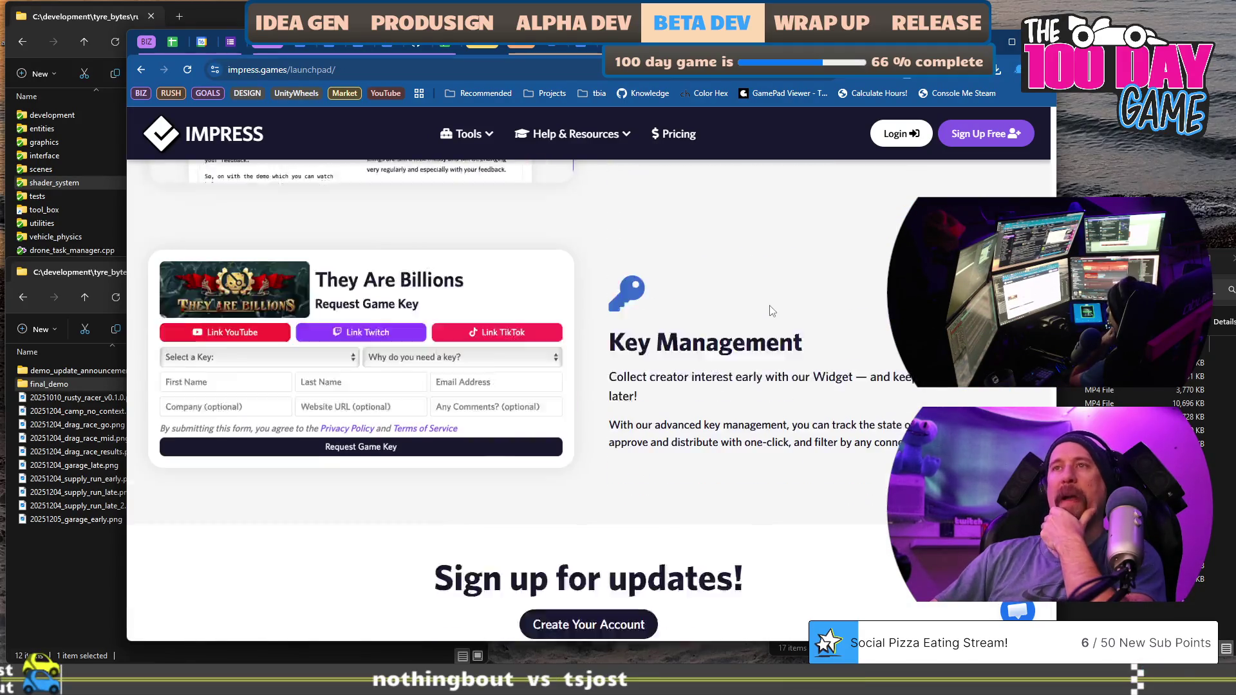
scroll(772, 311, "down", 1)
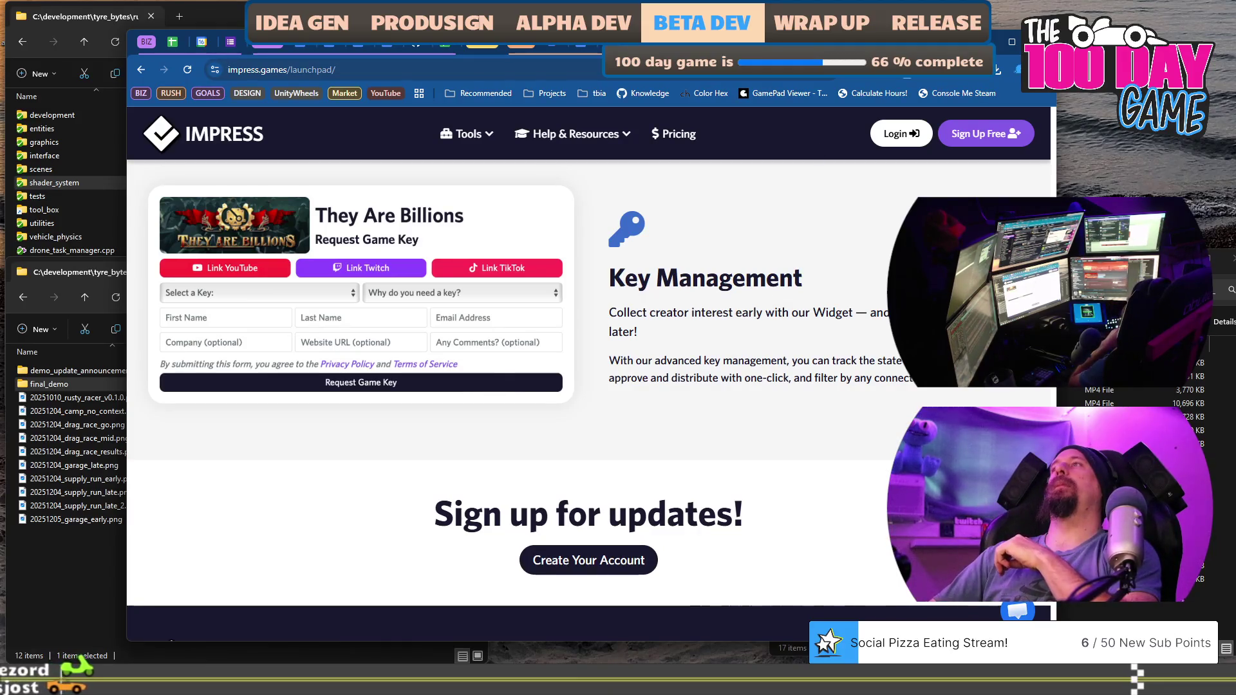
Search Google for 'what are normal cold email rules' and open Woodpecker's 10 Golden Rules article.
key("ctrl+t")
type("what are ")
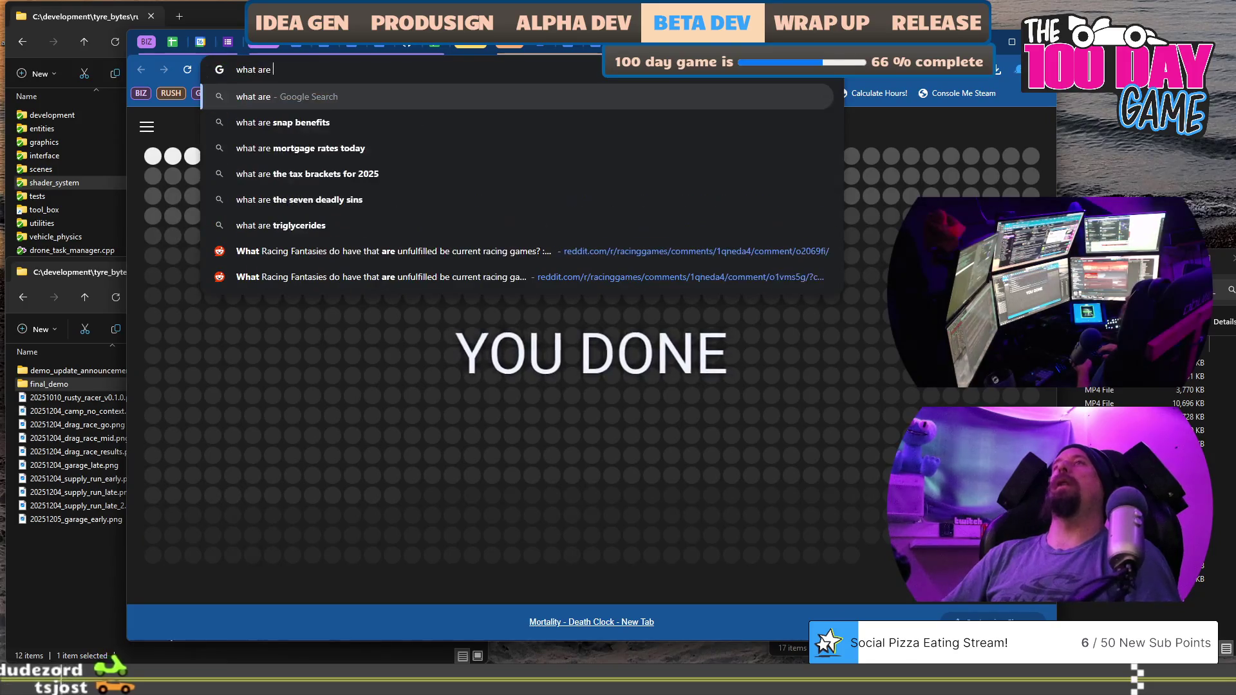
type("normal cold")
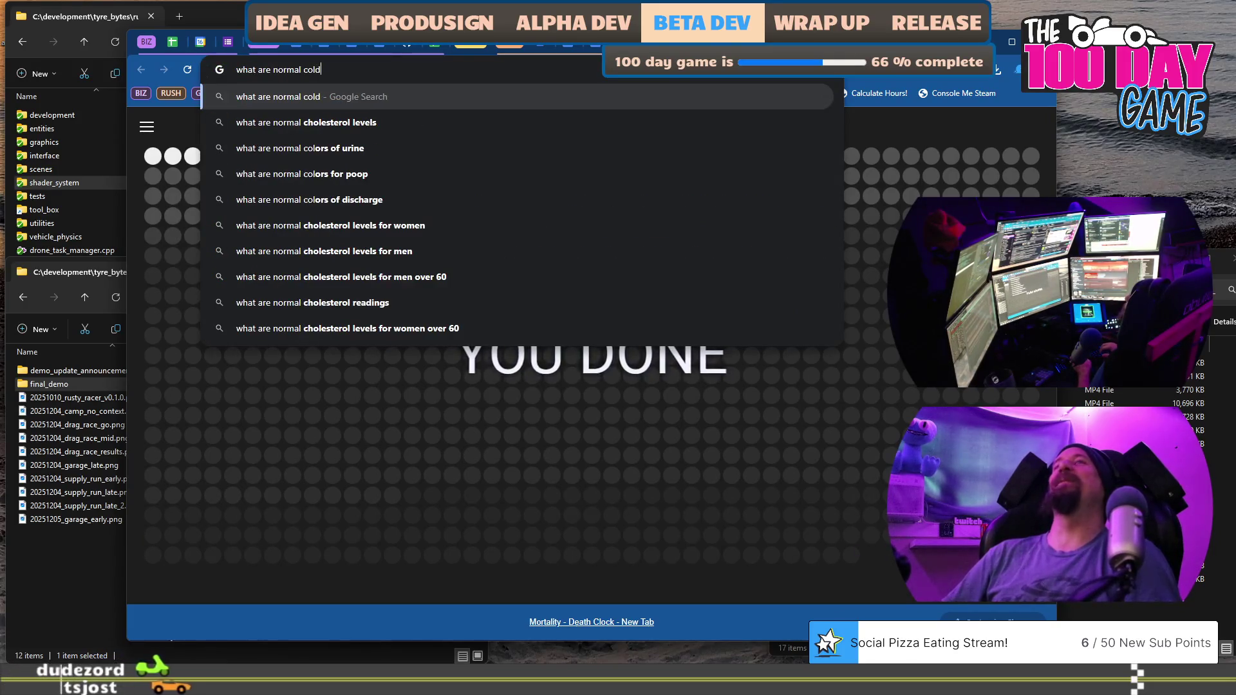
type(" email ")
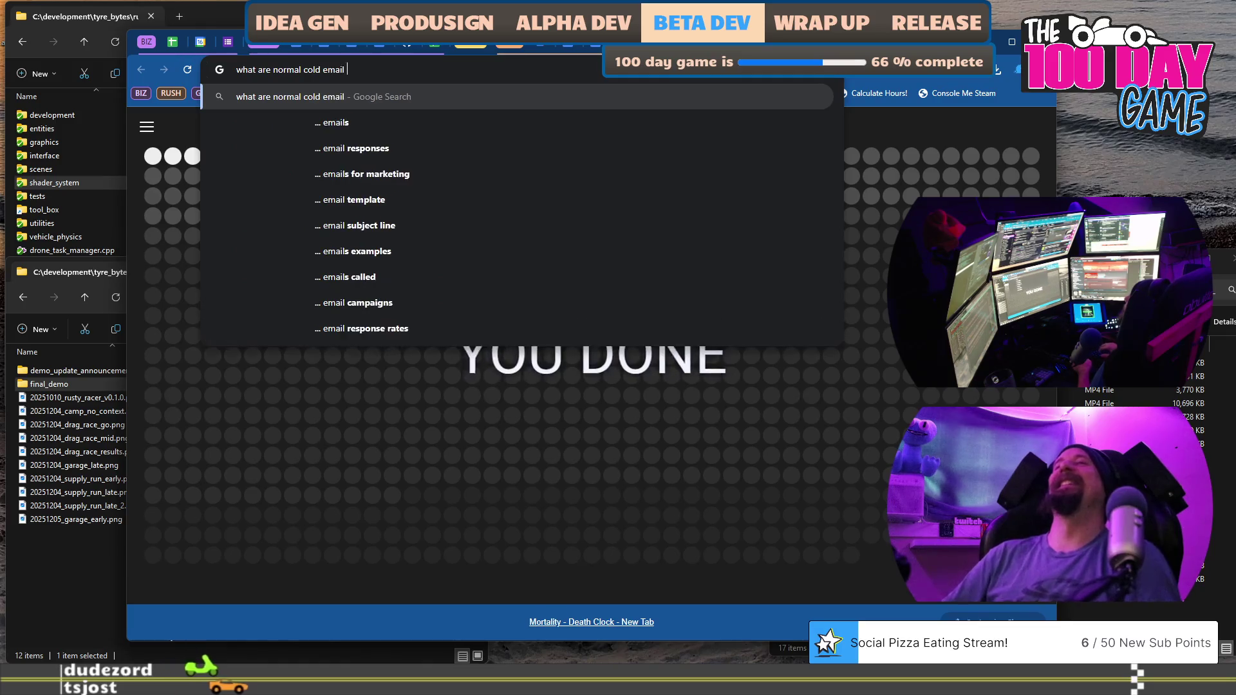
type("rules")
key("Return")
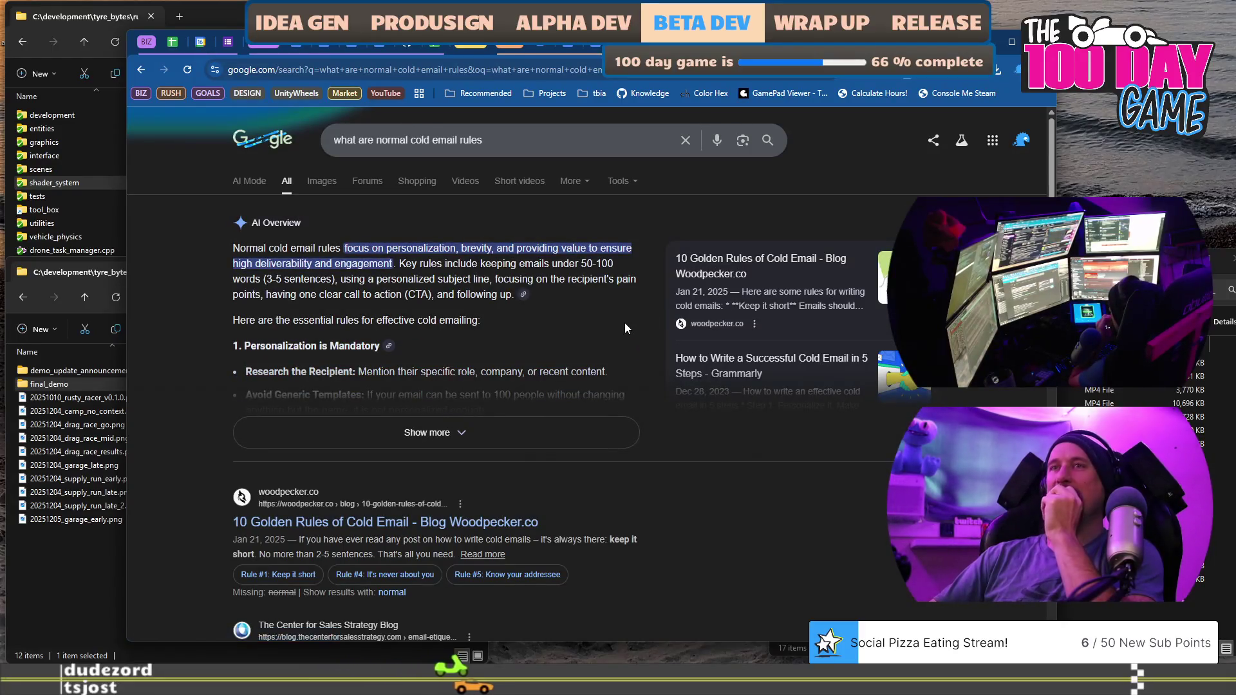
scroll(624, 330, "down", 2)
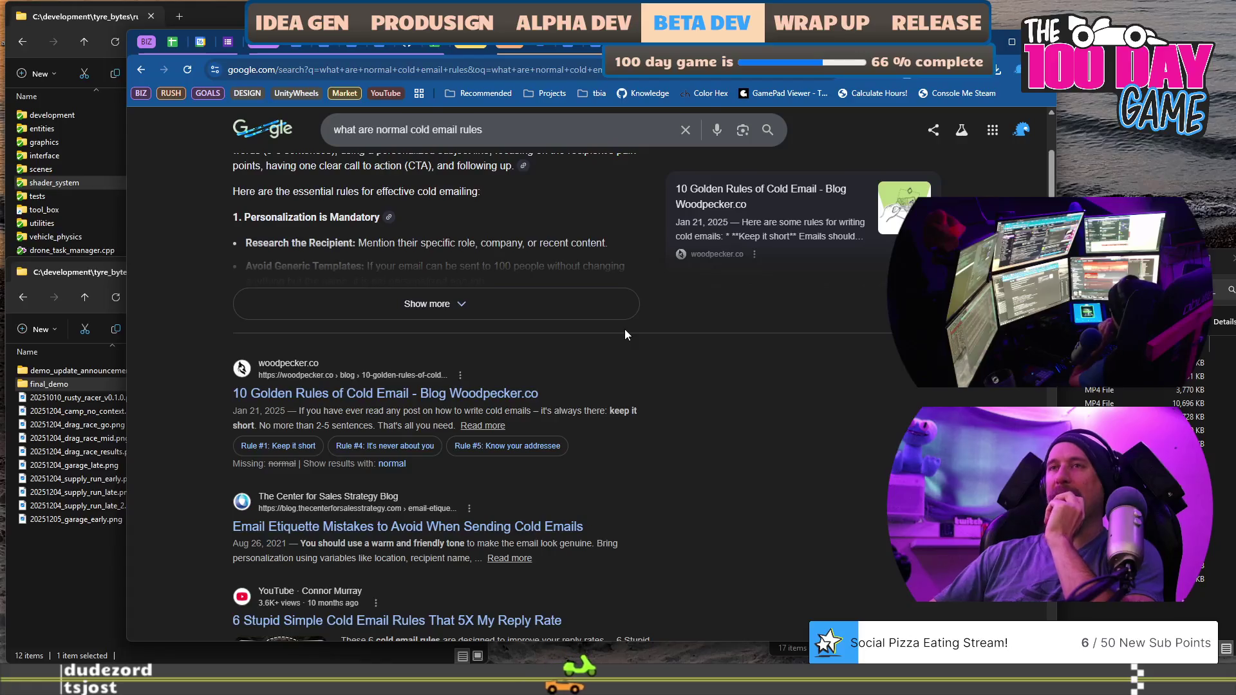
scroll(625, 330, "down", 2)
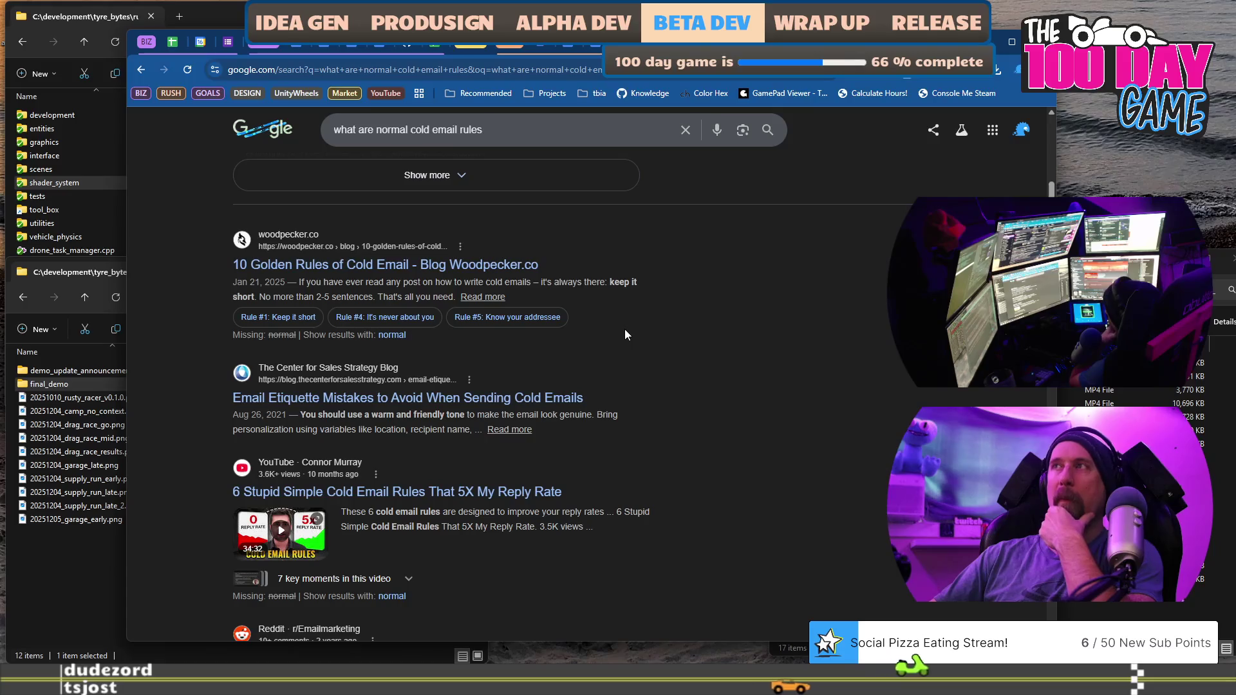
scroll(625, 330, "down", 2)
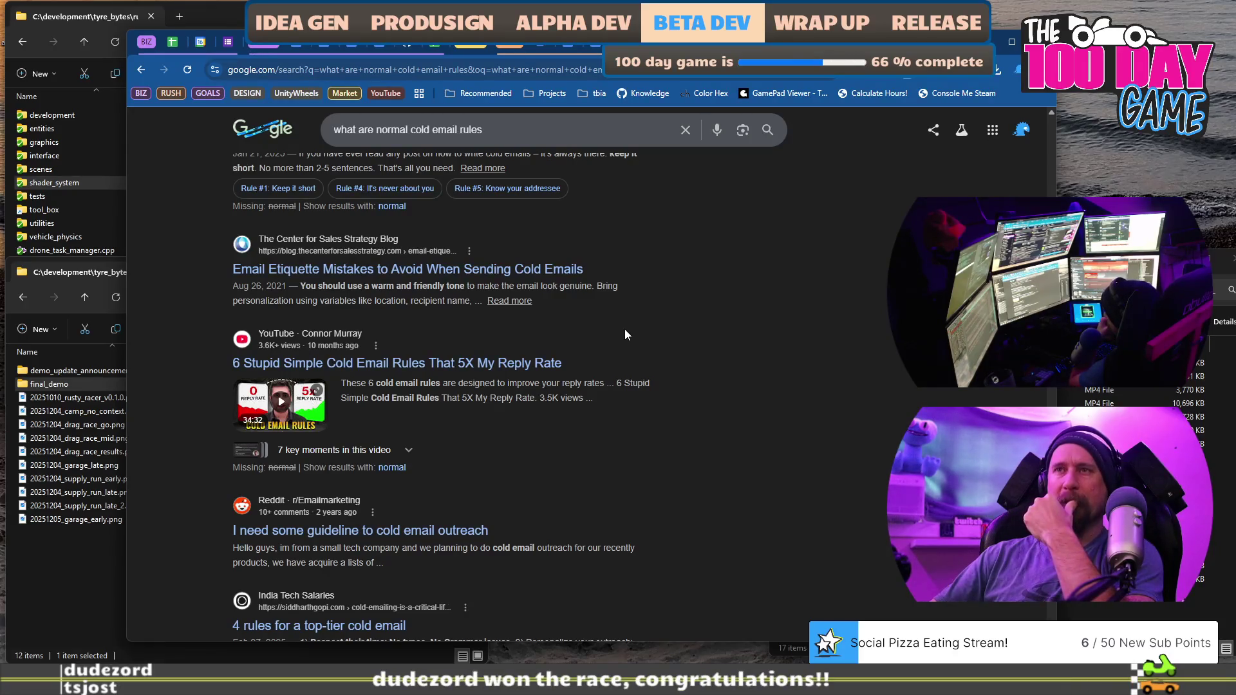
scroll(624, 334, "up", 2)
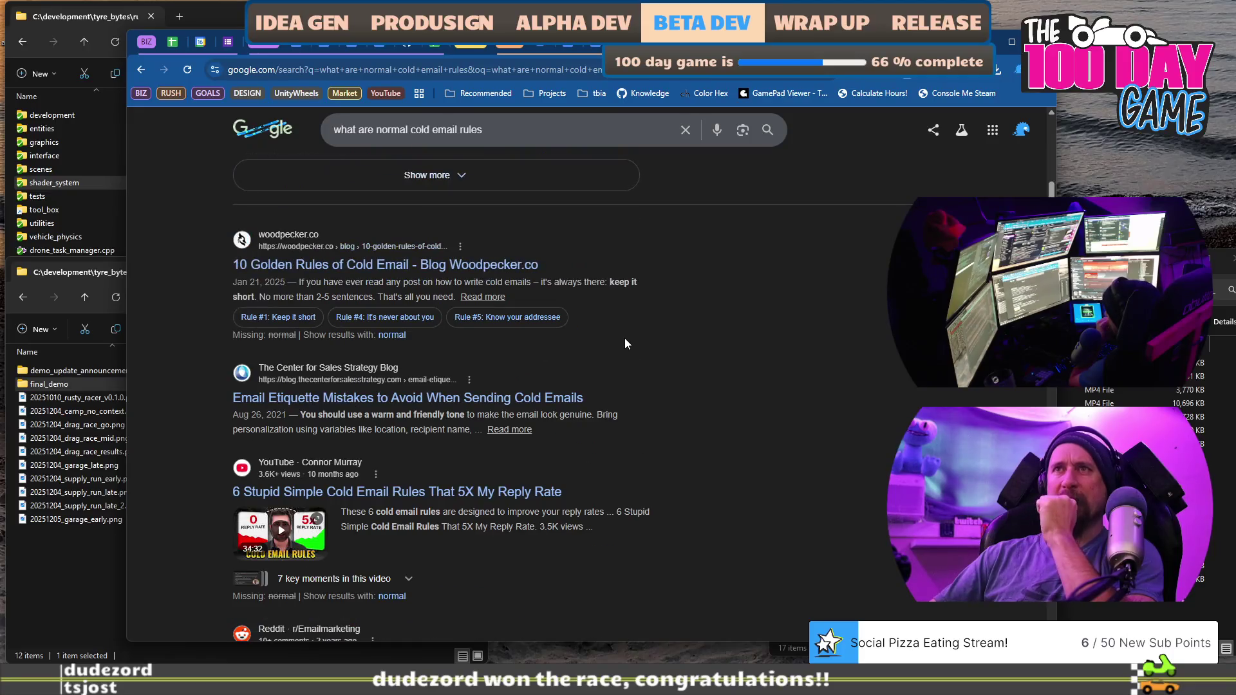
left_click(538, 278)
Skim the Woodpecker article, return to the results, and open Creative Lives' cold email guide.
scroll(733, 403, "down", 4)
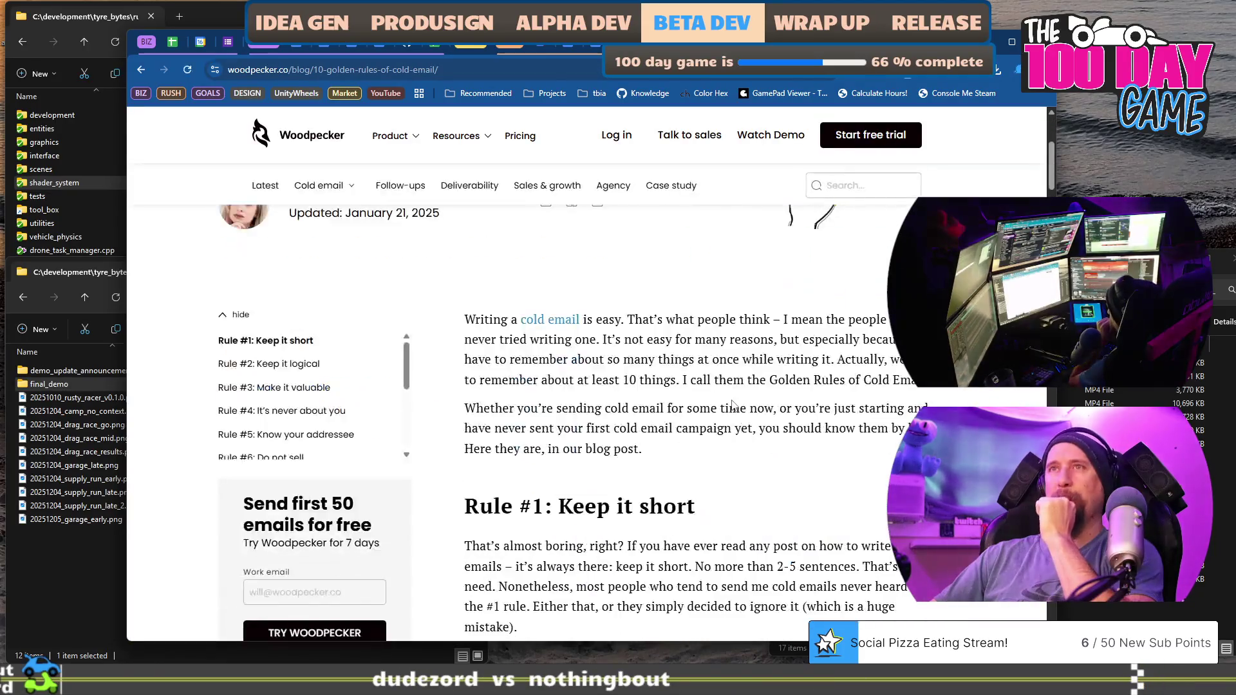
scroll(732, 403, "down", 10)
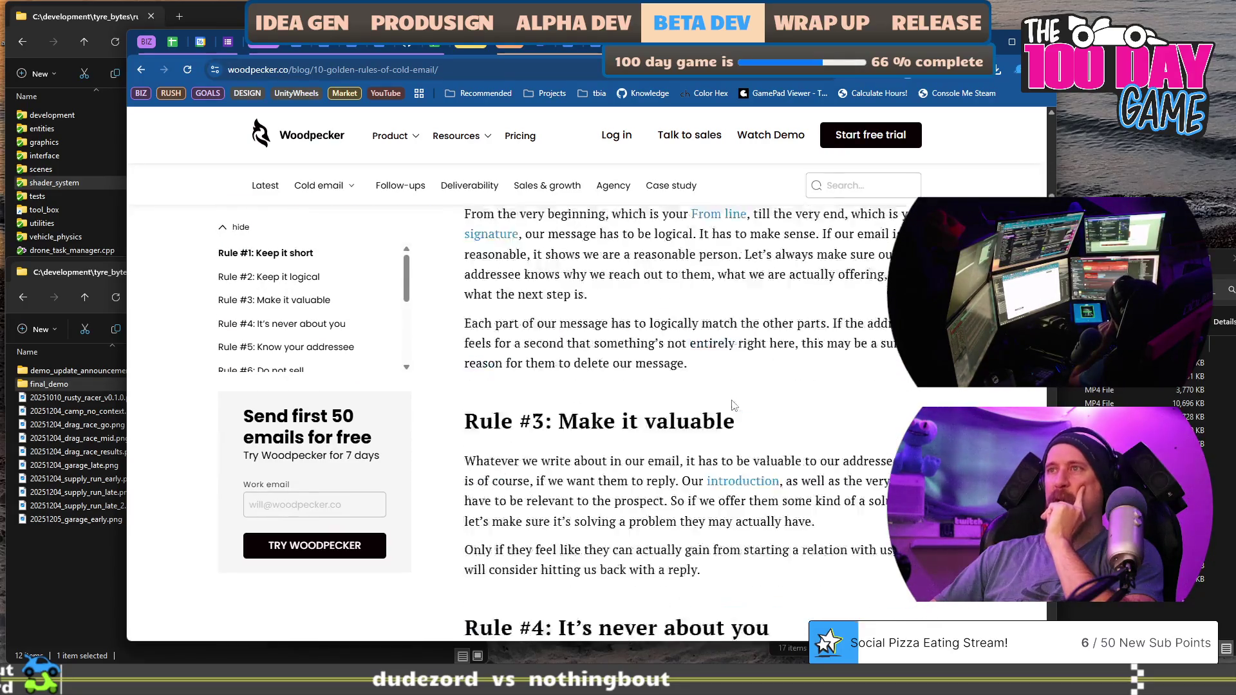
scroll(733, 405, "down", 20)
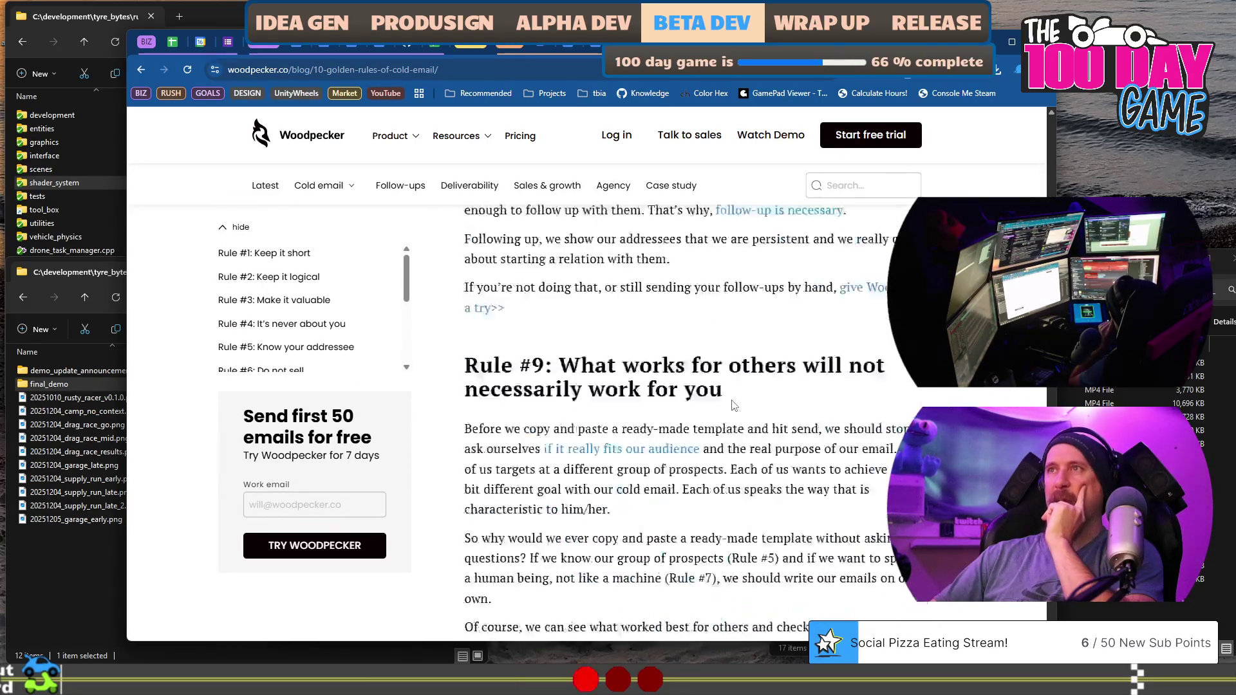
scroll(733, 403, "down", 10)
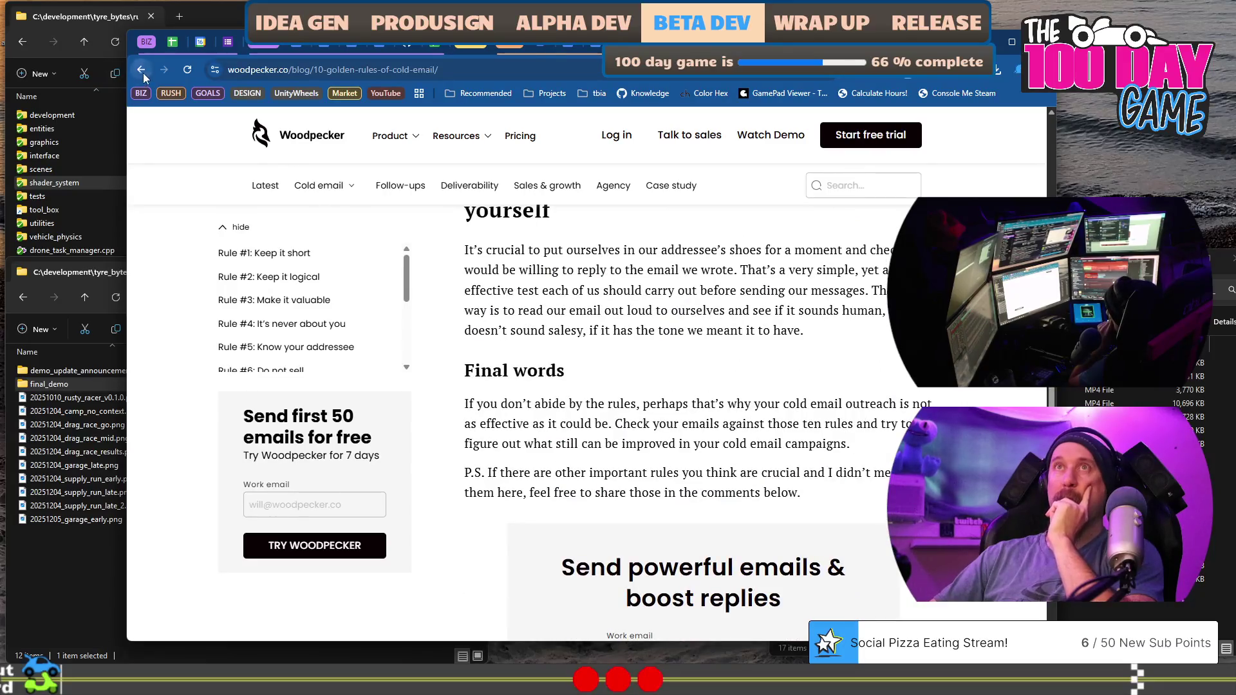
left_click(142, 71)
scroll(738, 358, "down", 4)
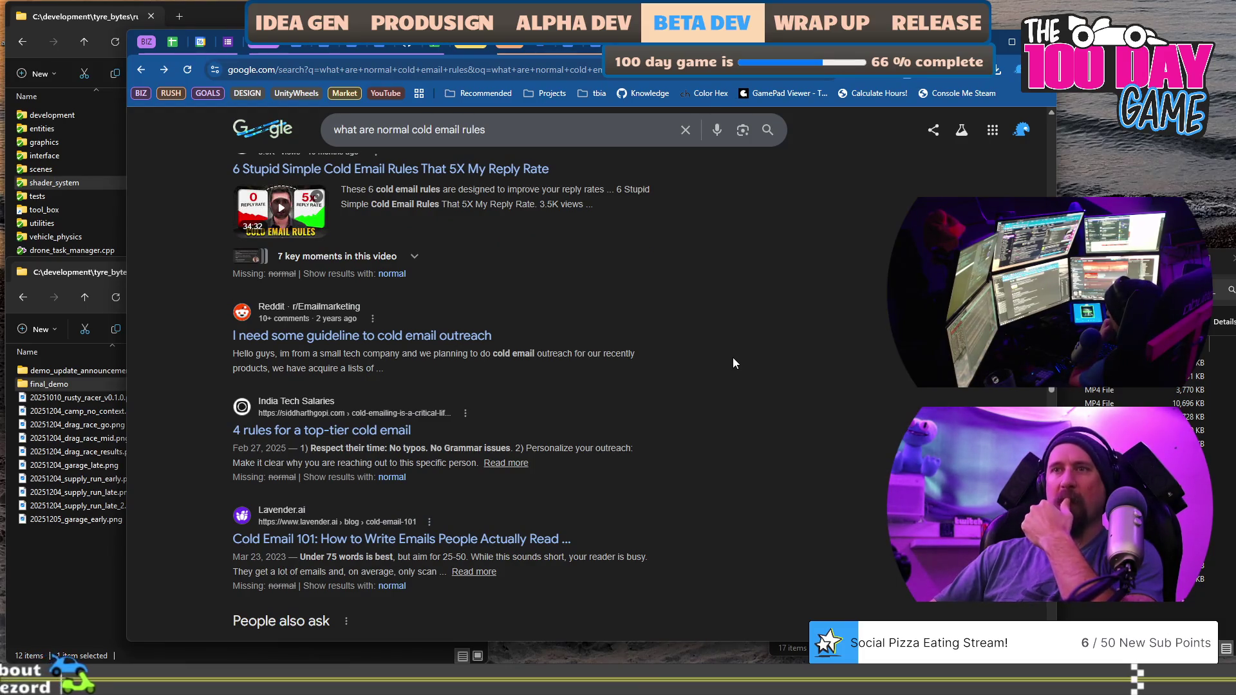
scroll(733, 363, "down", 6)
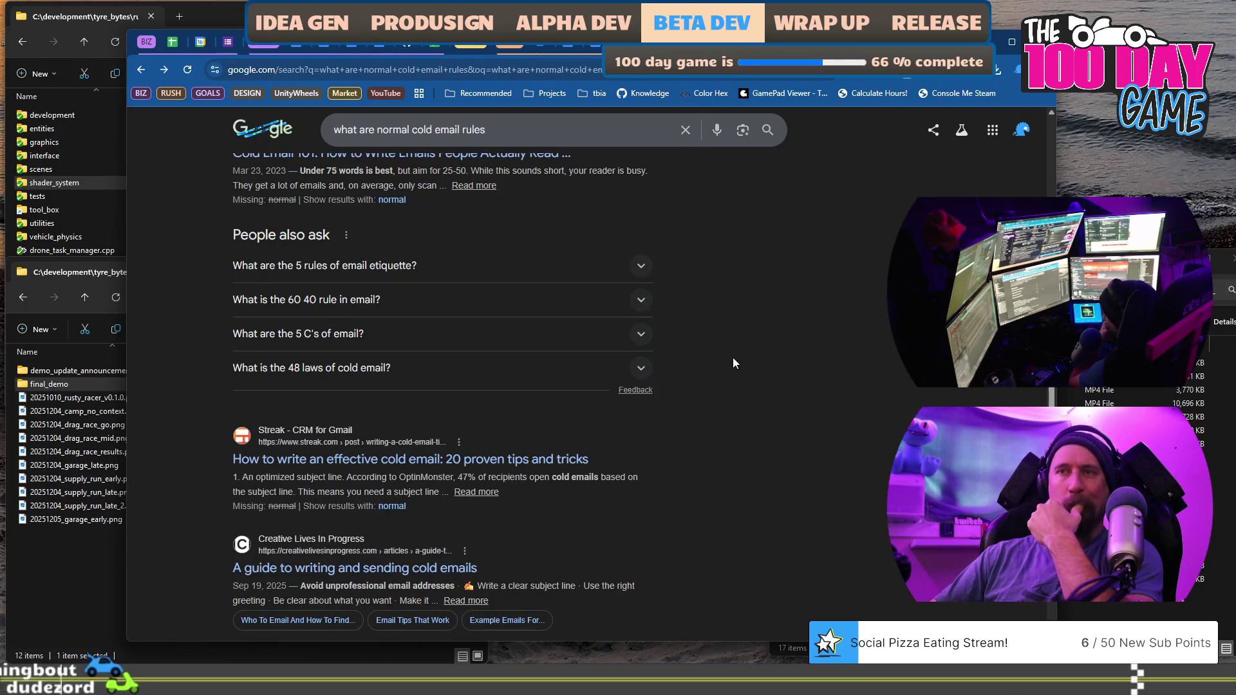
scroll(734, 359, "down", 4)
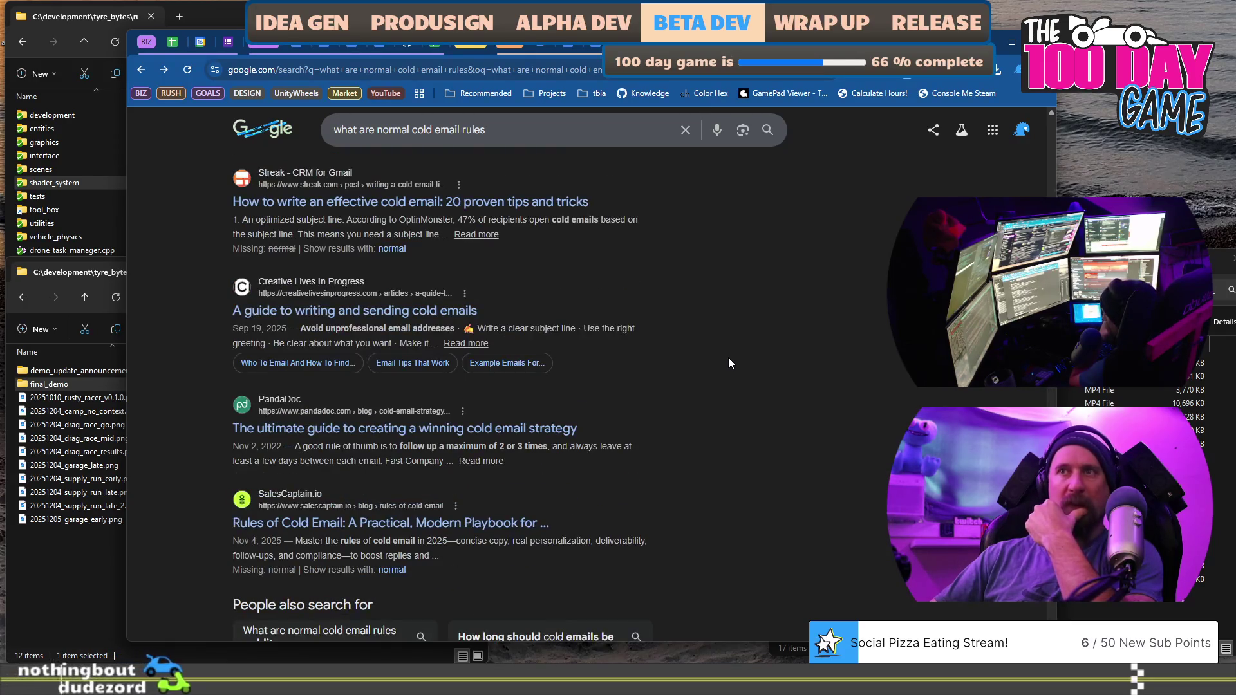
left_click(415, 311)
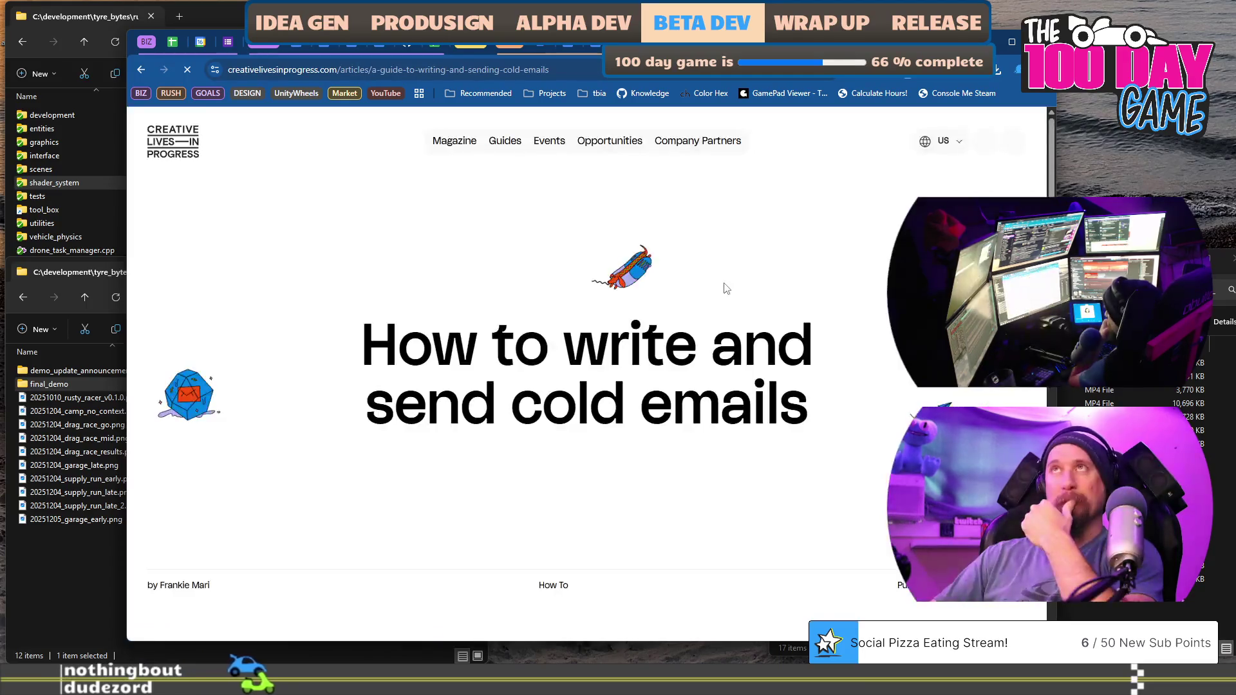
Scroll through the Creative Lives cold email article and close its tab.
scroll(727, 289, "down", 10)
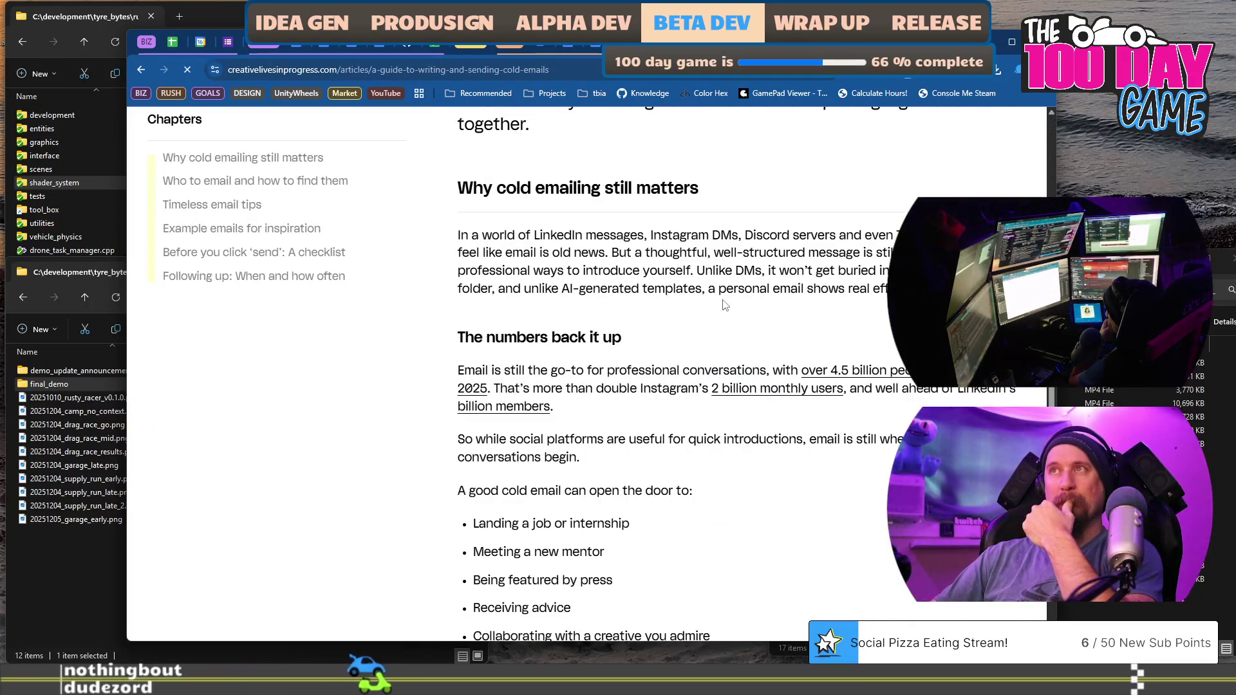
scroll(726, 305, "down", 2)
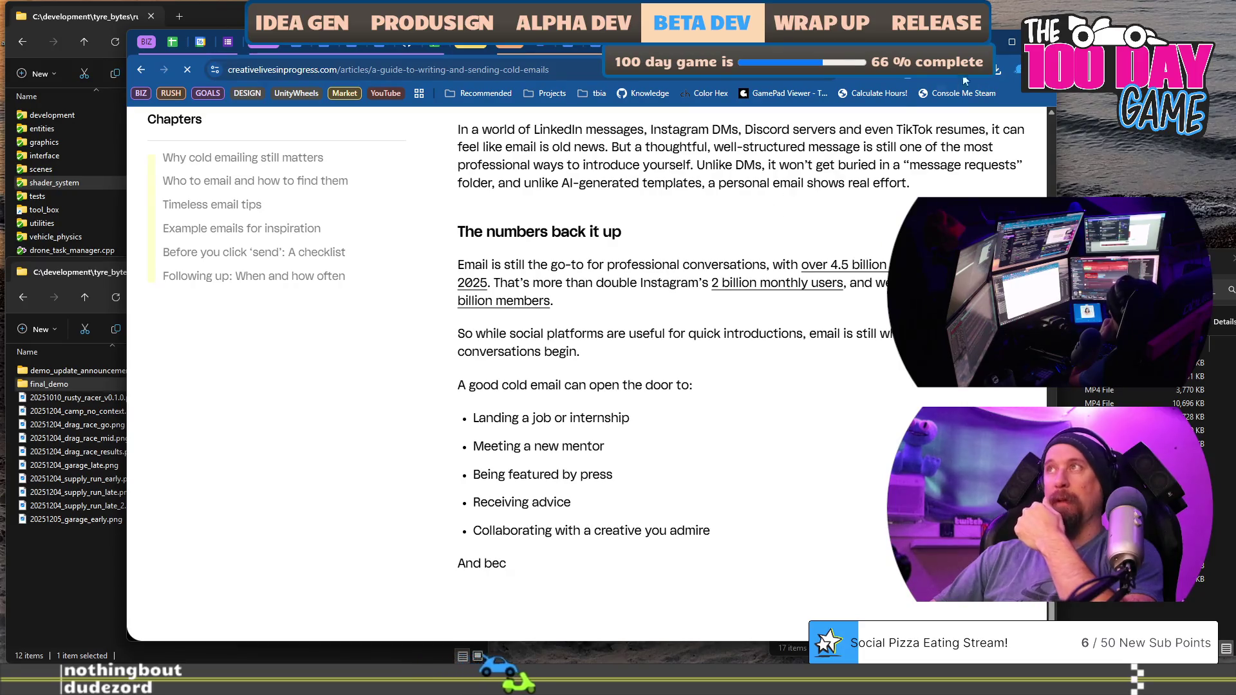
key("ctrl+w")
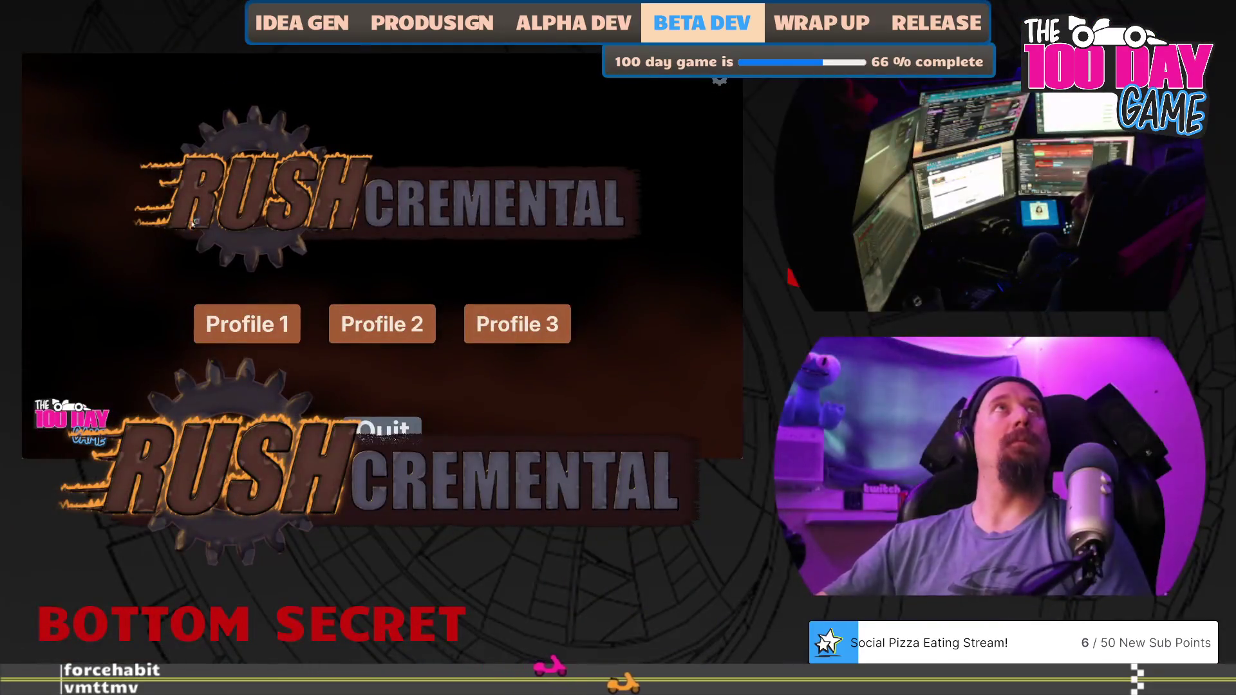
Start Profile 1, scavenge the fog, and buy two levels of Better Searching.
left_click(383, 326)
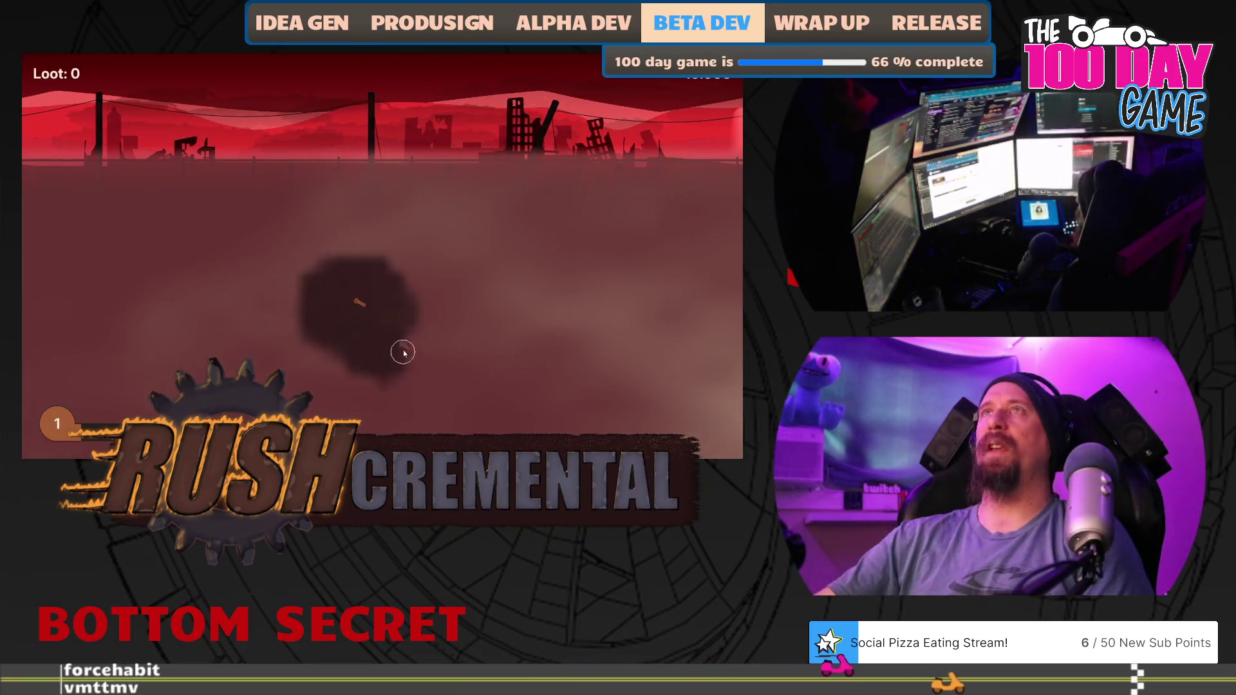
mouse_move(403, 352)
left_mouse_down()
mouse_move(358, 298)
mouse_move(463, 264)
mouse_move(385, 260)
left_mouse_up()
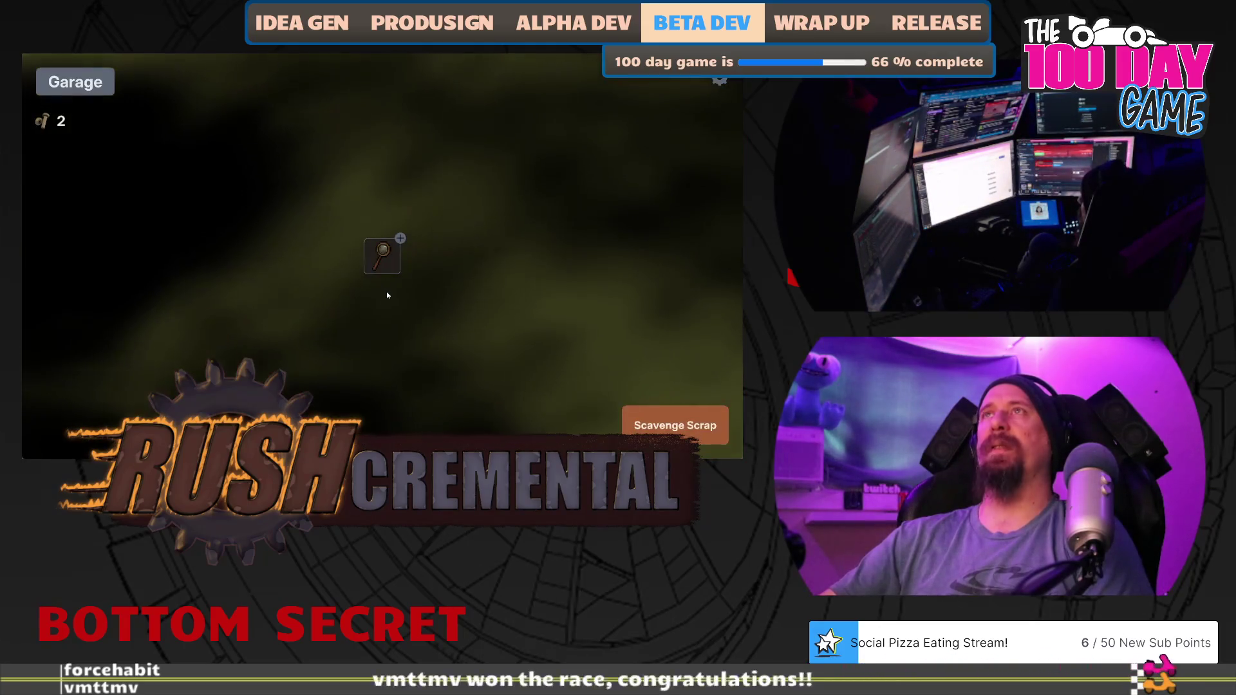
mouse_move(384, 259)
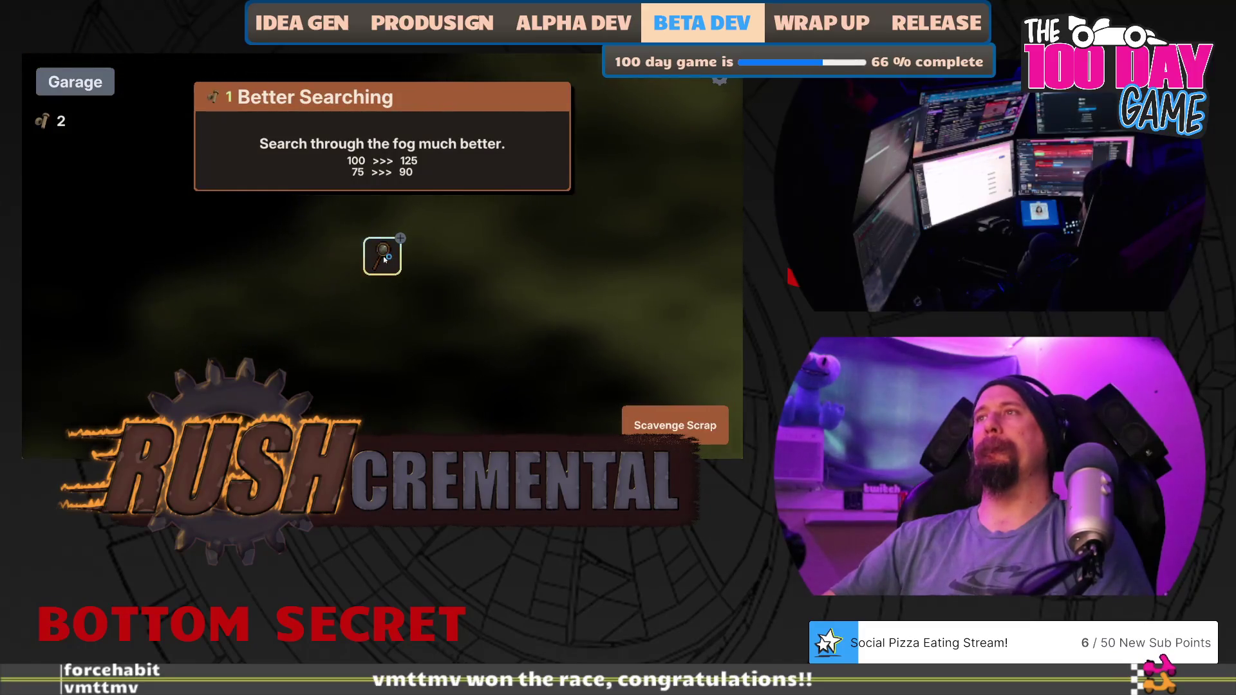
left_click(385, 260)
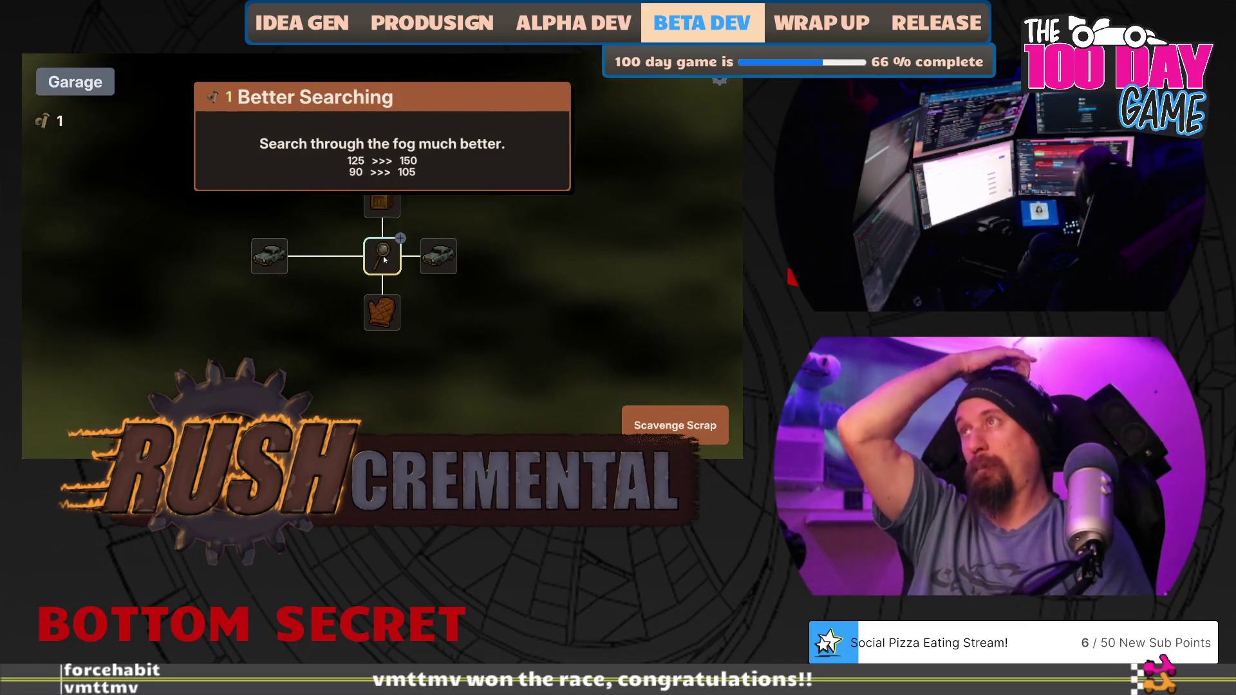
left_click(384, 259)
Run another scavenge, then max out Better Searching and buy the extra world loot upgrade.
key("space")
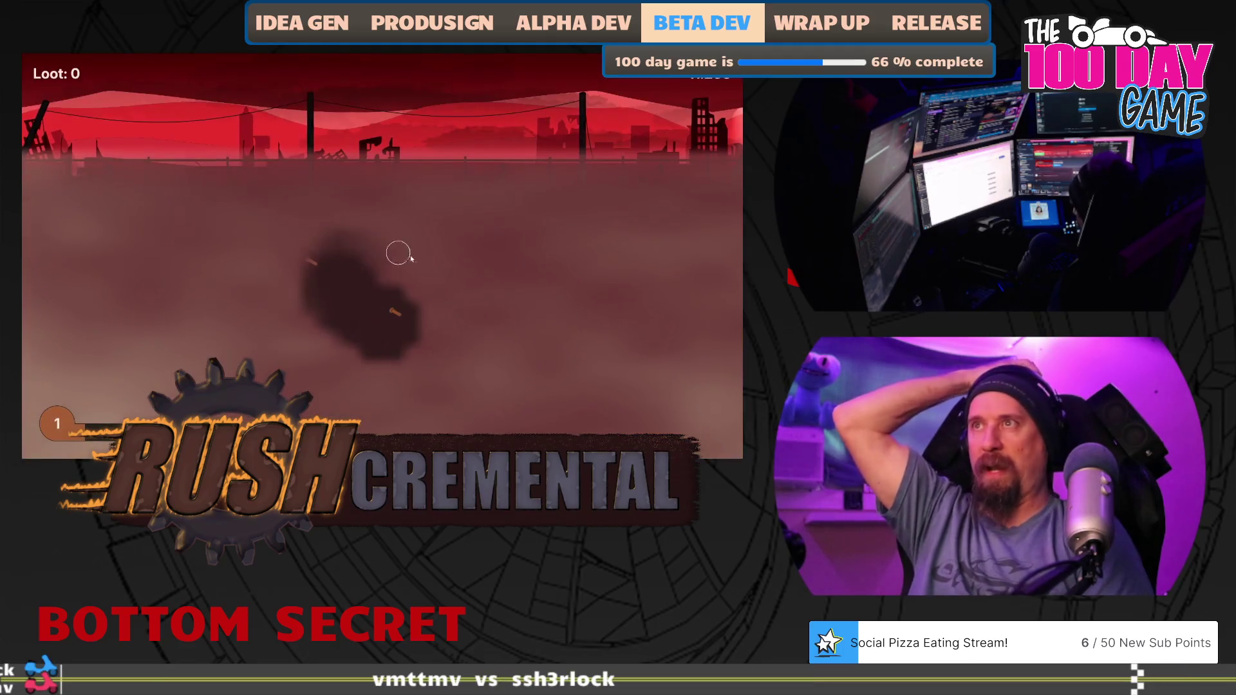
left_click(393, 313)
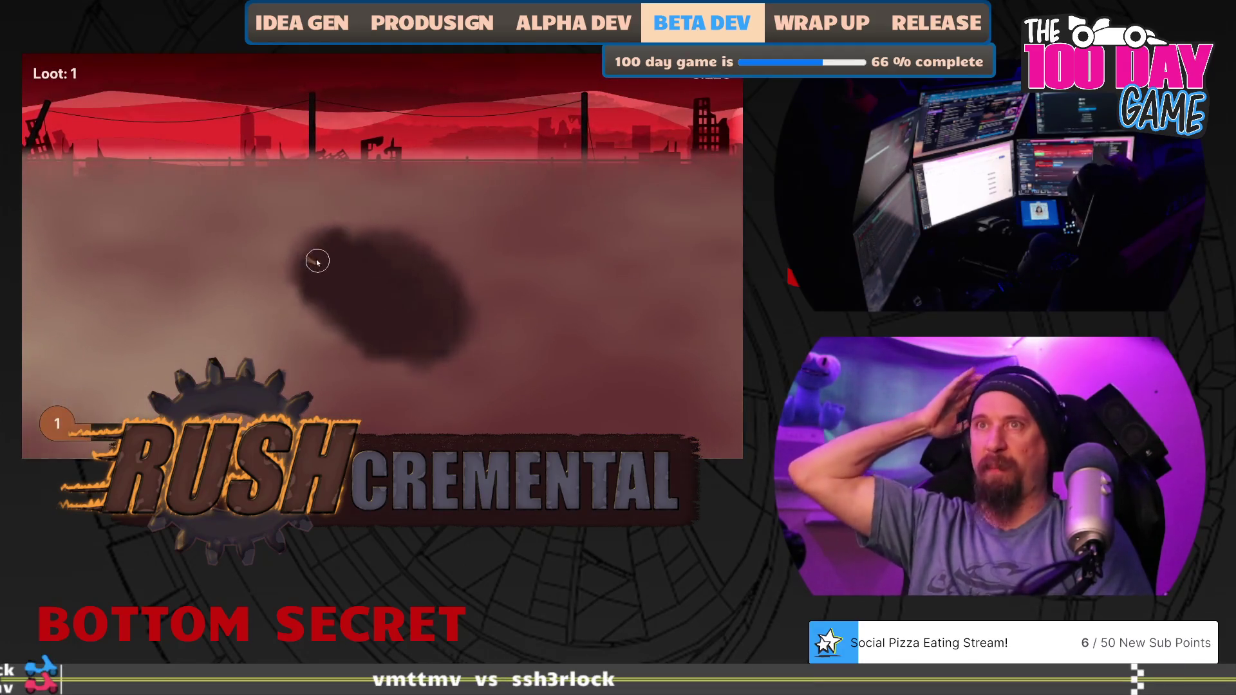
mouse_move(312, 261)
left_mouse_down()
mouse_move(251, 335)
mouse_move(358, 370)
mouse_move(475, 342)
mouse_move(433, 383)
left_mouse_up()
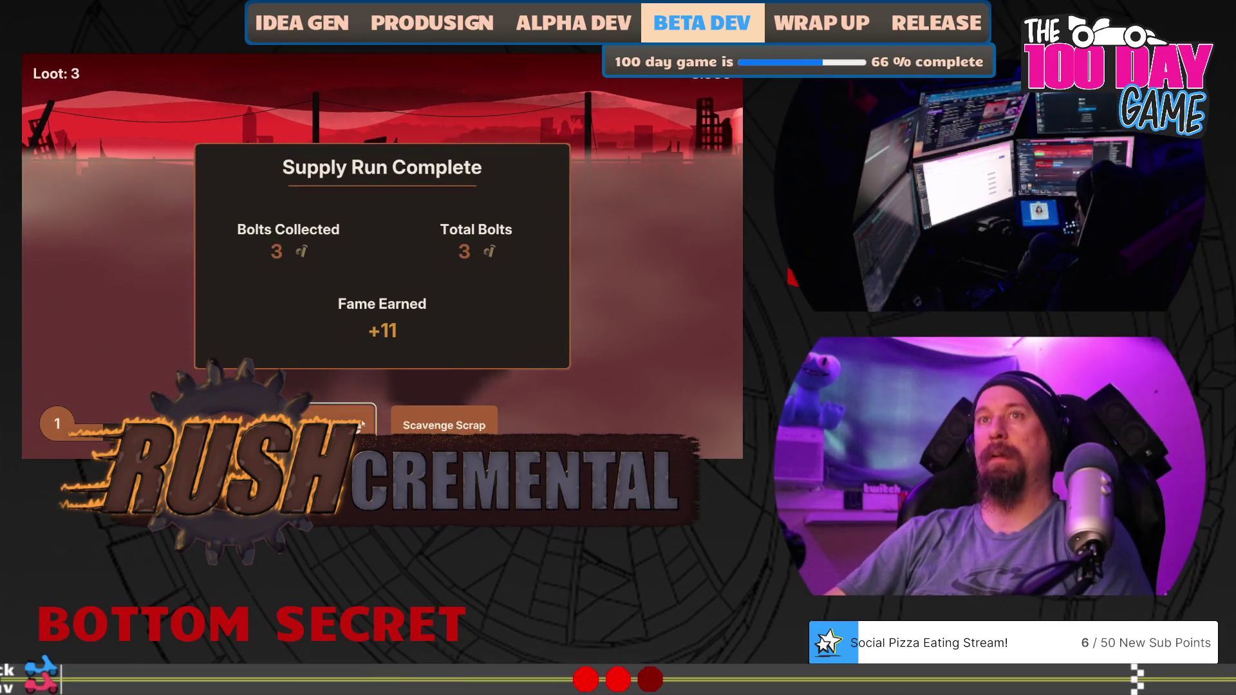
left_click(362, 424)
left_click(385, 259)
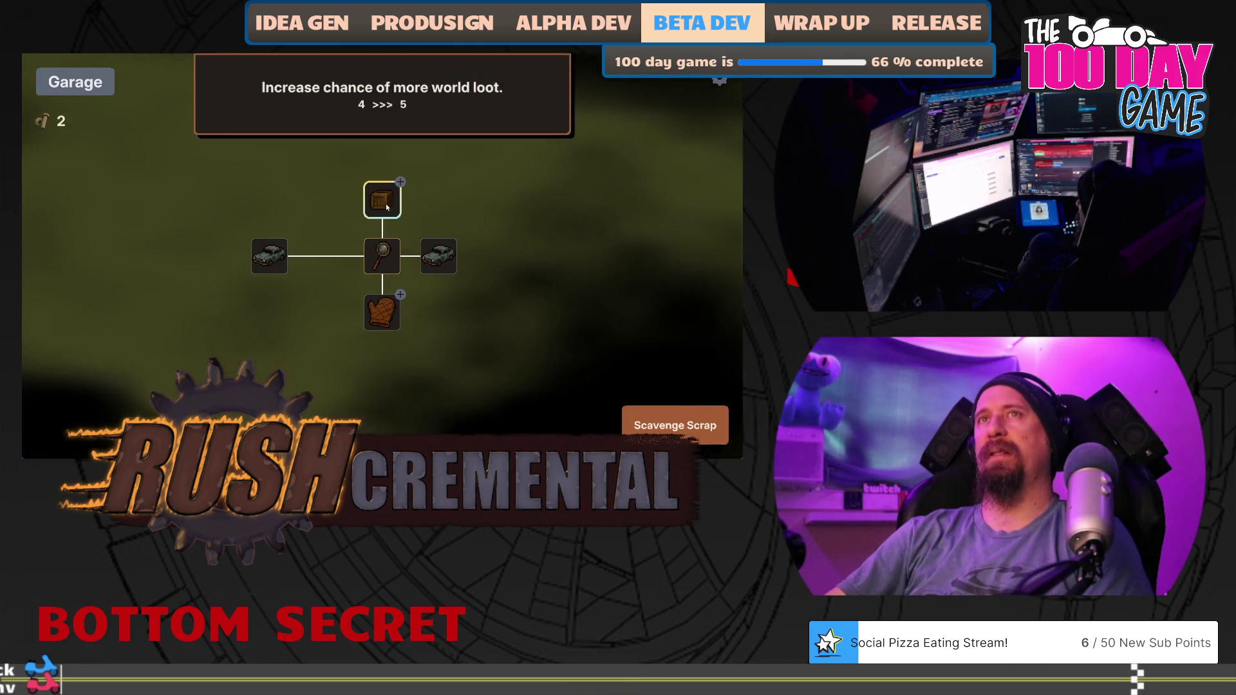
left_click(388, 207)
Complete two more scavenging runs, collecting 5 bolts for 7 in the garage.
key("space")
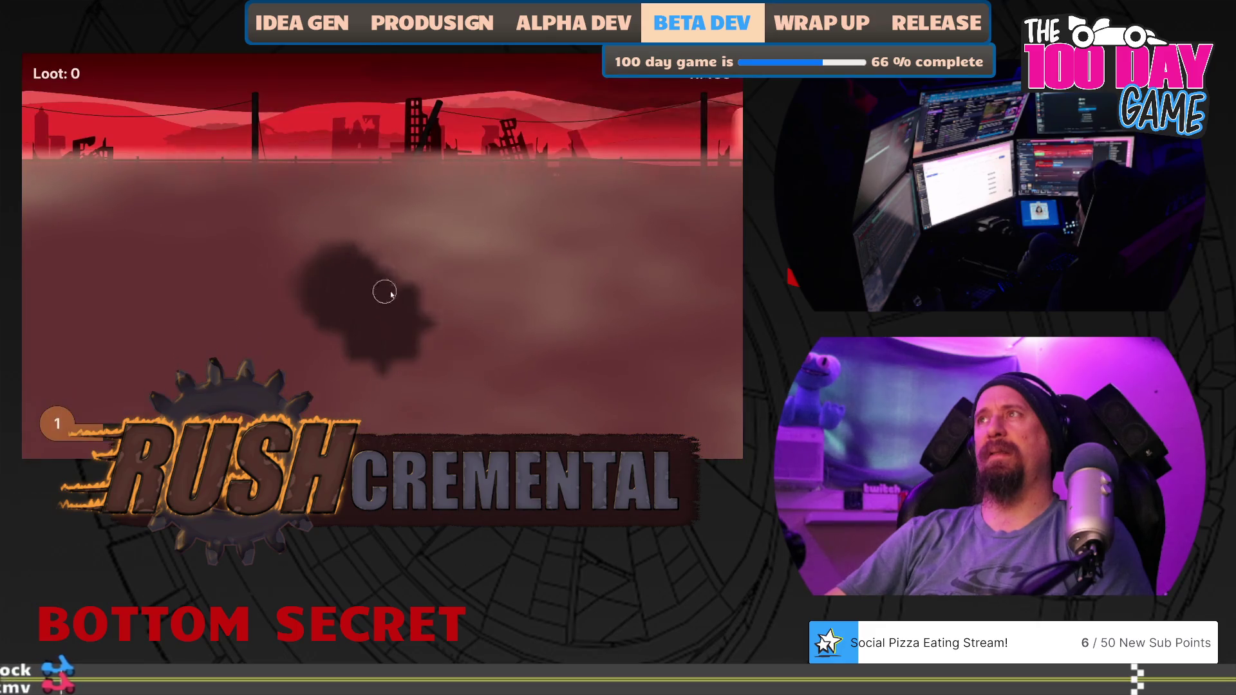
mouse_move(499, 317)
left_mouse_down()
mouse_move(389, 262)
mouse_move(408, 224)
mouse_move(541, 215)
mouse_move(546, 375)
mouse_move(418, 390)
mouse_move(237, 368)
mouse_move(196, 210)
mouse_move(174, 326)
mouse_move(172, 223)
left_mouse_up()
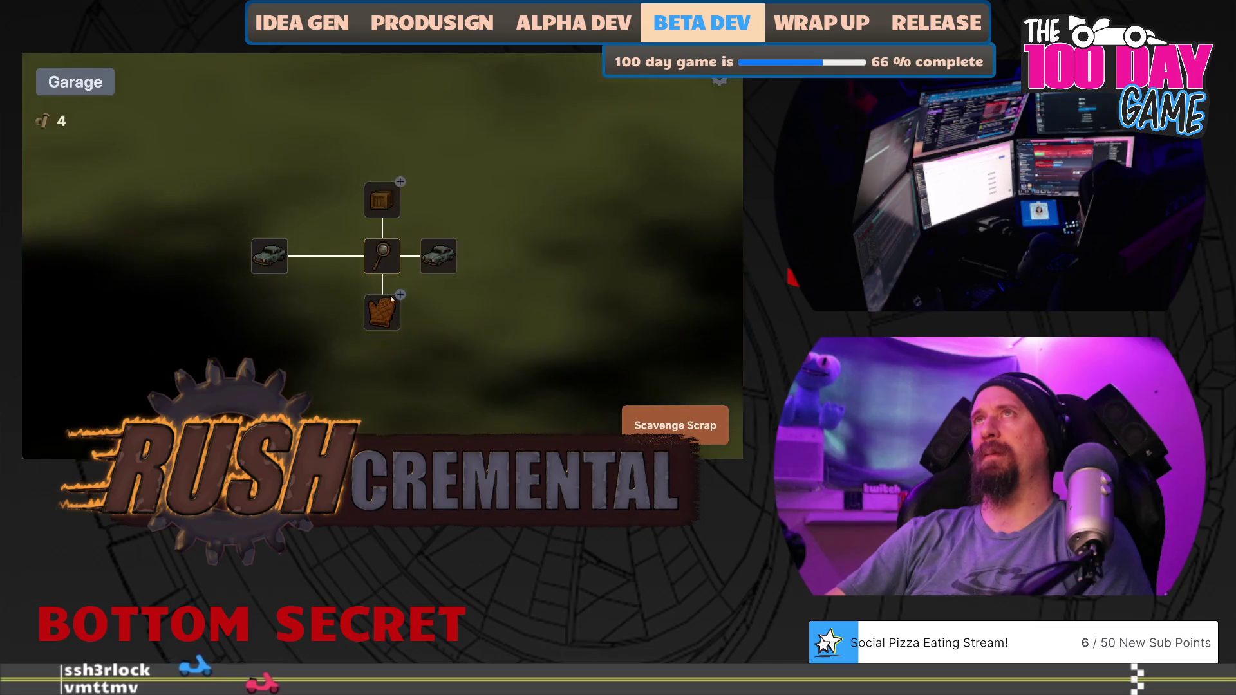
left_click(674, 425)
mouse_move(381, 323)
left_mouse_down()
mouse_move(409, 238)
mouse_move(226, 293)
mouse_move(273, 282)
mouse_move(149, 237)
mouse_move(191, 212)
mouse_move(193, 383)
left_mouse_up()
mouse_move(286, 394)
left_mouse_down()
mouse_move(511, 399)
mouse_move(545, 295)
mouse_move(541, 207)
mouse_move(477, 210)
mouse_move(585, 351)
mouse_move(447, 336)
mouse_move(461, 270)
left_mouse_up()
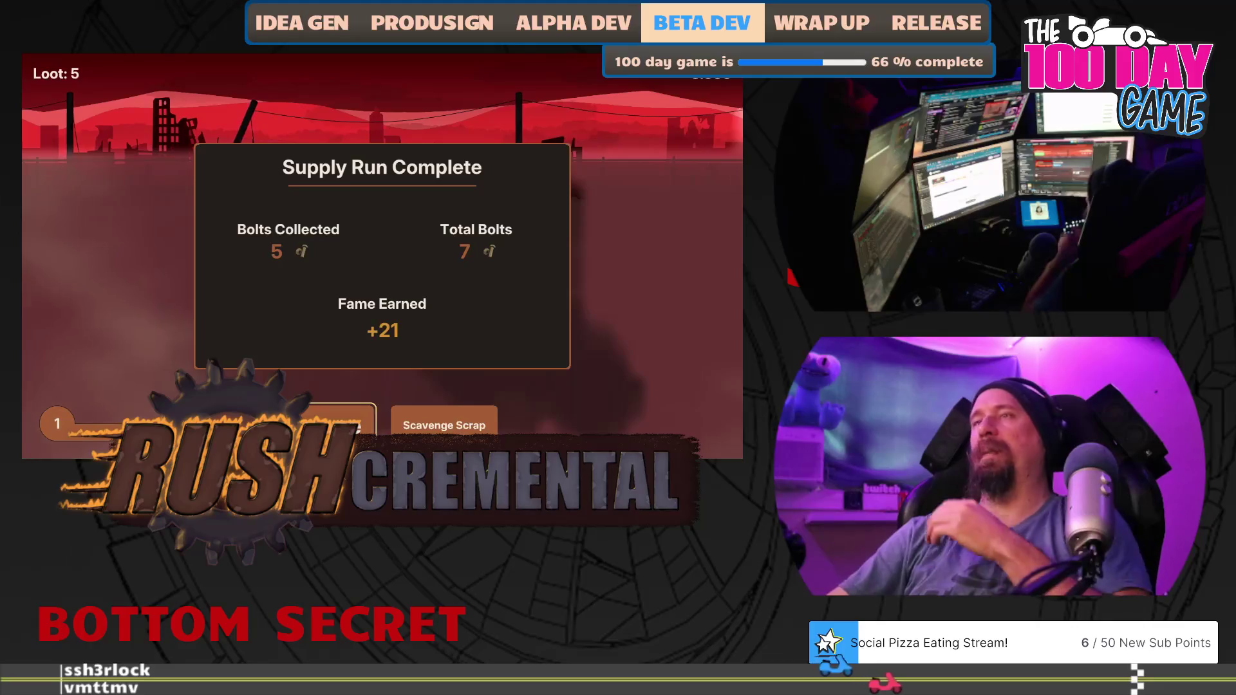
left_click(341, 422)
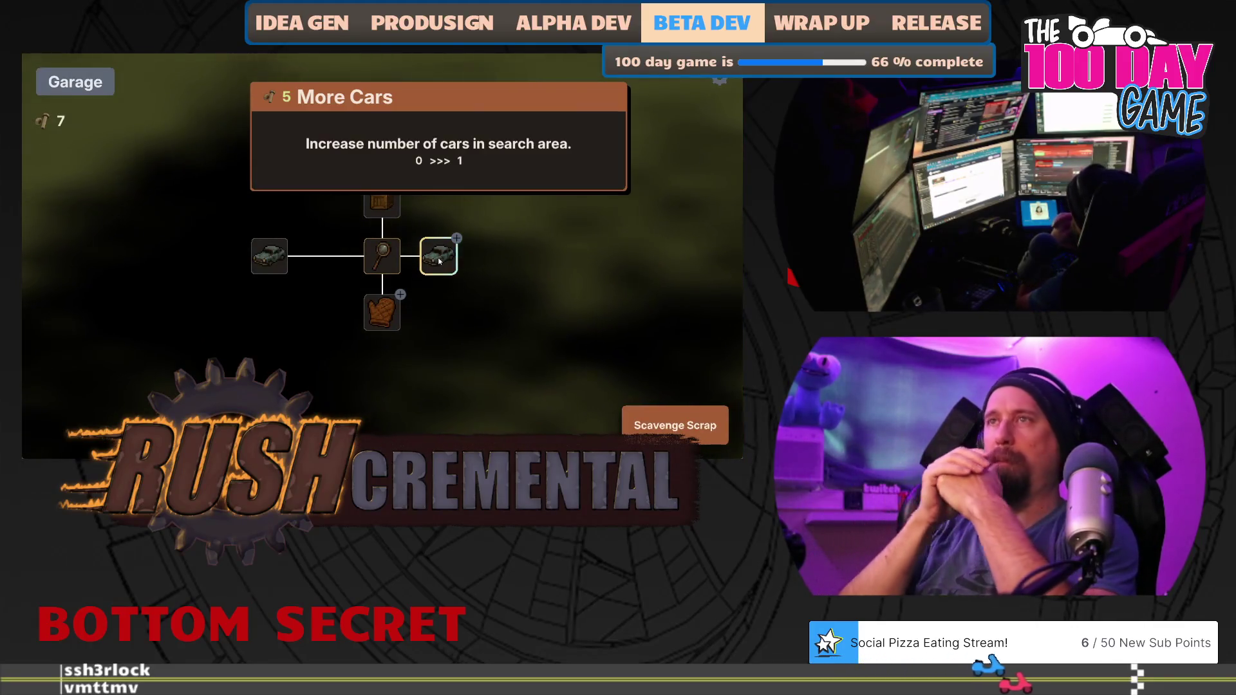
Buy the More Cars upgrade and drive a scavenging run through the fog.
left_click(440, 269)
left_click(675, 425)
mouse_move(382, 326)
left_mouse_down()
mouse_move(221, 345)
mouse_move(351, 256)
left_mouse_up()
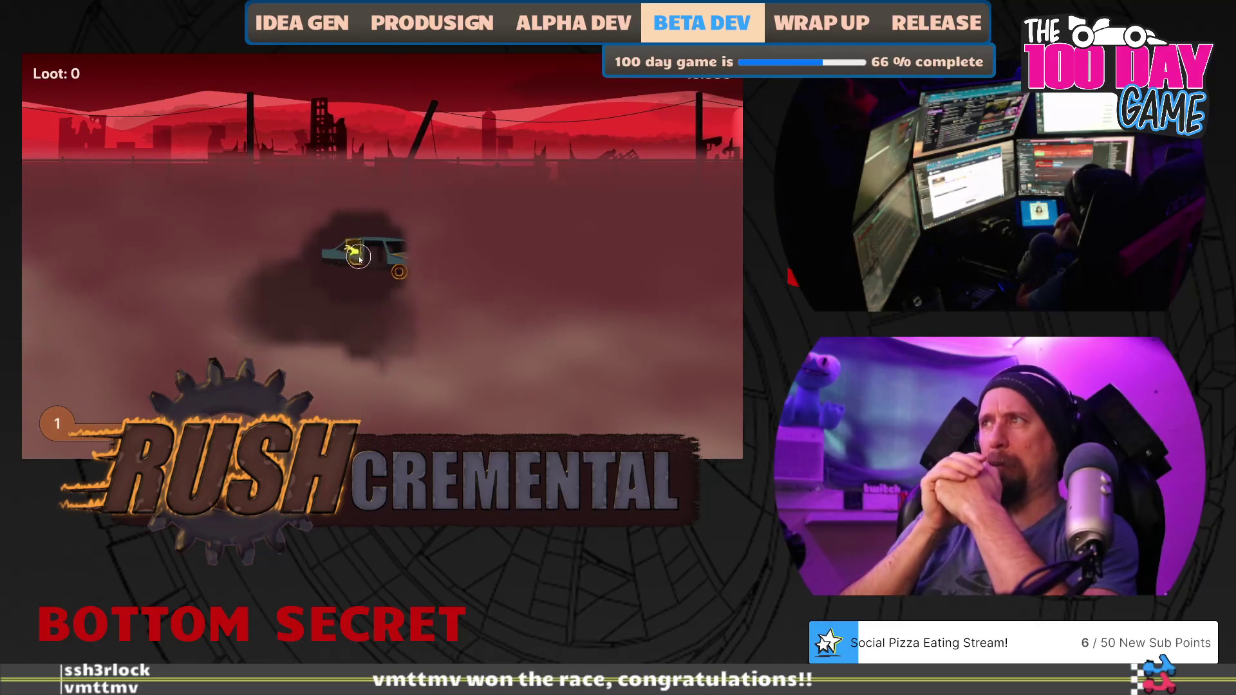
left_click_drag(358, 257, 400, 266)
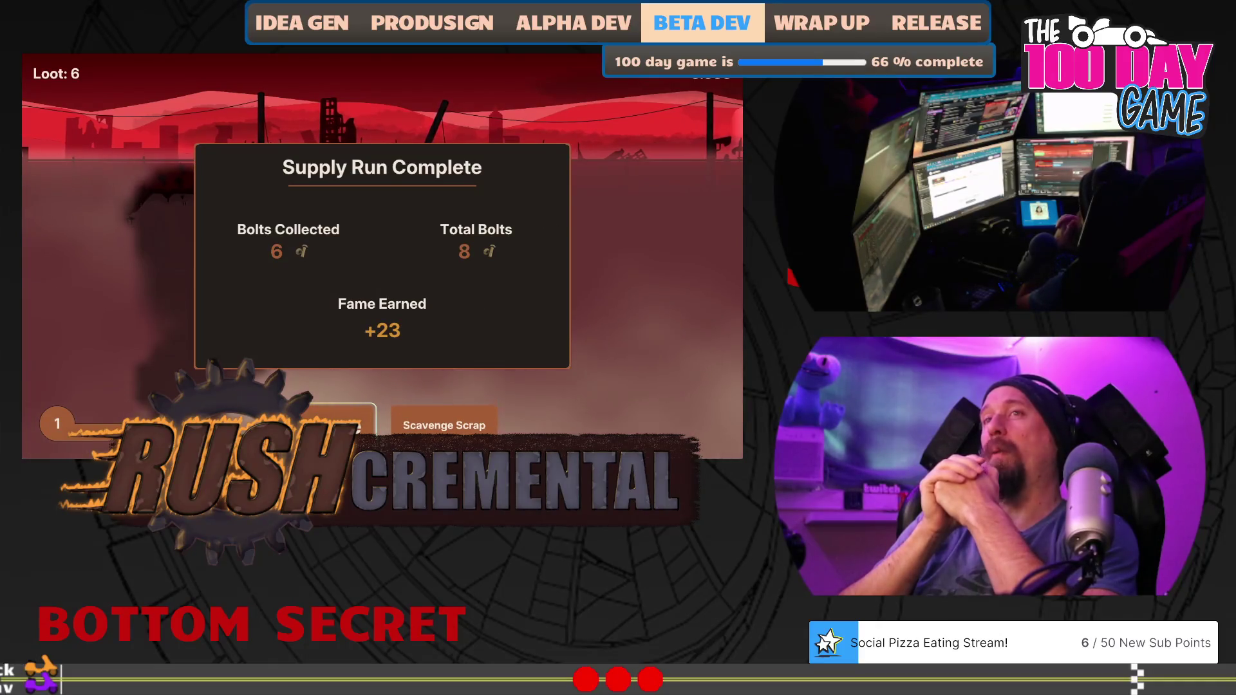
Buy the Crow Bar upgrade and do another scavenging run collecting 4 loot.
left_click(335, 422)
left_click(440, 322)
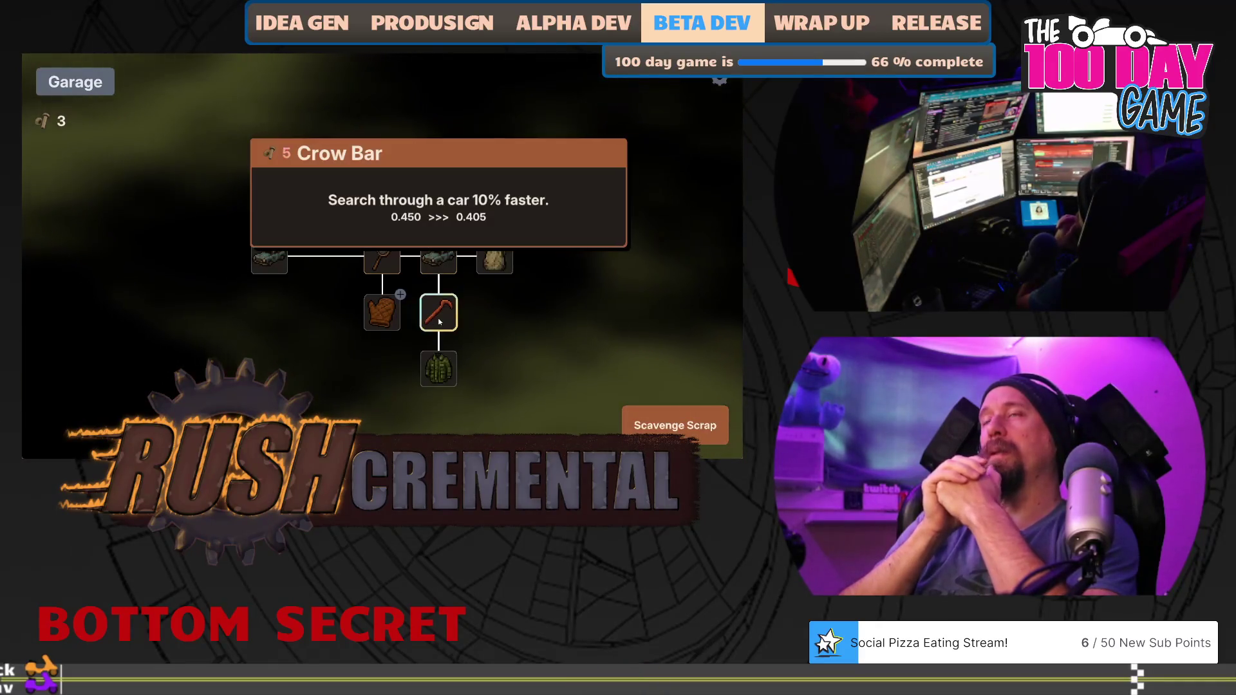
left_click(675, 425)
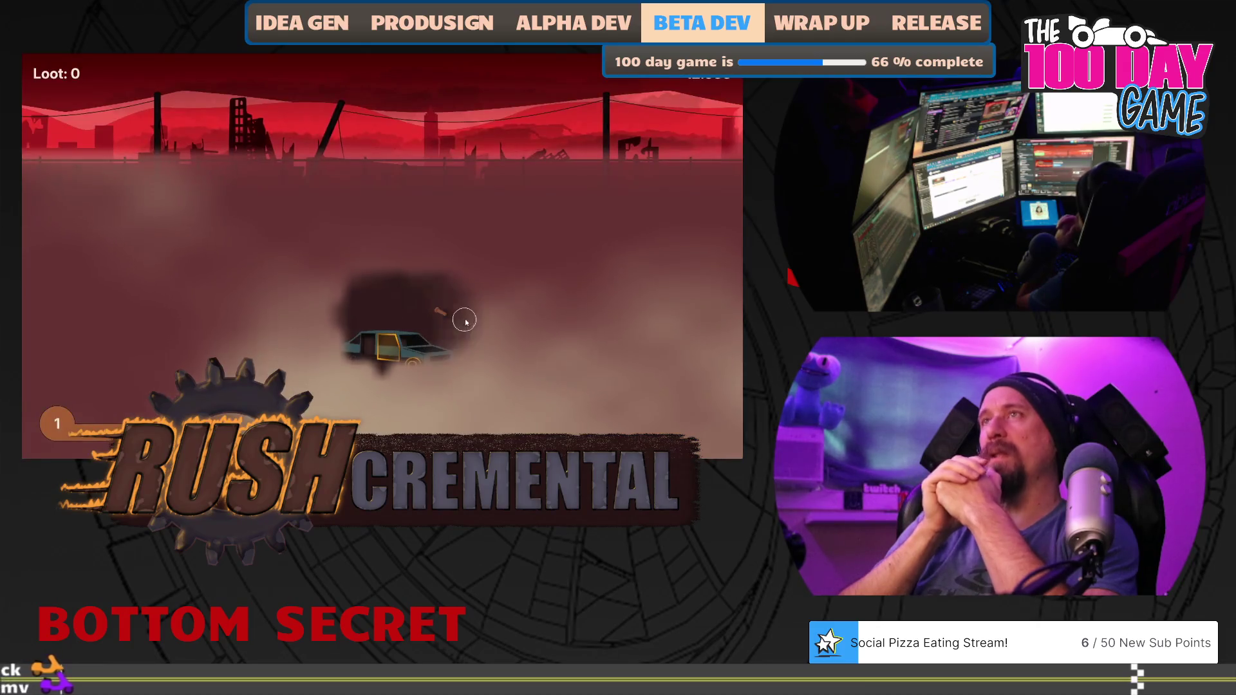
mouse_move(443, 310)
left_mouse_down()
mouse_move(571, 243)
mouse_move(580, 381)
mouse_move(566, 359)
mouse_move(311, 393)
mouse_move(165, 376)
mouse_move(159, 211)
mouse_move(400, 226)
mouse_move(284, 359)
mouse_move(400, 359)
left_mouse_up()
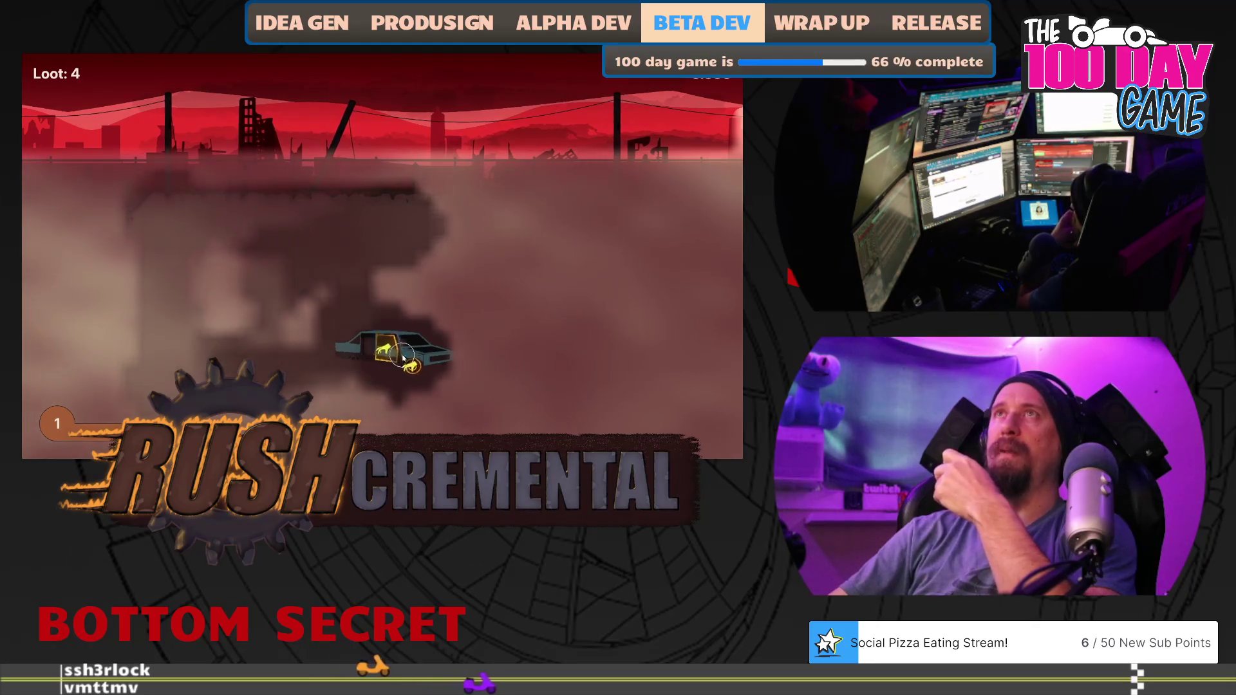
left_click(341, 425)
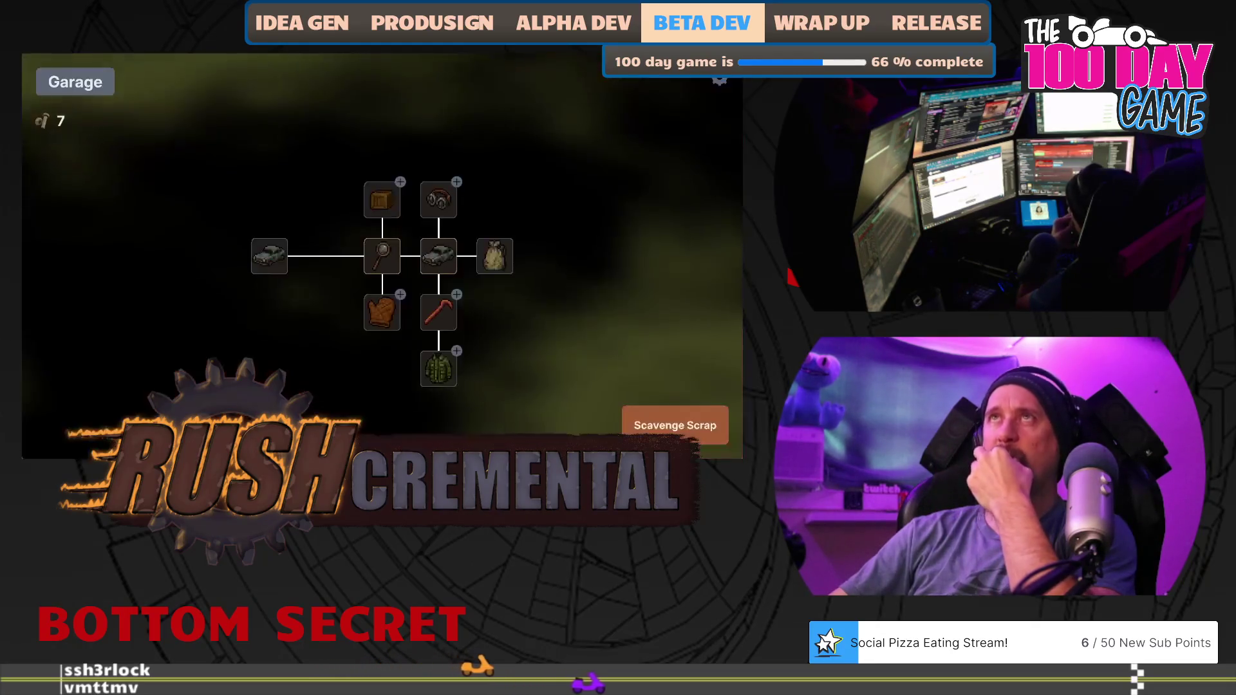
Buy the Crow Bar upgrade and loot the wrecked car in a scavenging run.
mouse_move(501, 265)
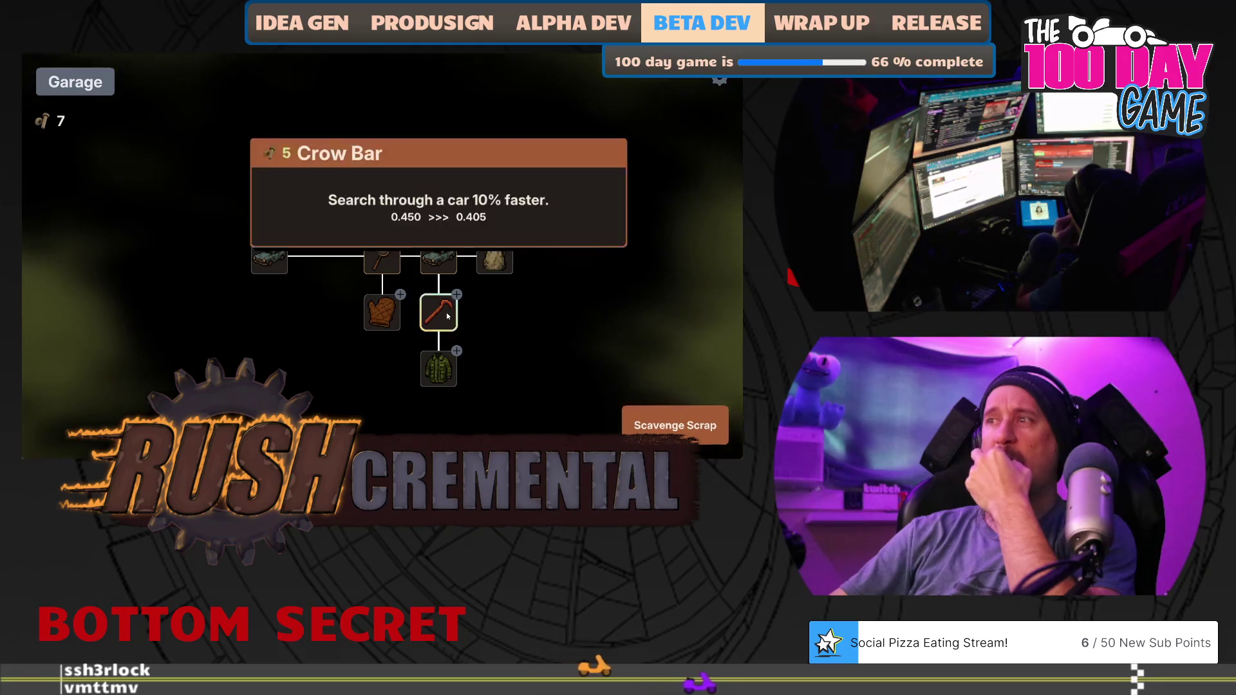
left_click(438, 312)
left_click(674, 425)
mouse_move(370, 321)
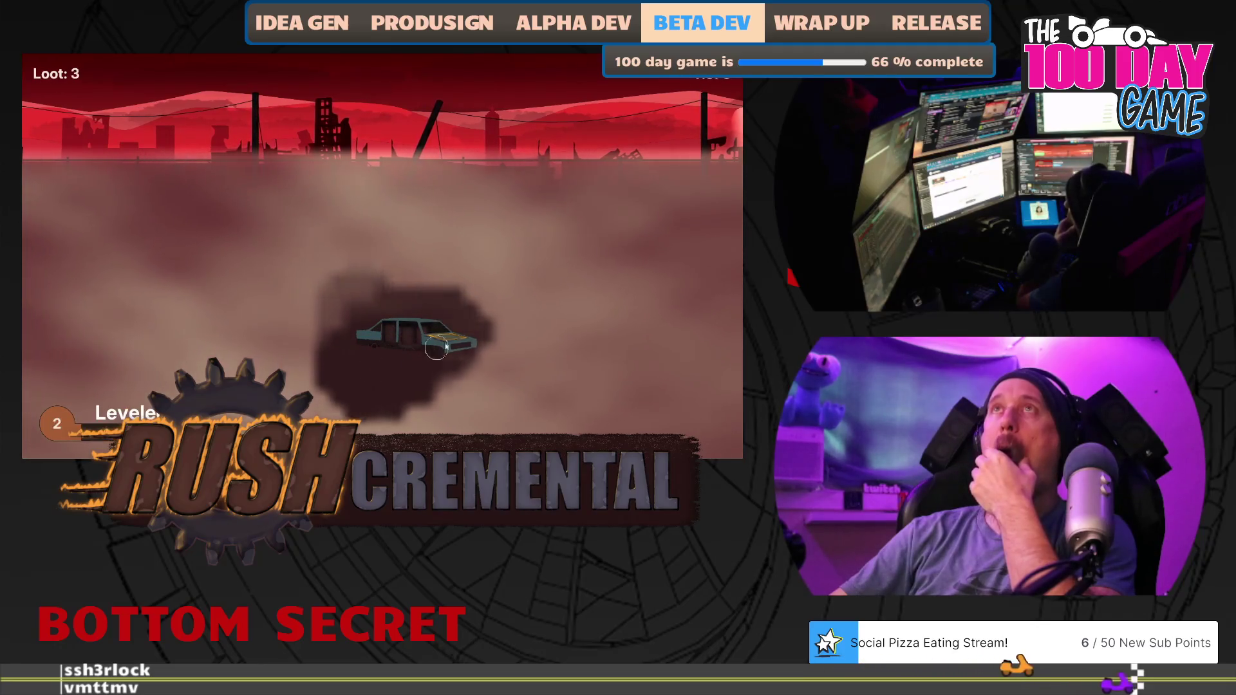
left_click(448, 341)
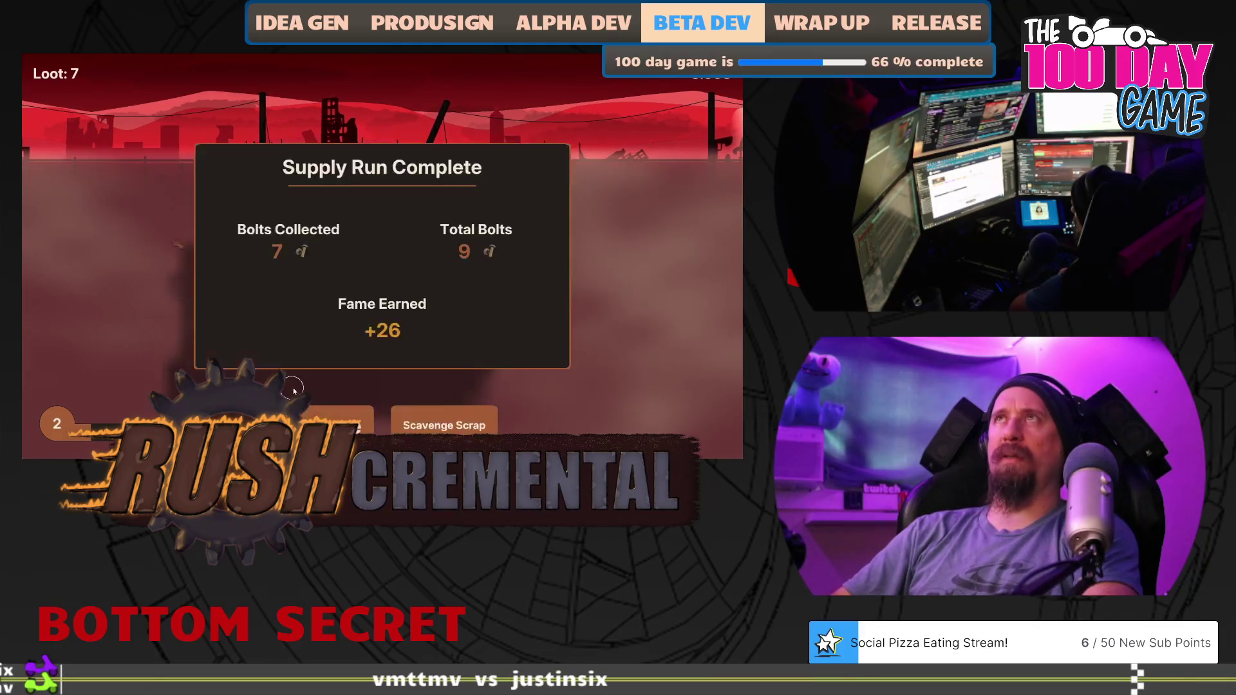
left_click(317, 412)
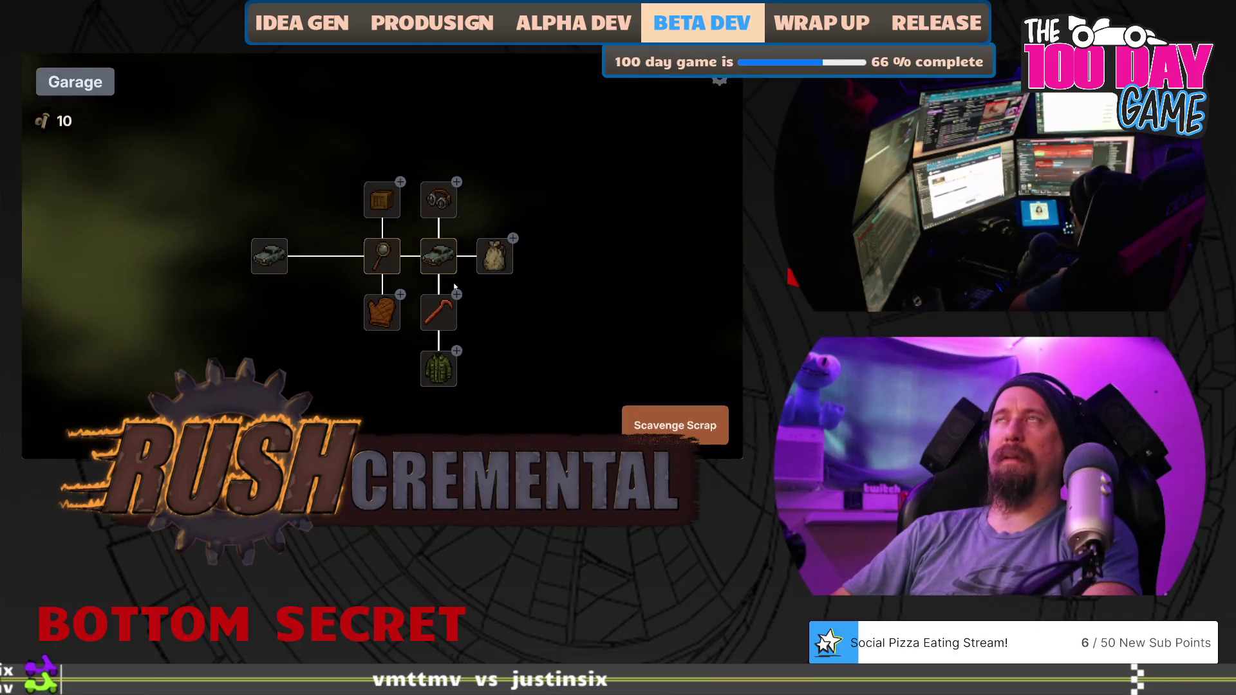
Buy the Bag upgrade and search a car for loot in another run.
mouse_move(488, 266)
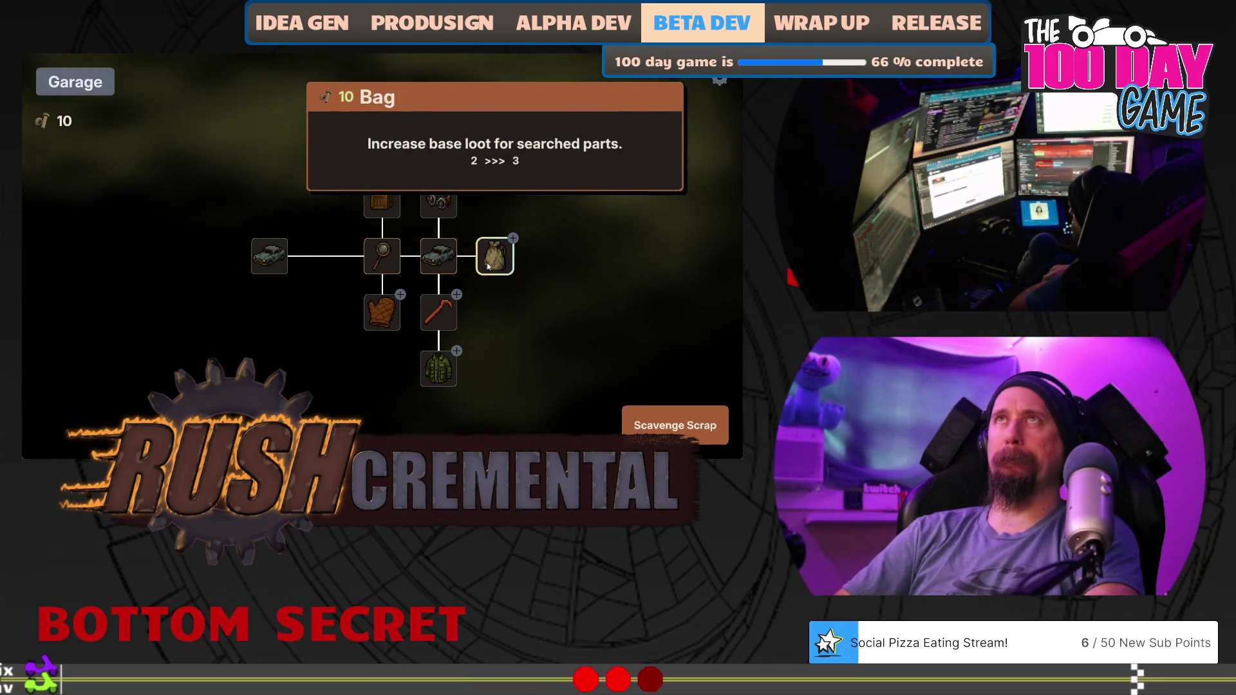
left_click(488, 266)
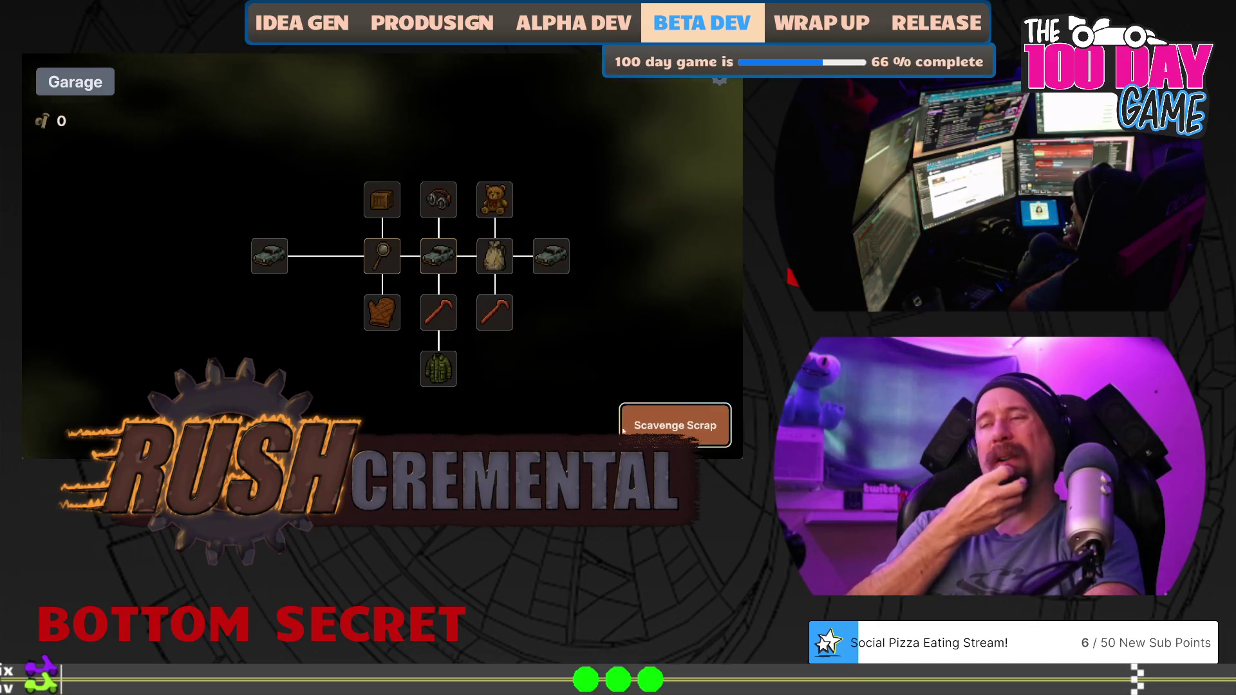
left_click(676, 425)
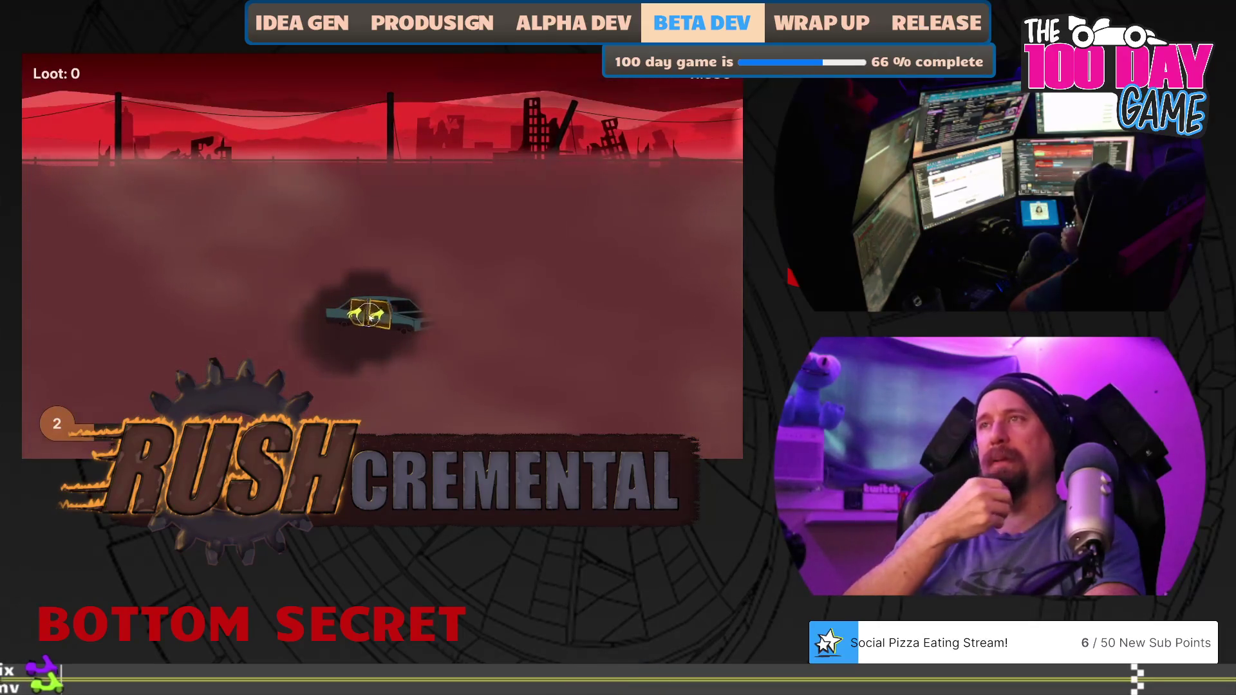
left_click(368, 313)
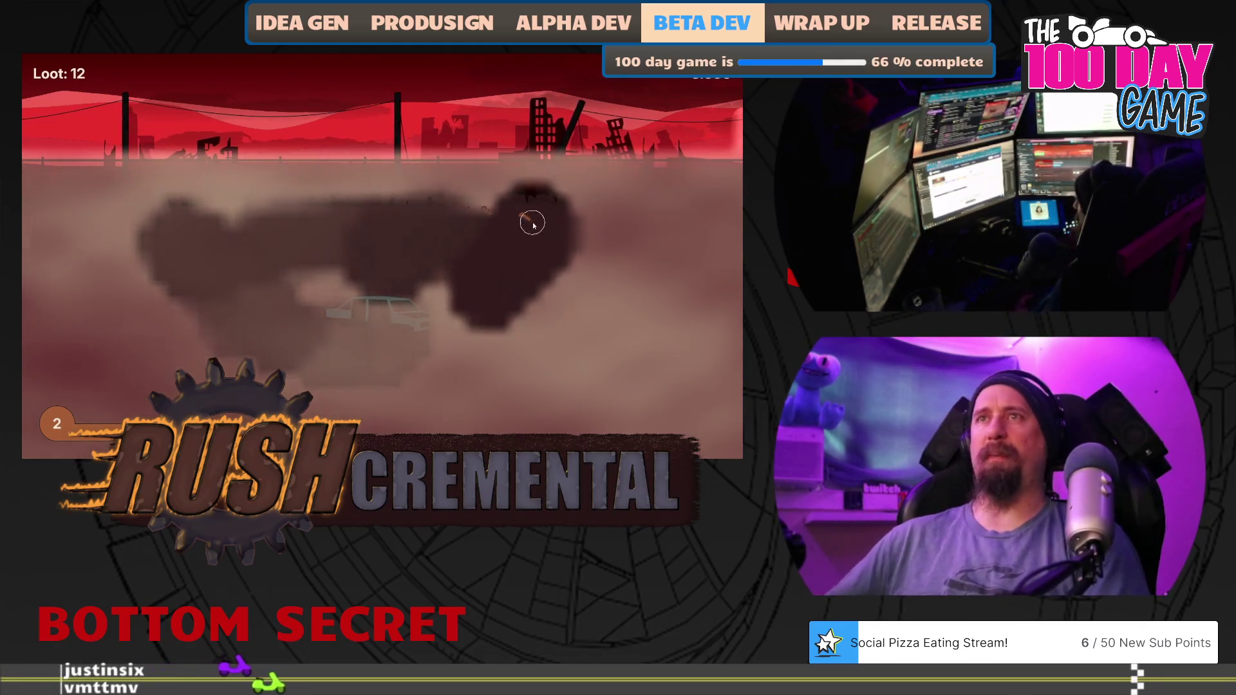
left_click(335, 421)
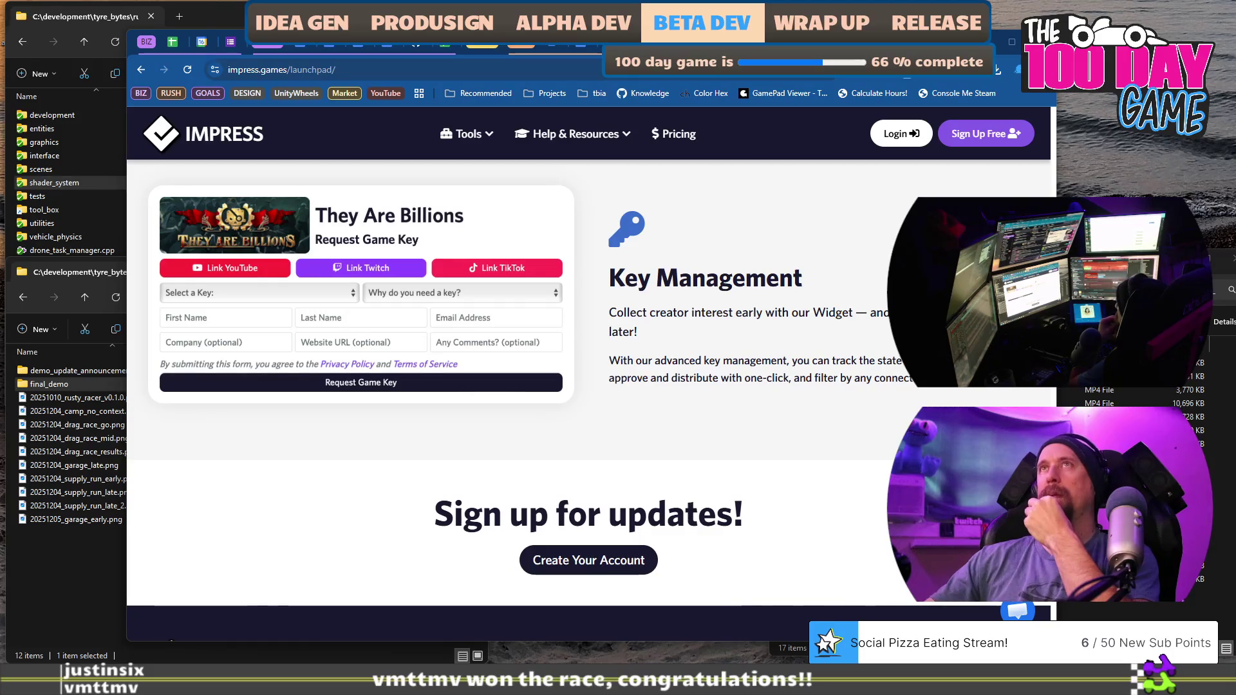
Search Google for 'phpmailer' in a new tab.
key("ctrl+t")
type("ph")
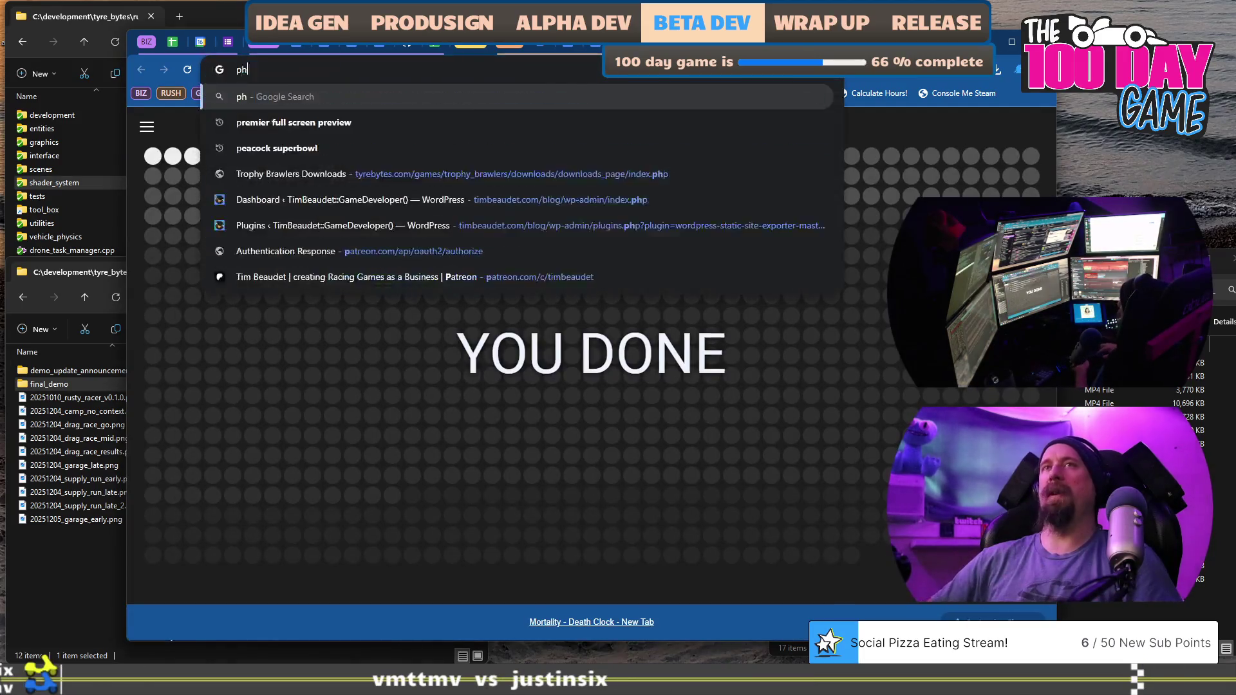
type("pmailer")
key("Return")
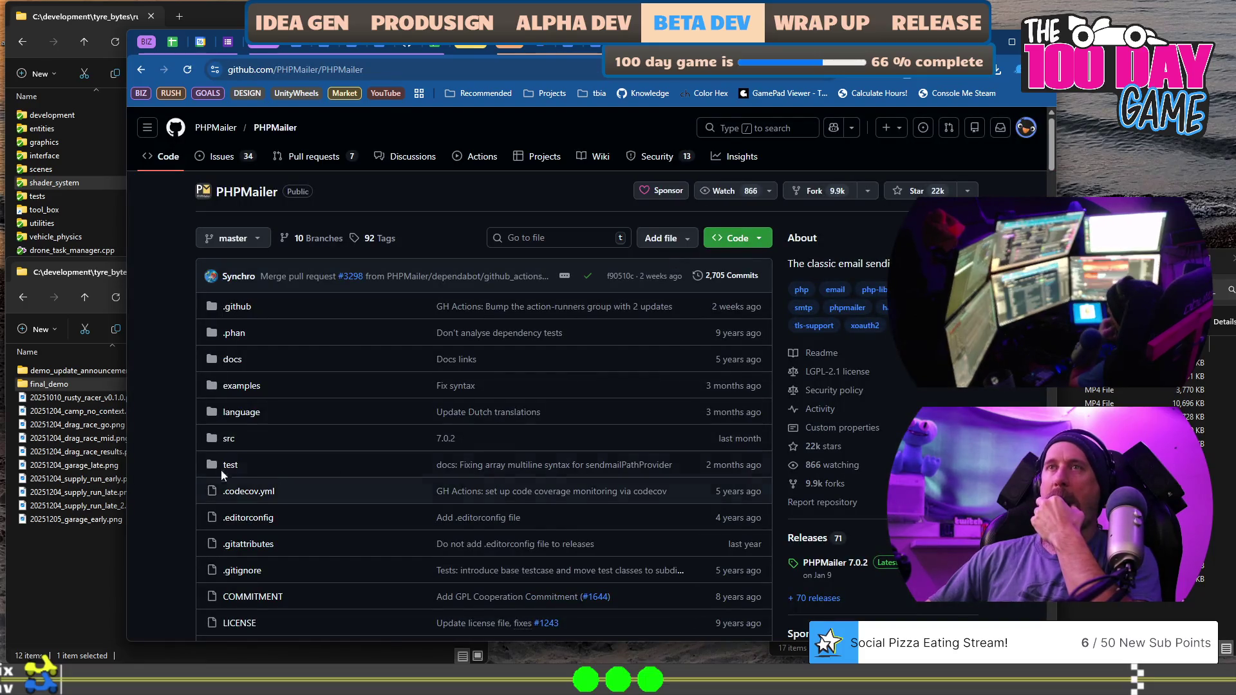
Read the PHPMailer README down to A Simple Example, then close the tab.
scroll(212, 460, "down", 10)
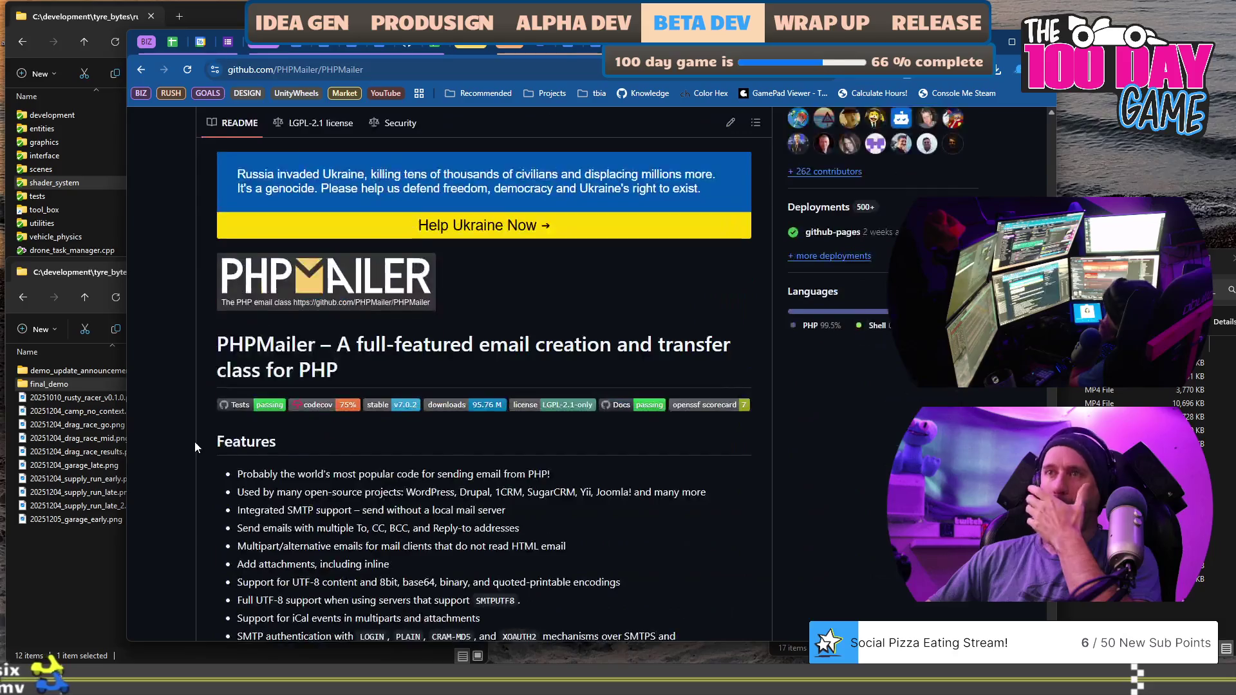
scroll(195, 442, "down", 3)
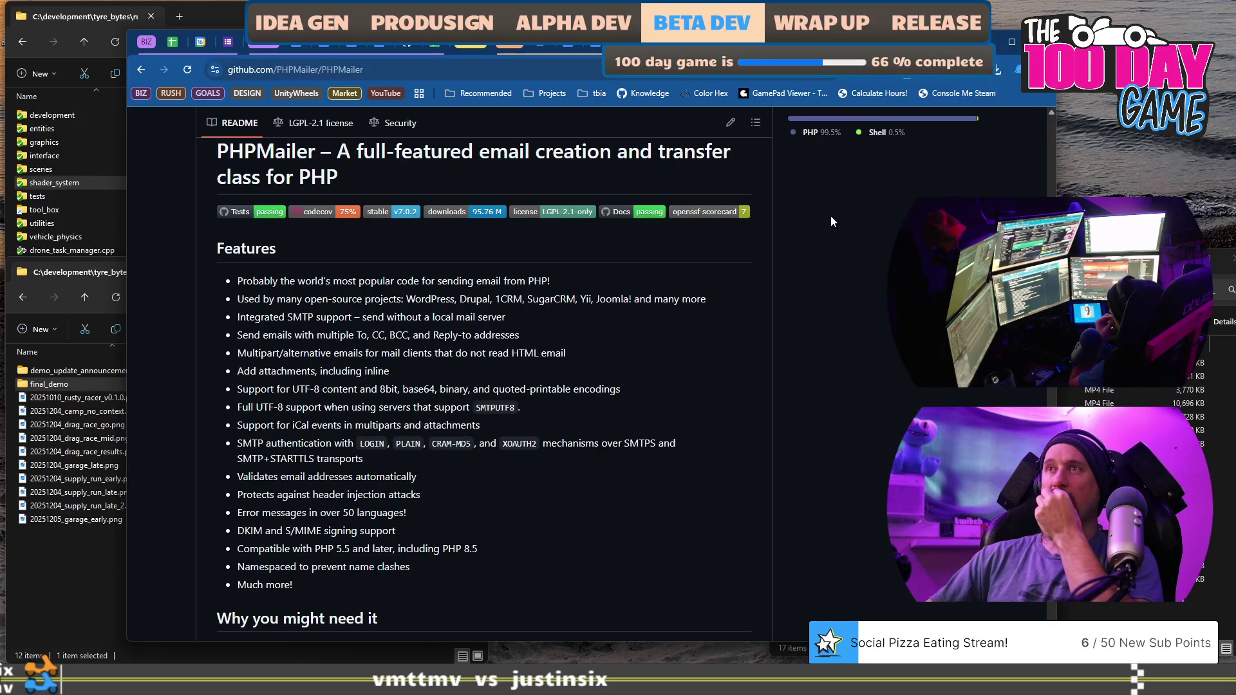
scroll(830, 223, "down", 3)
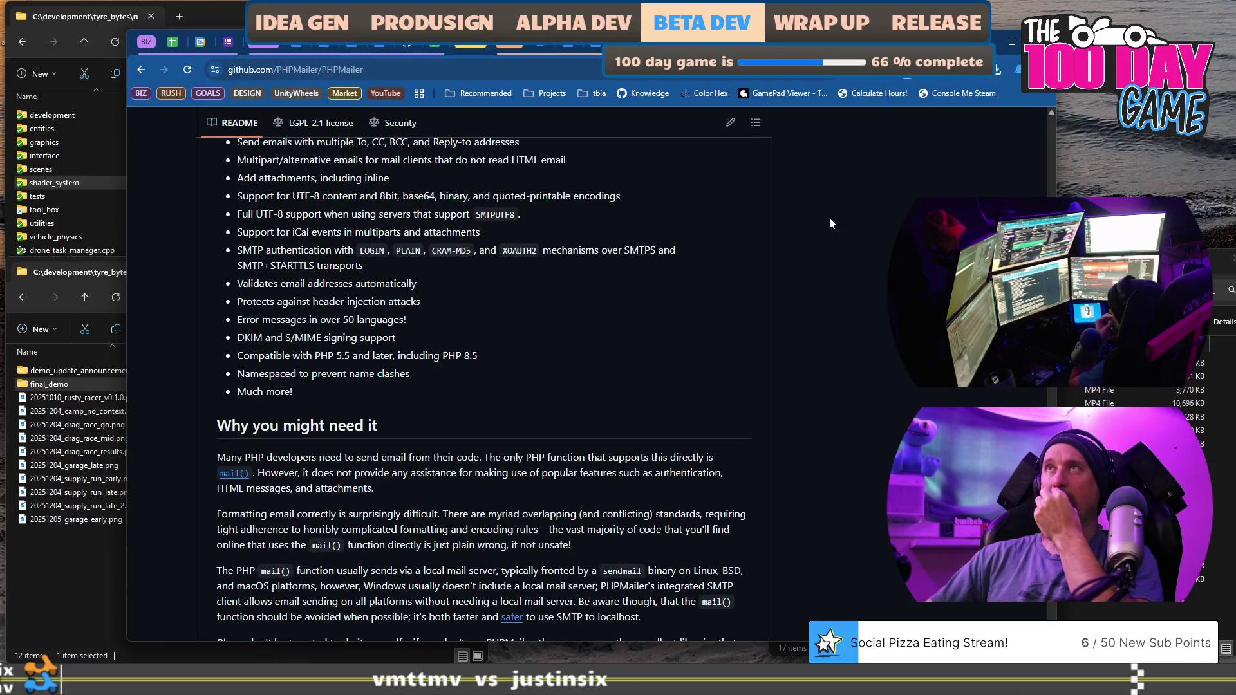
scroll(829, 224, "down", 3)
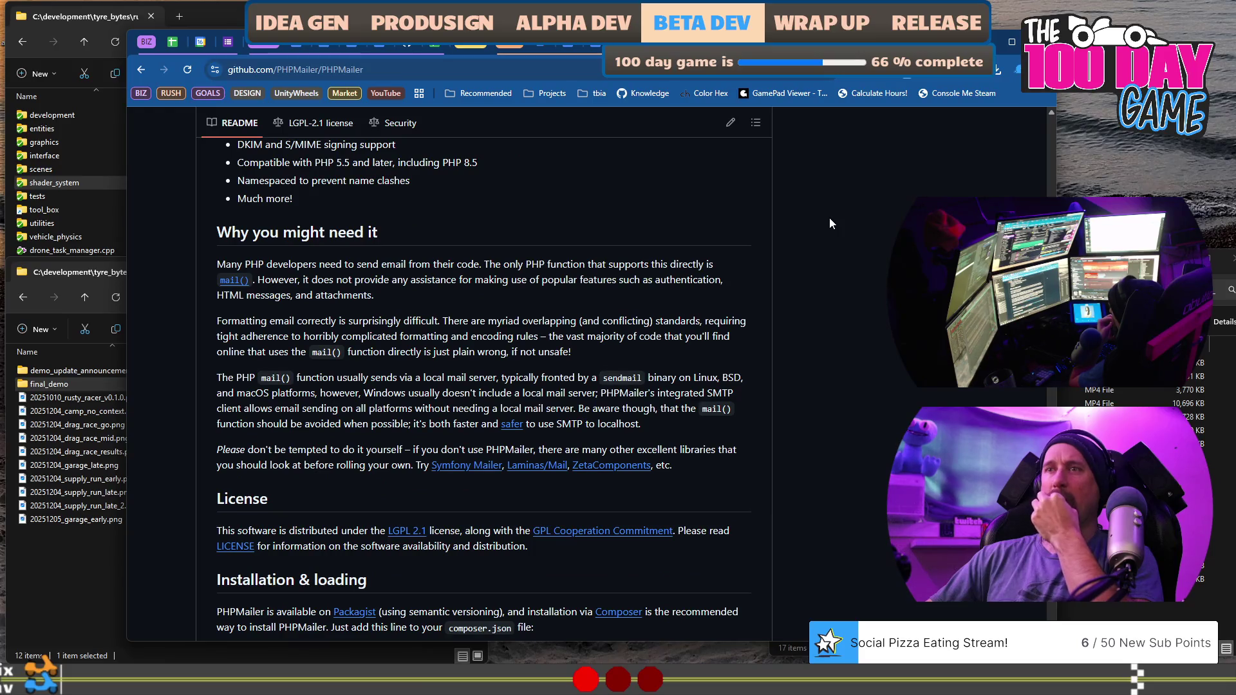
scroll(829, 223, "down", 10)
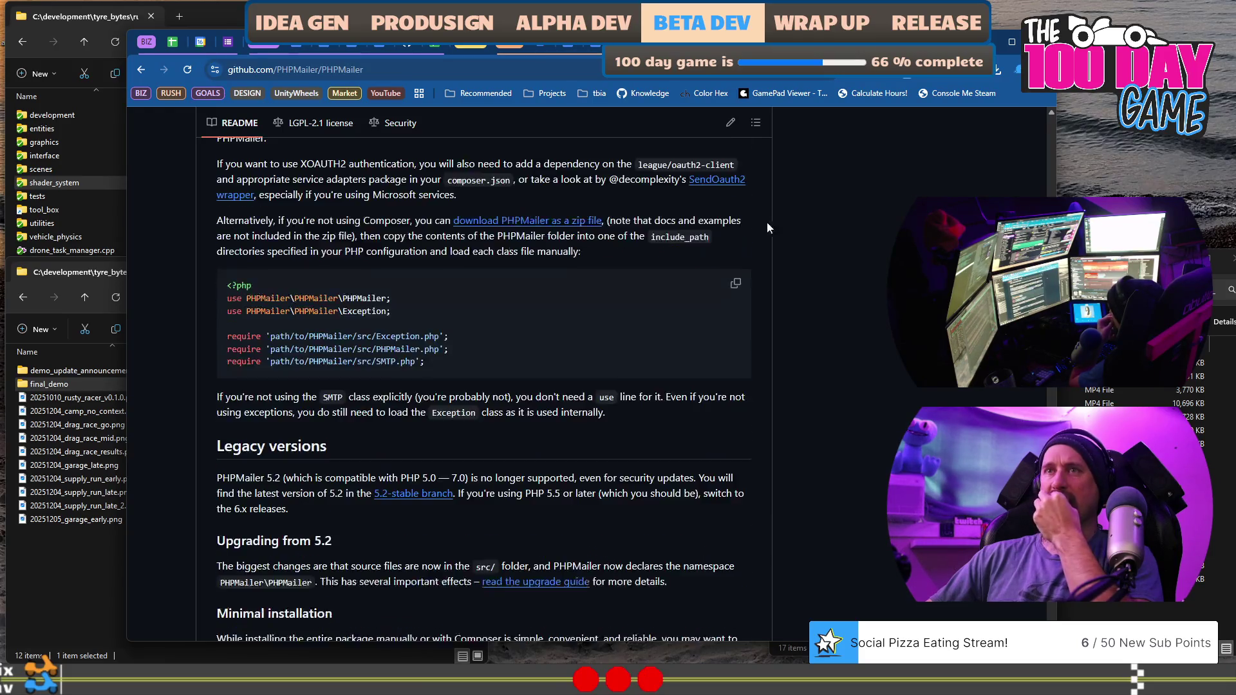
scroll(766, 227, "down", 10)
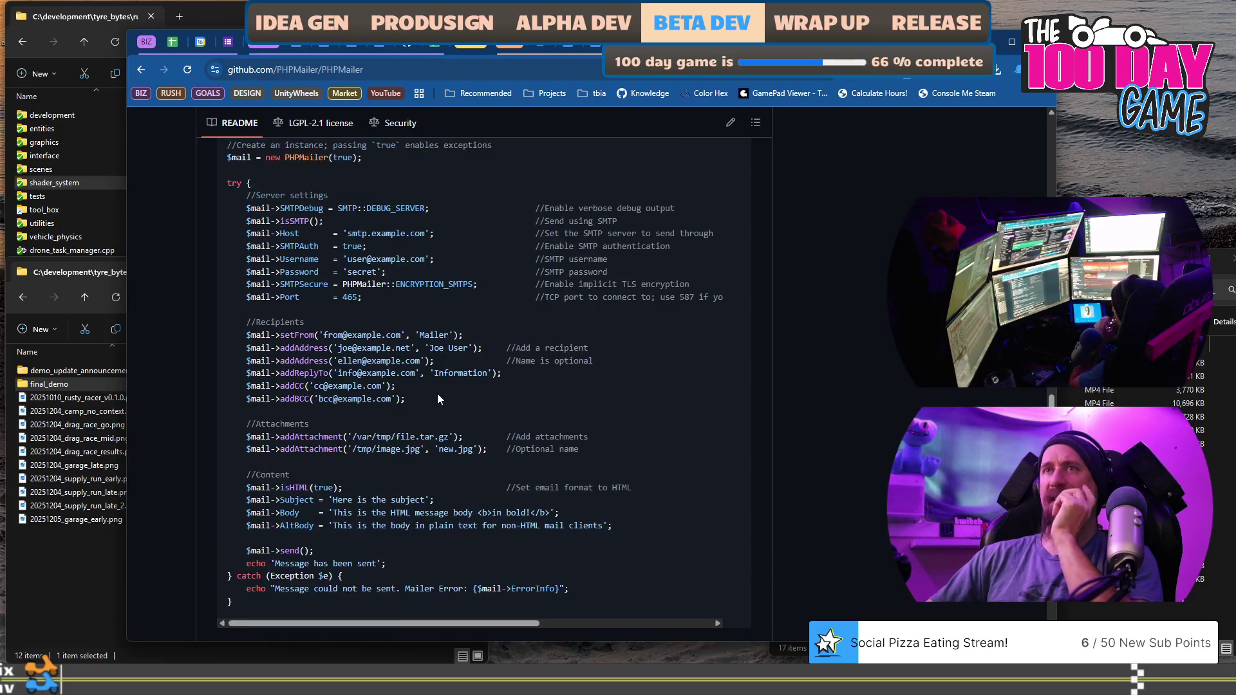
scroll(519, 296, "up", 3)
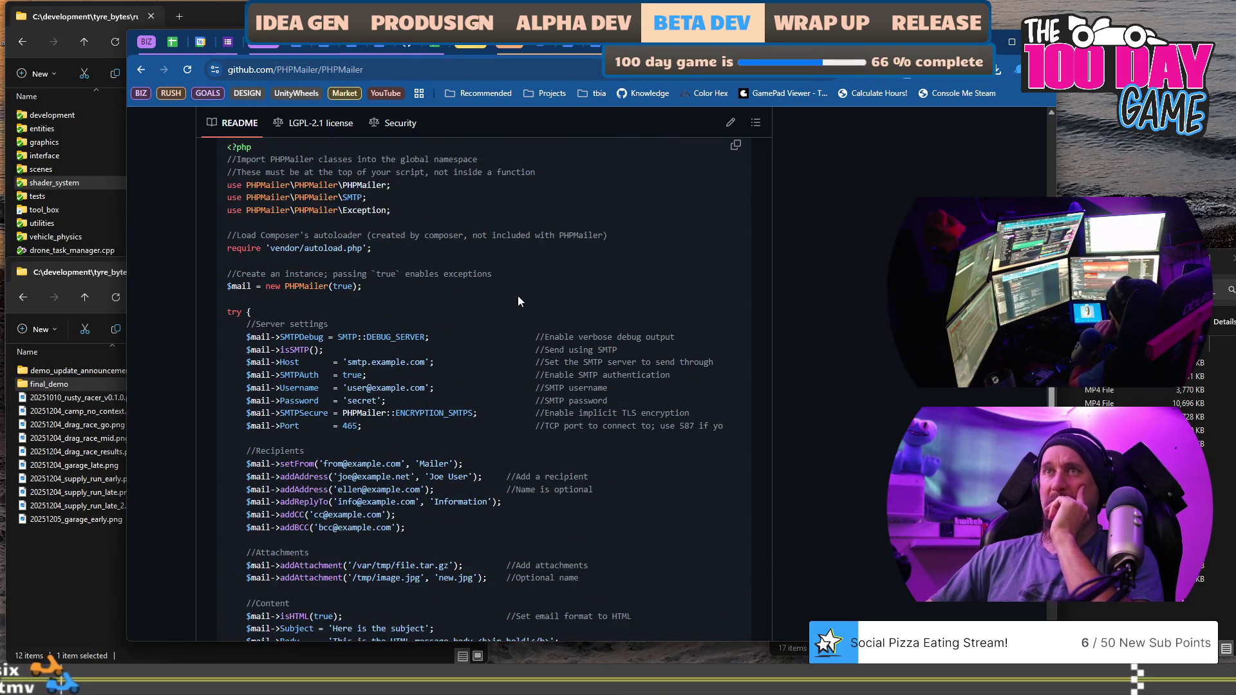
scroll(519, 296, "up", 1)
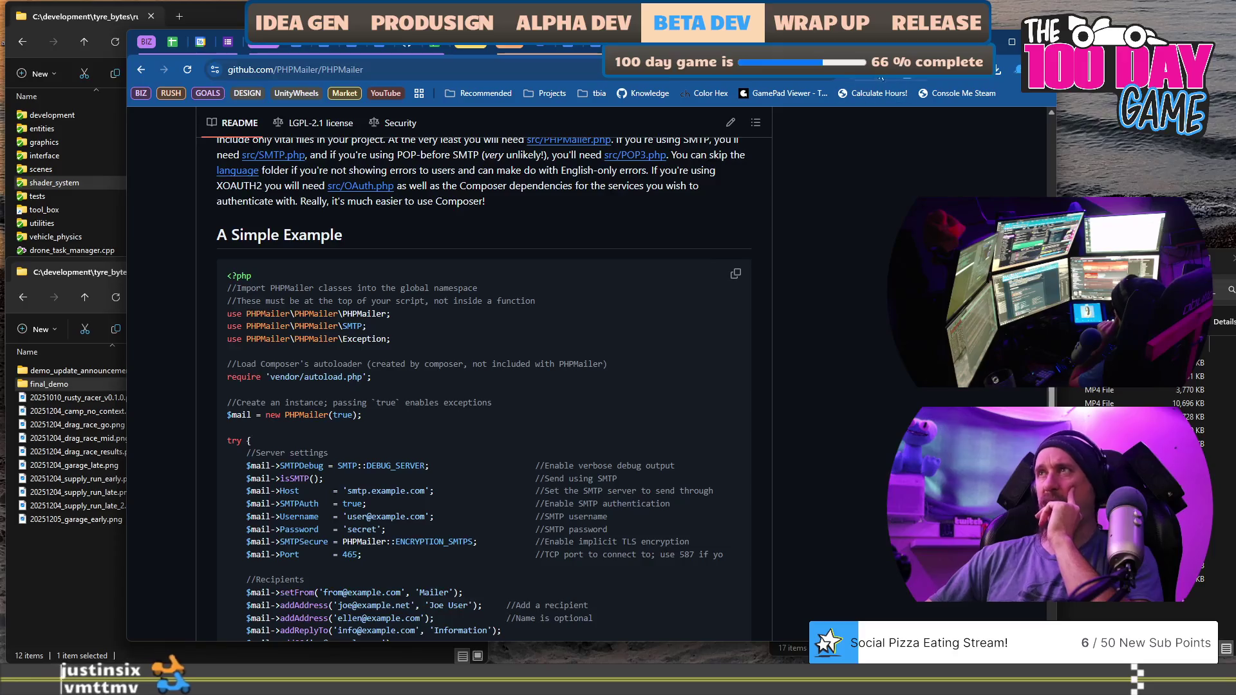
key("ctrl+w")
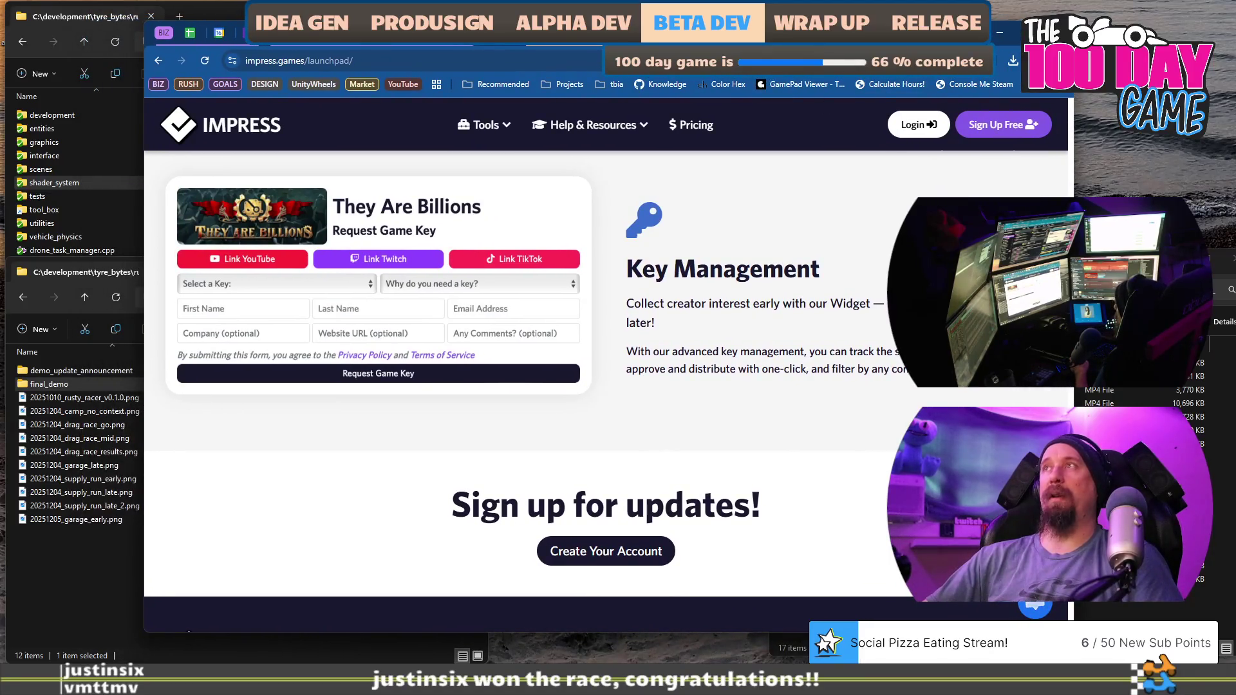
Open the knowledge_base repo's processes folder on GitHub, then switch to VS Code.
key("ctrl+t")
type("knowledge")
key("Return")
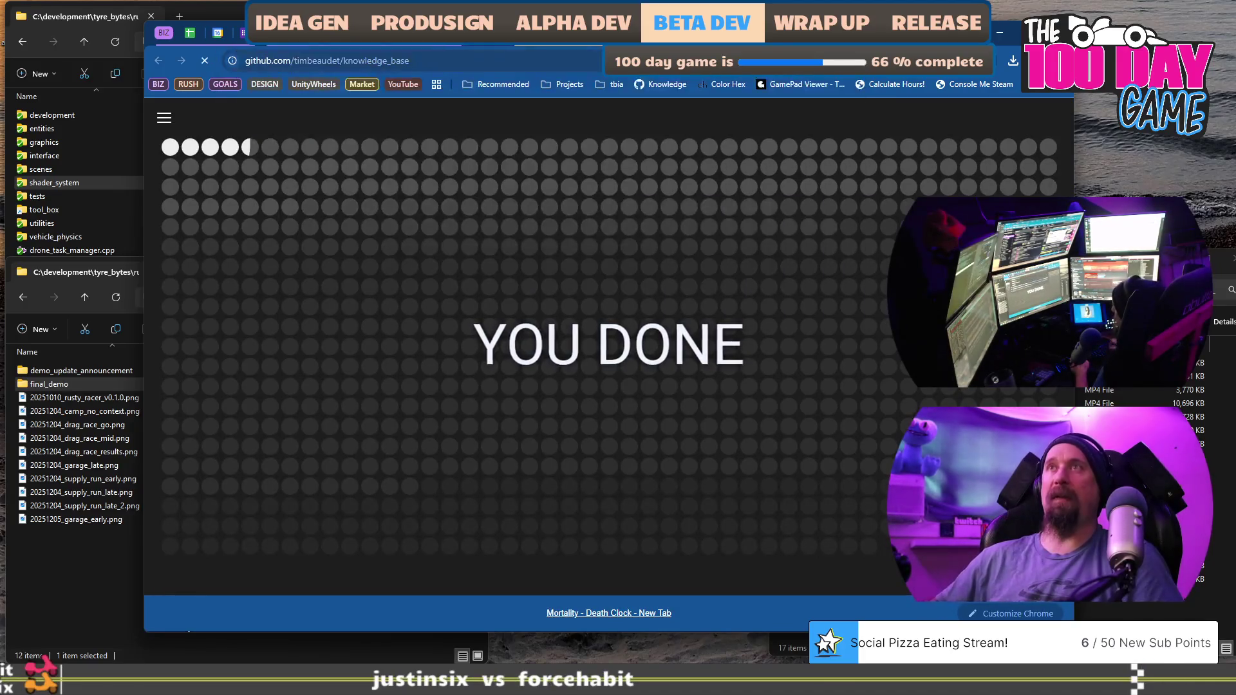
scroll(306, 300, "down", 2)
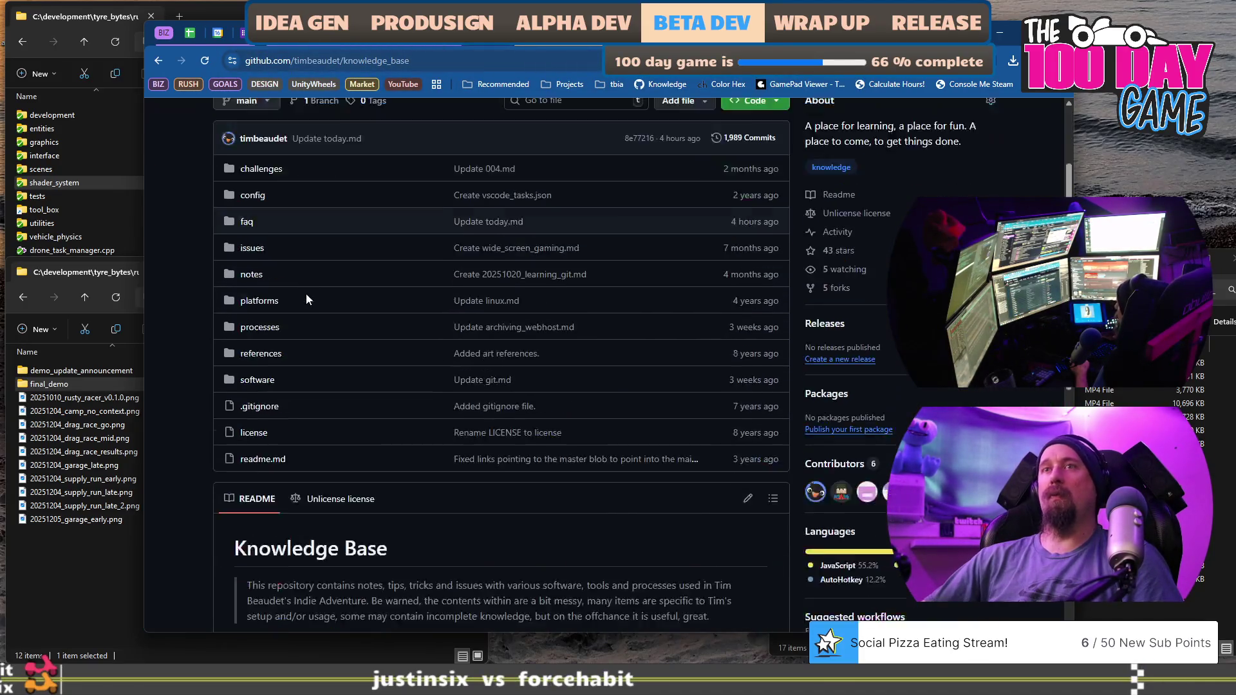
scroll(306, 295, "down", 1)
left_click(271, 267)
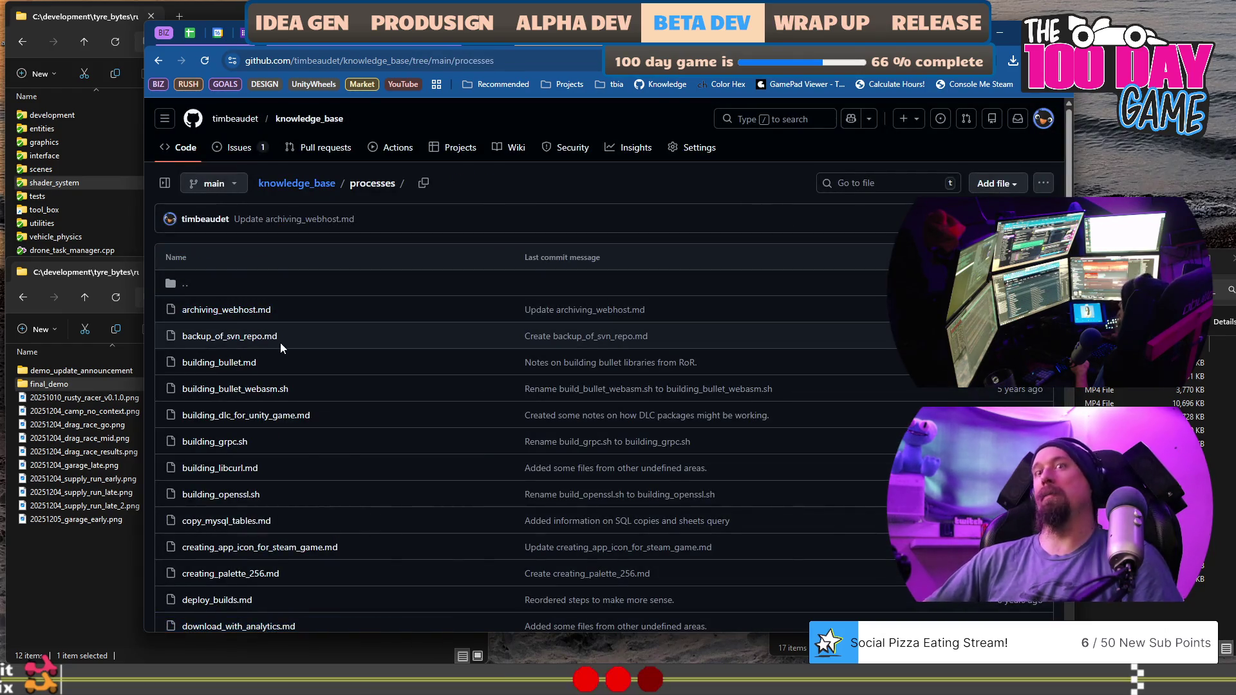
key("alt+Tab")
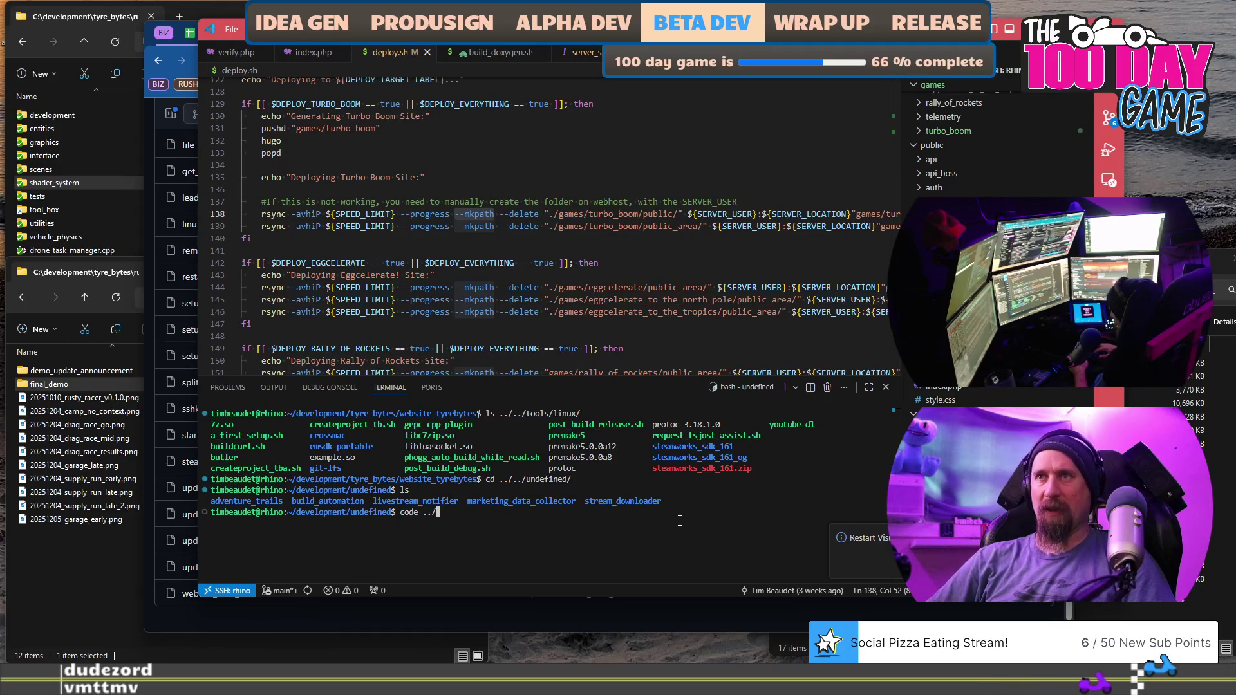
Open ../tools/linux/request_tsjost_assist.sh with the code command, then close it.
type("tools/linux/request_tsjost_assist.sh")
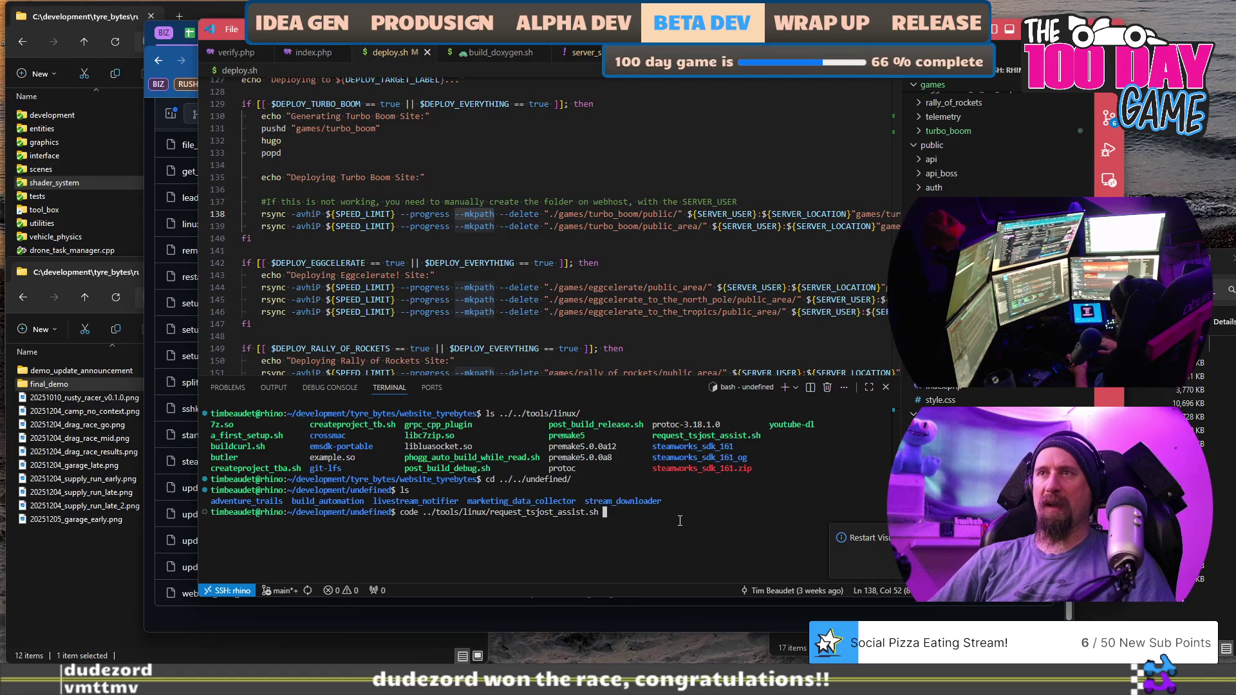
key("Return")
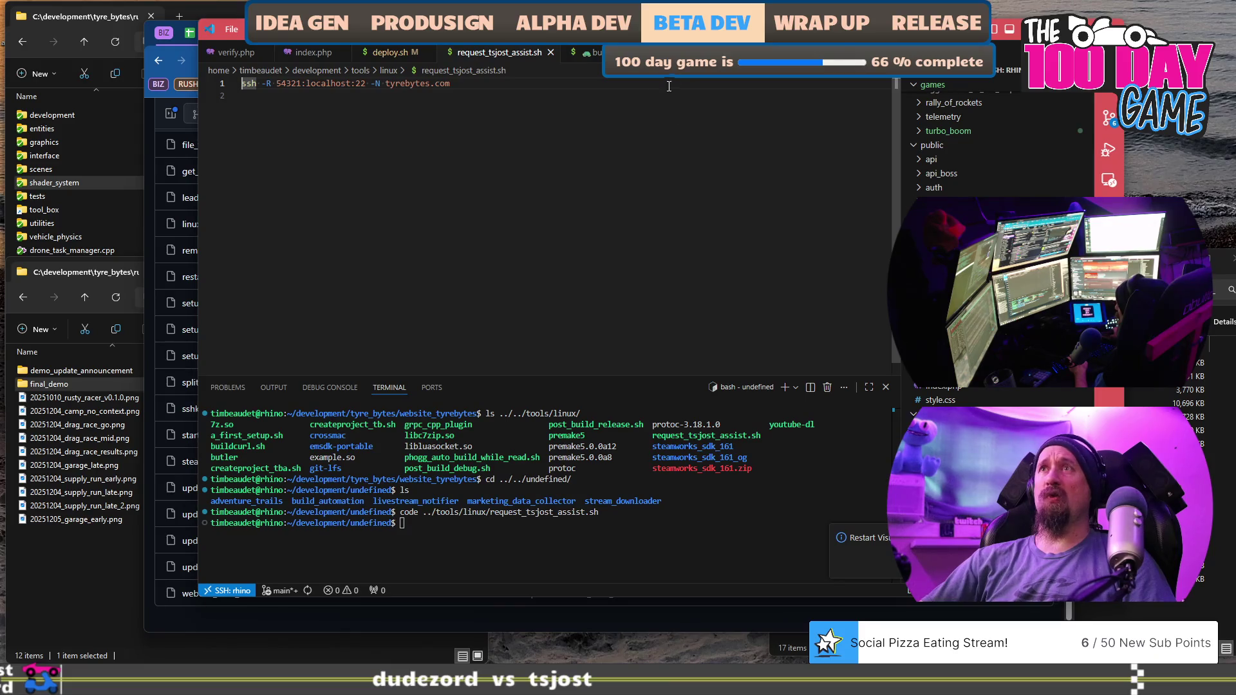
left_click(551, 53)
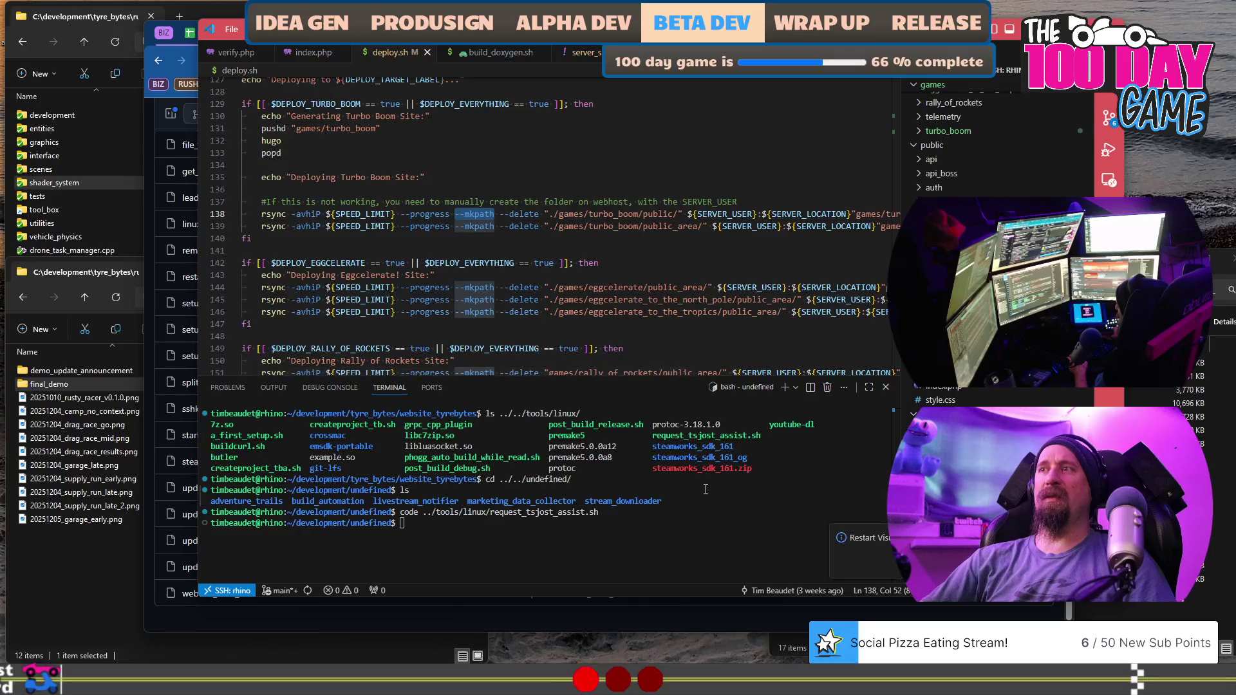
Clear the VS Code terminal with the 'clear' command.
left_click(634, 430)
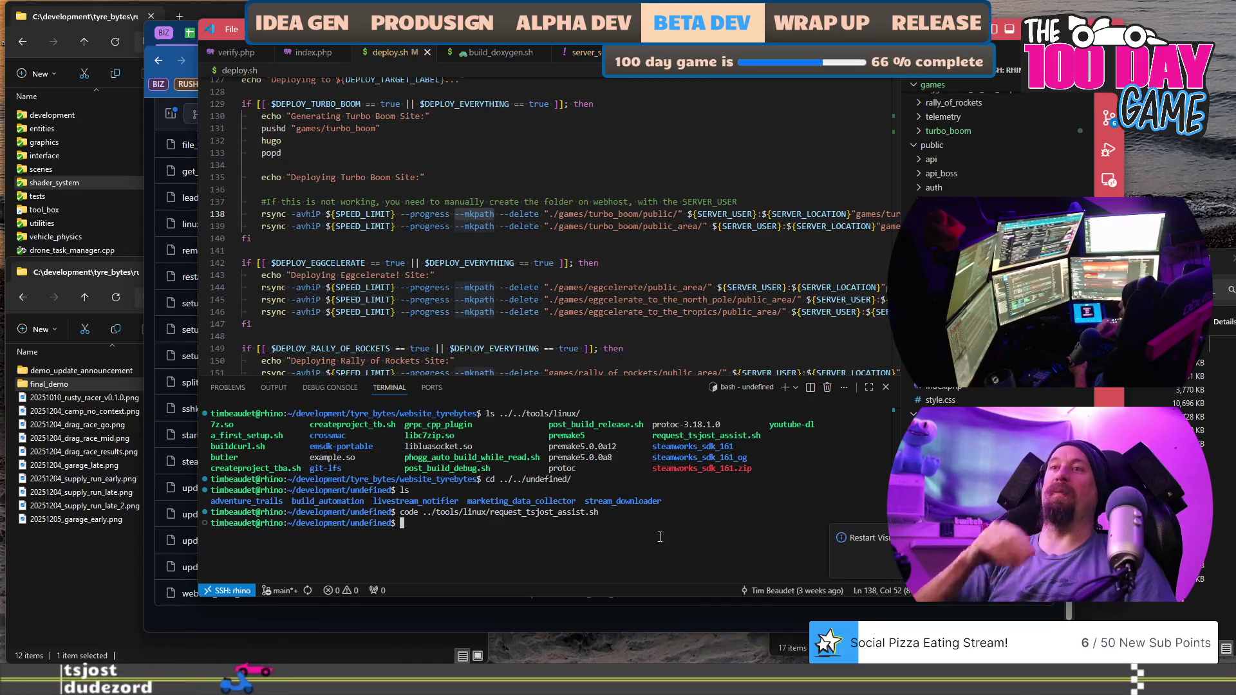
left_click(660, 526)
type("clear")
key("Return")
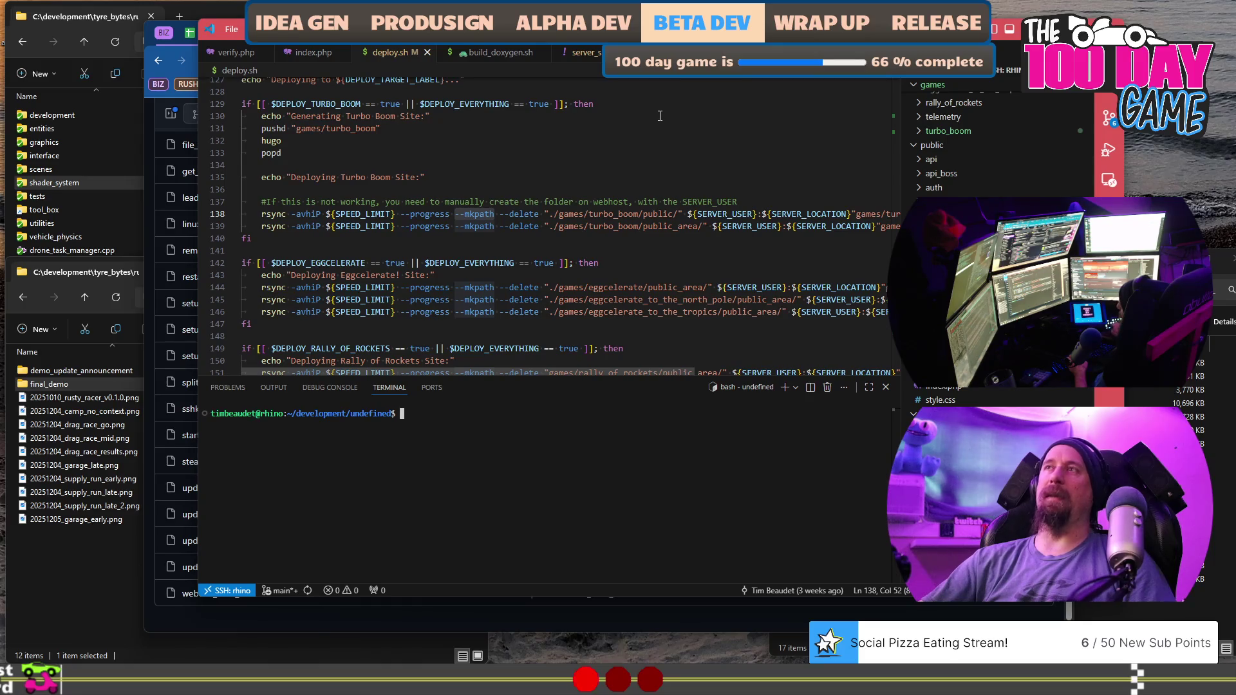
Close the server_setup.yml and settings_development.php files in Visual Studio Code.
key("ctrl+Tab")
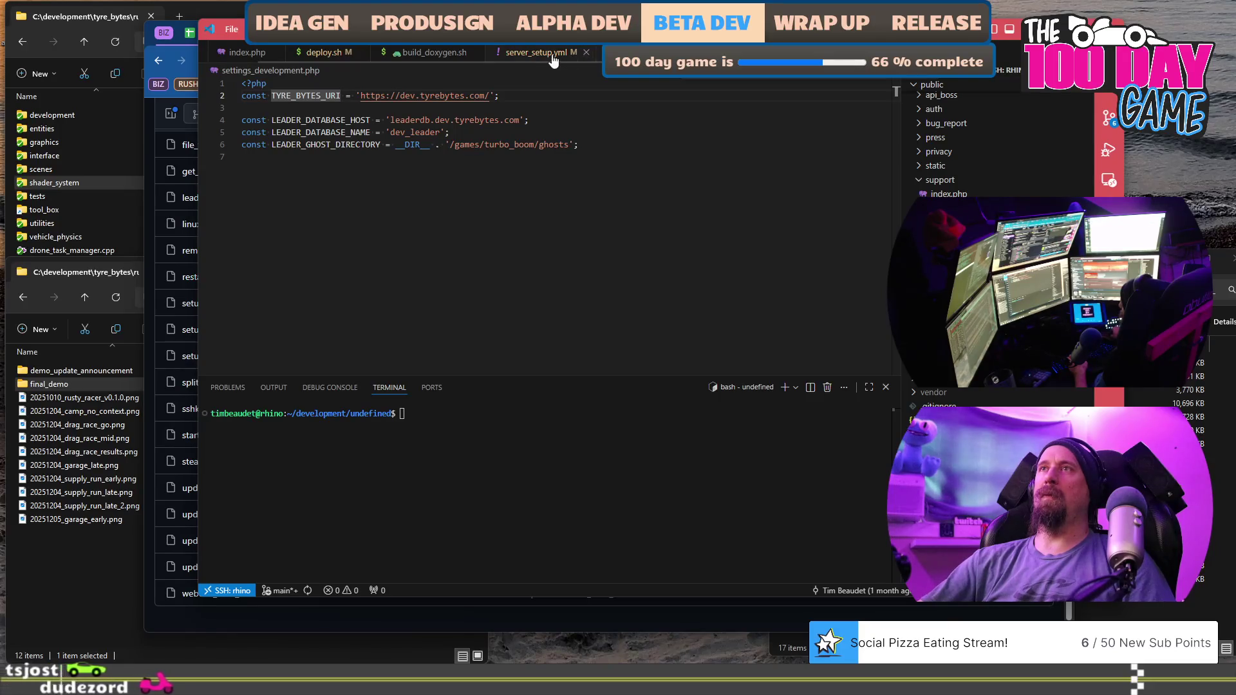
left_click(586, 53)
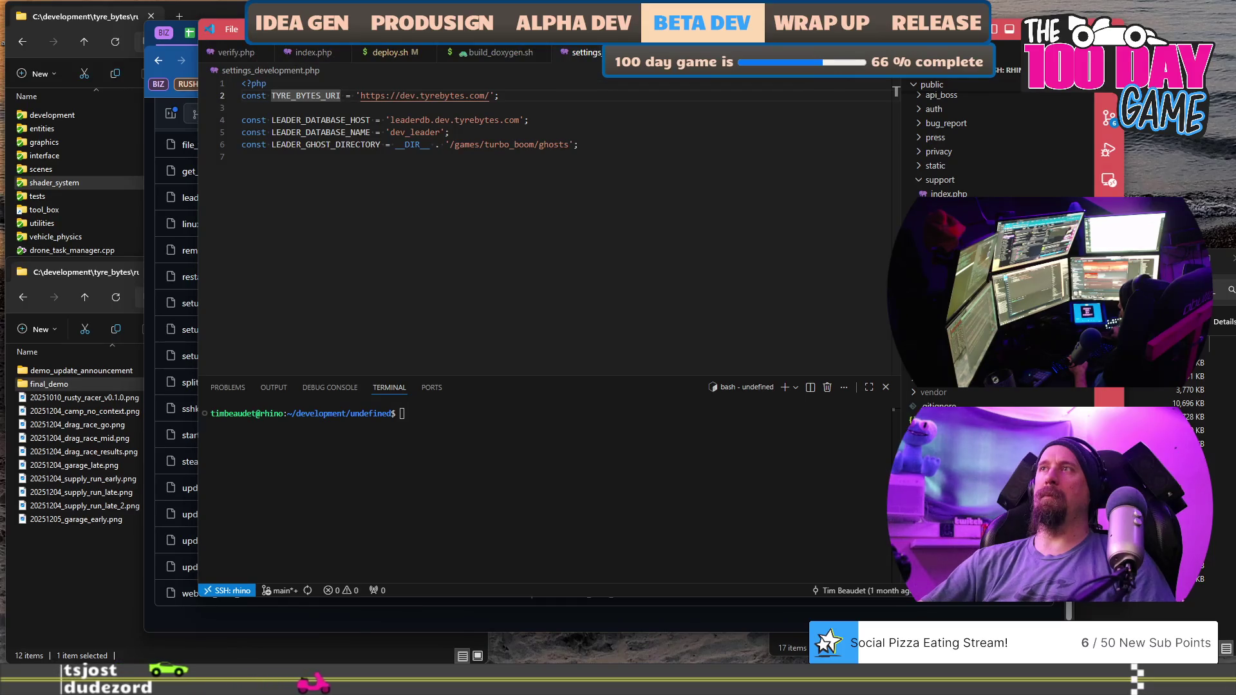
key("ctrl+w")
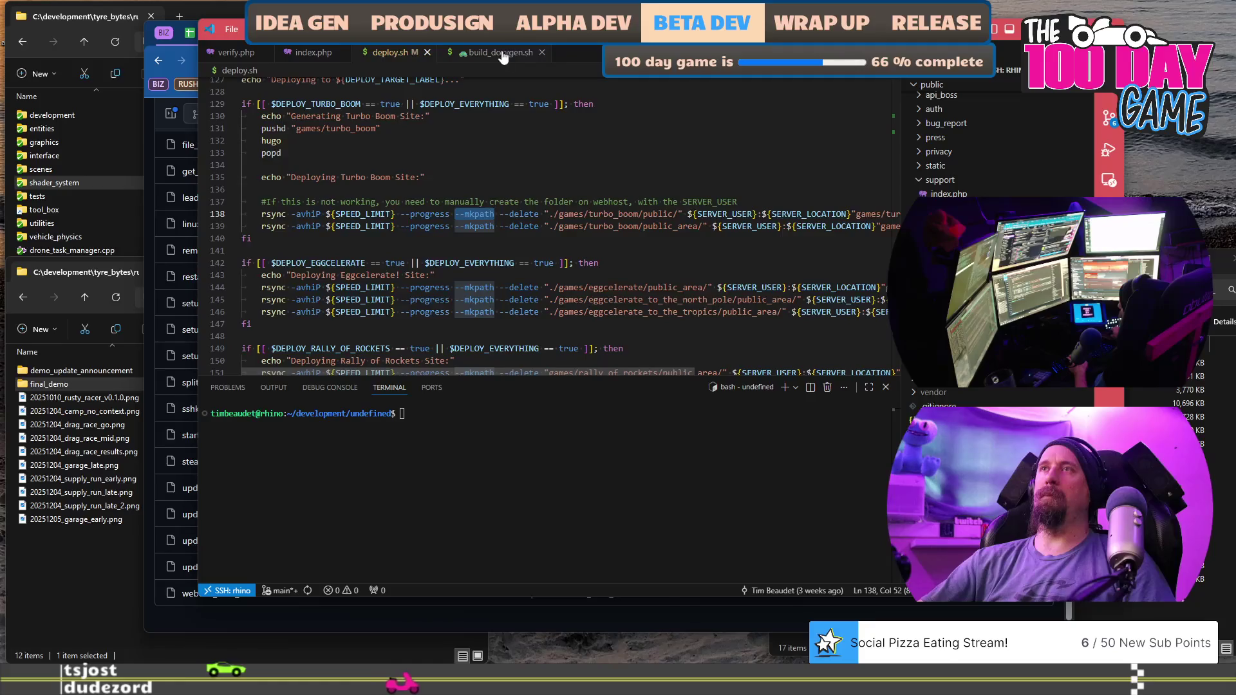
Bring the Twitch auth index.php file forward, then return to the browser's GitHub list.
left_click(496, 53)
left_click(392, 55)
left_click(314, 52)
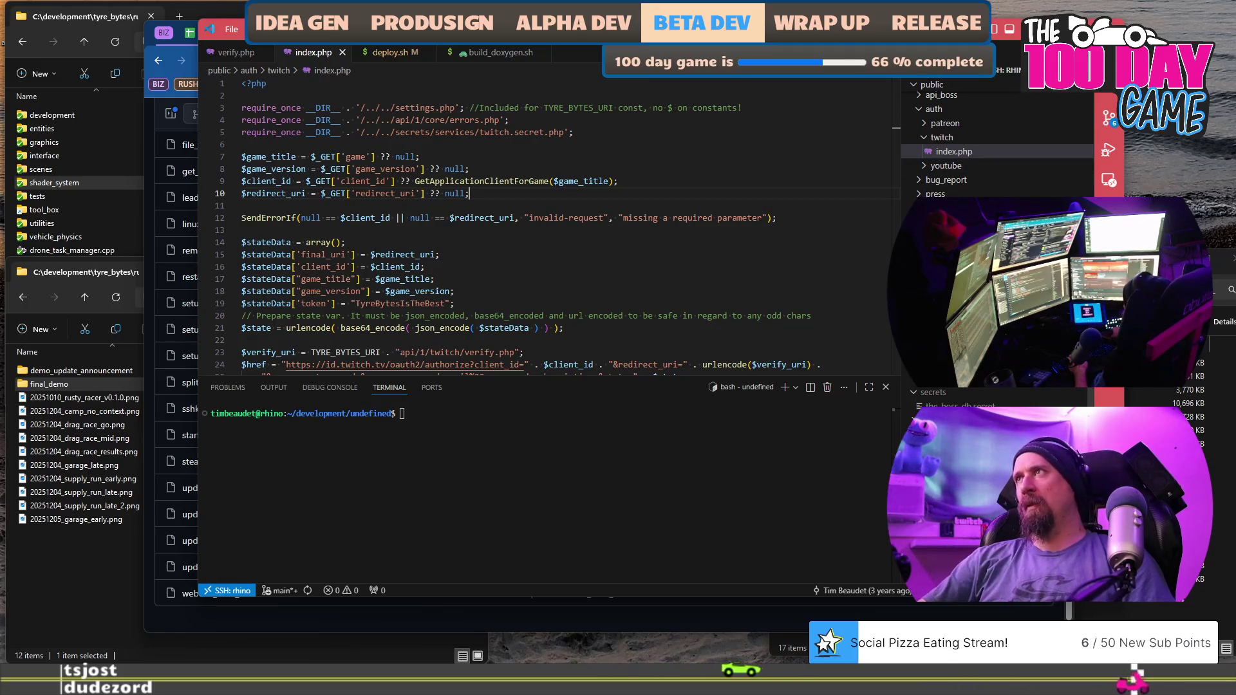
key("alt+Tab")
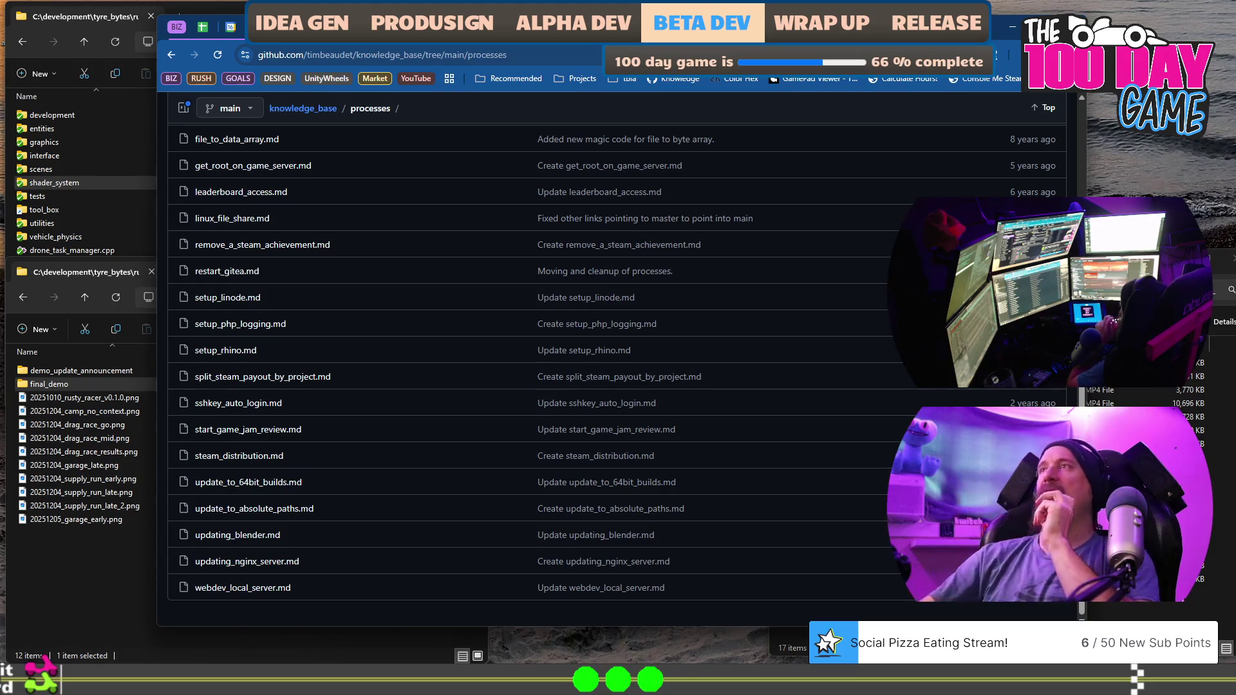
key("alt+Left")
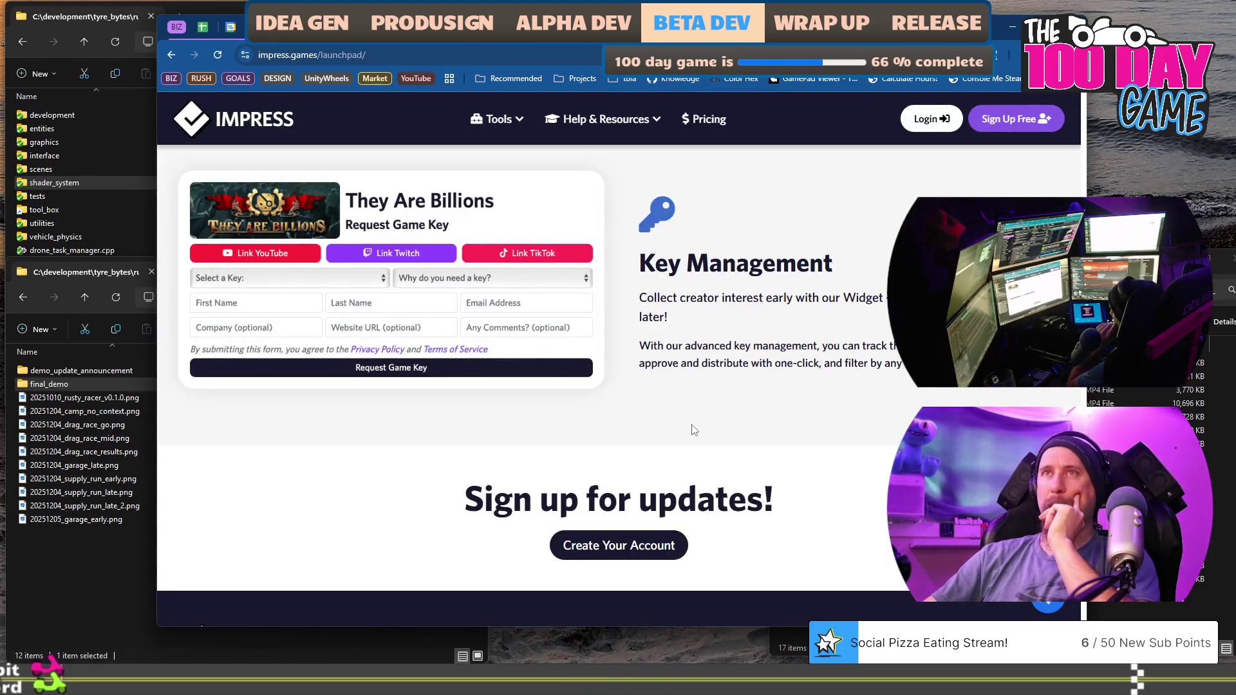
scroll(640, 471, "up", 10)
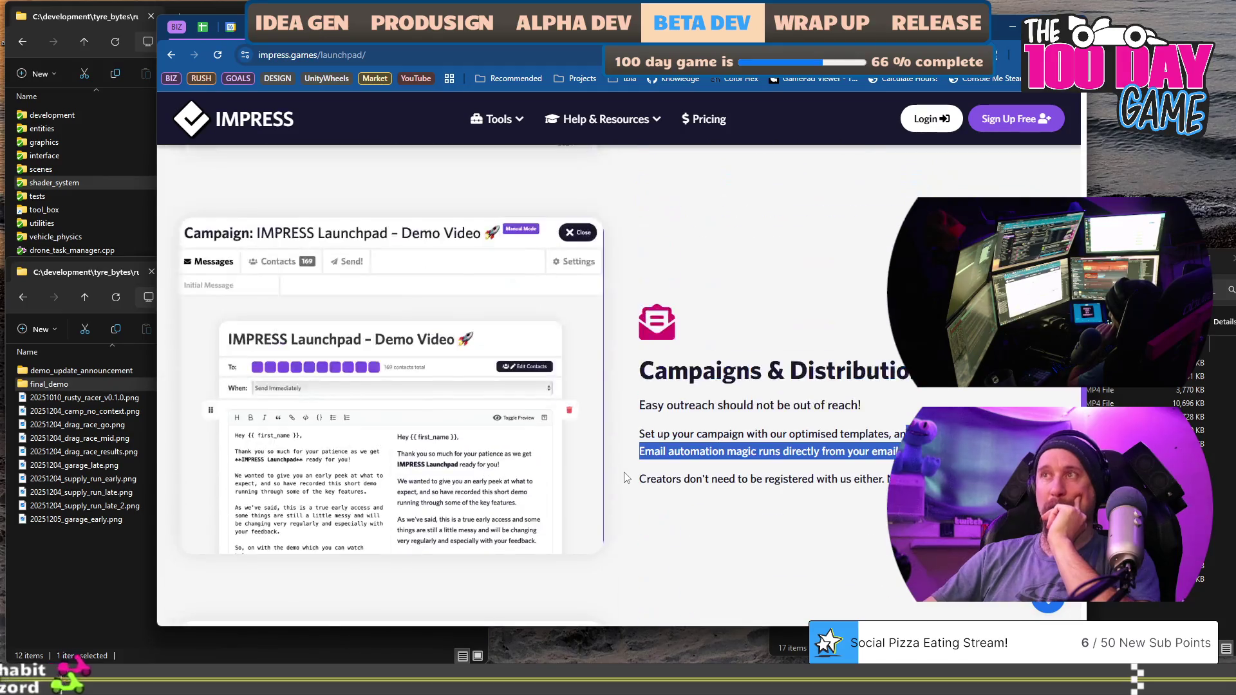
scroll(625, 476, "up", 15)
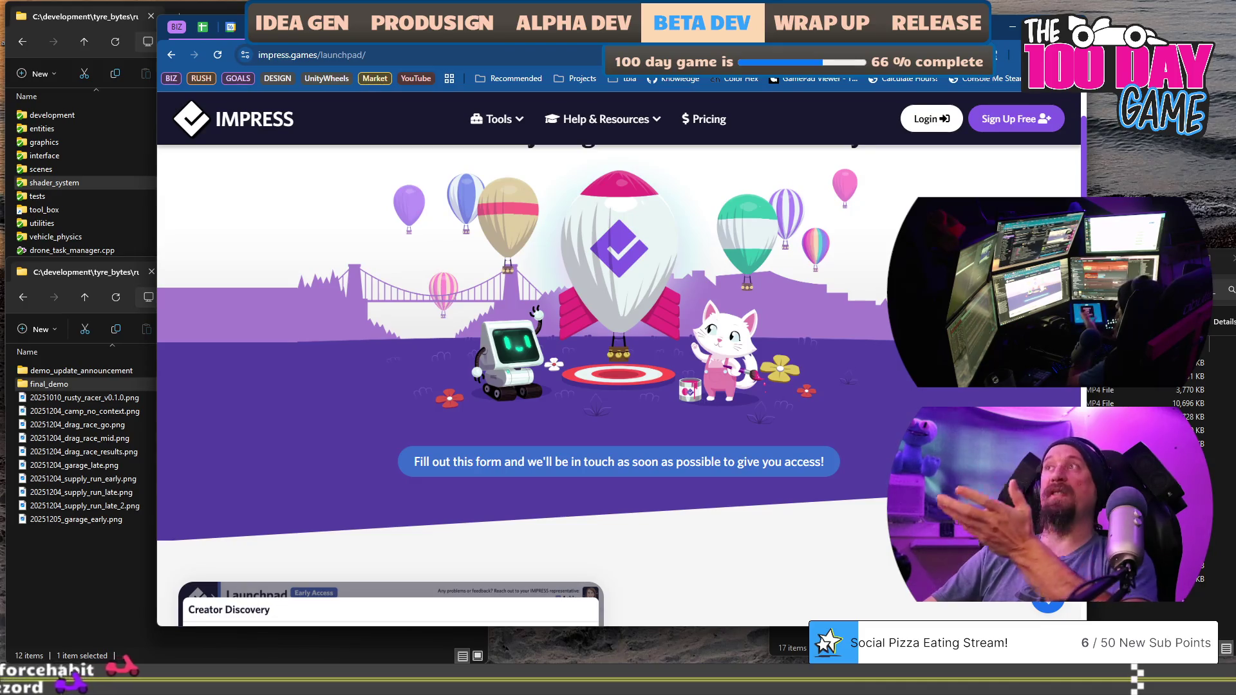
key("ctrl+Tab")
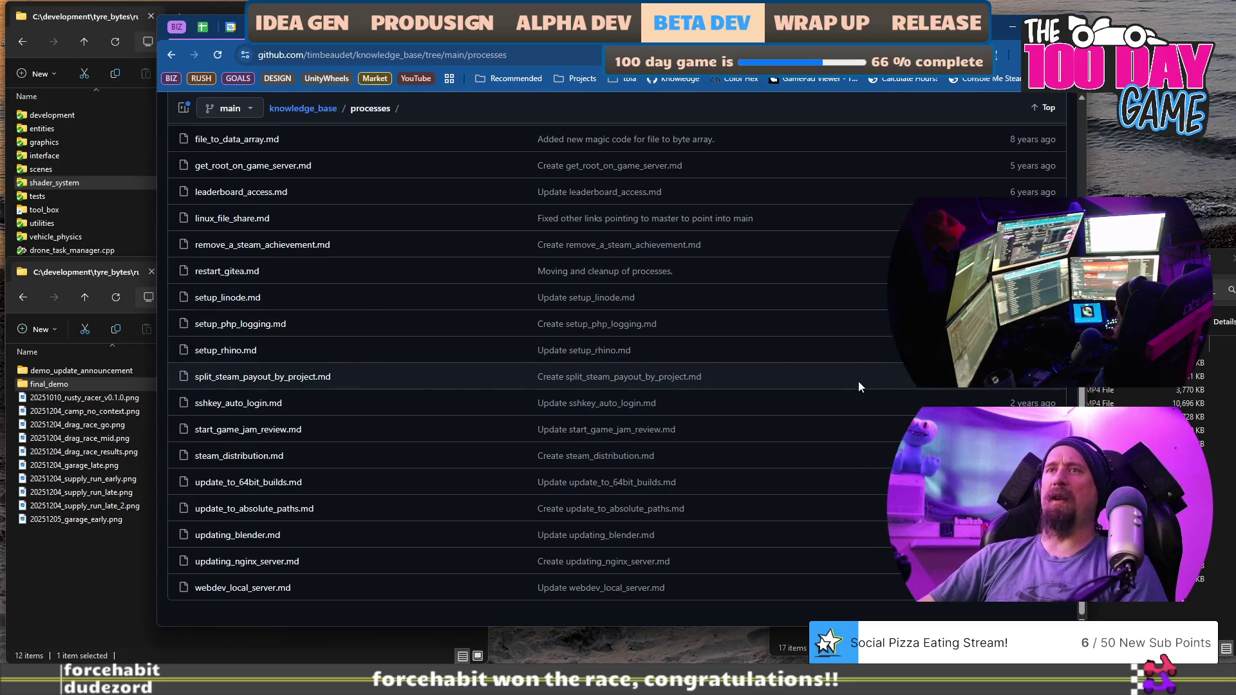
Scroll the processes file list back to the top and open the Add file options.
scroll(849, 403, "up", 2)
scroll(848, 403, "up", 5)
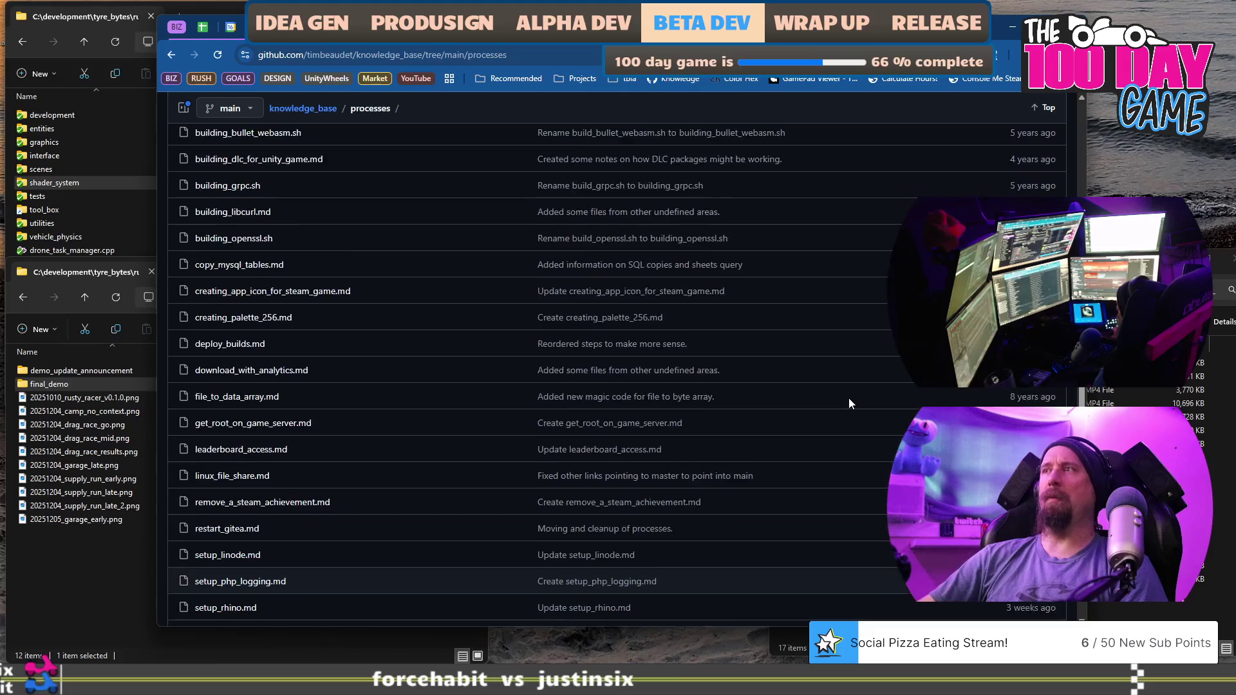
scroll(849, 403, "down", 2)
scroll(849, 403, "down", 2)
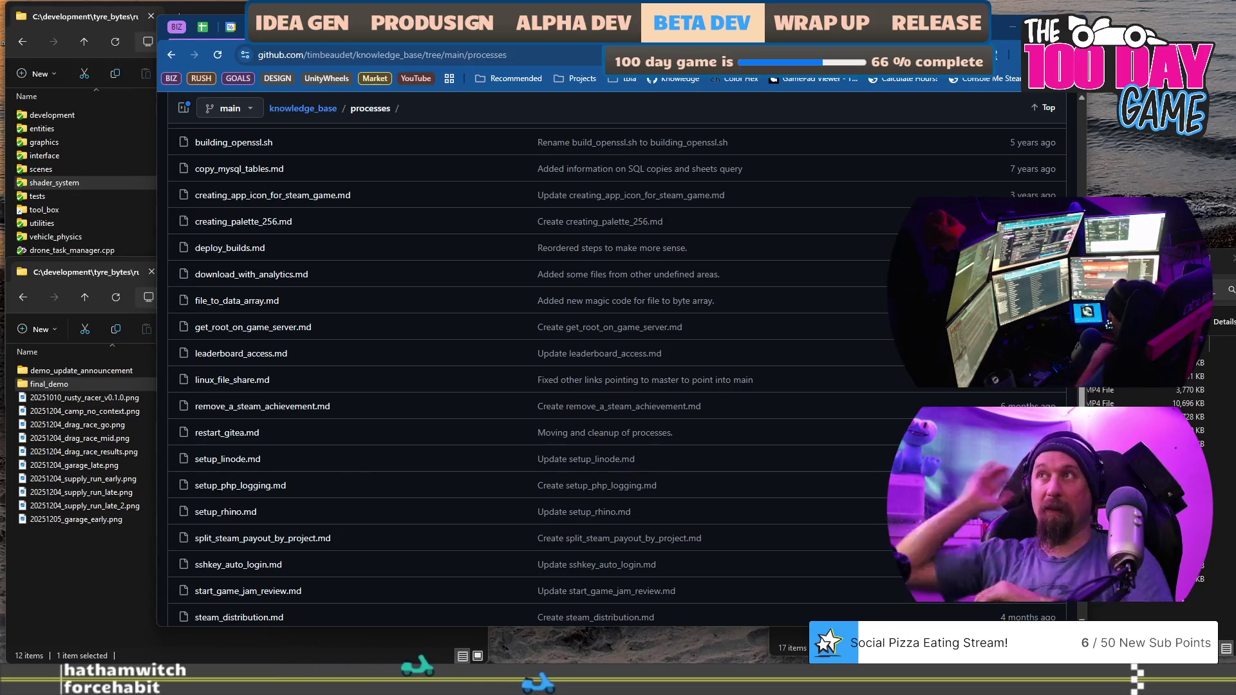
scroll(569, 364, "up", 5)
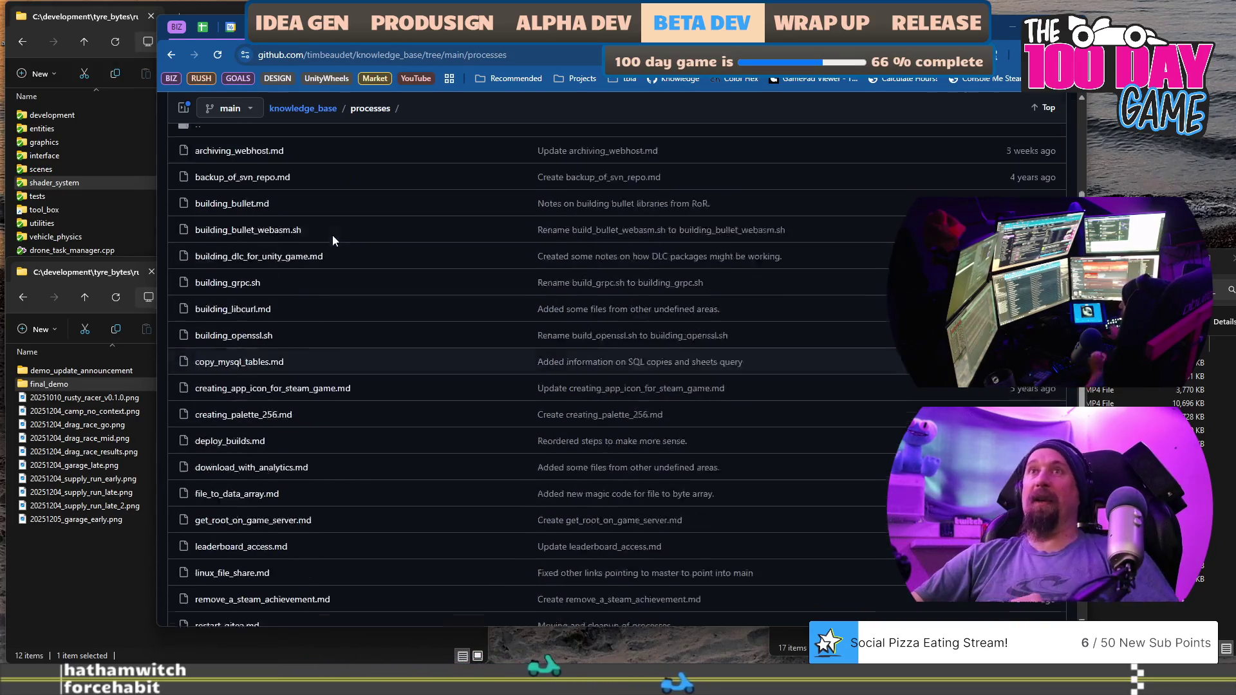
left_click(1014, 180)
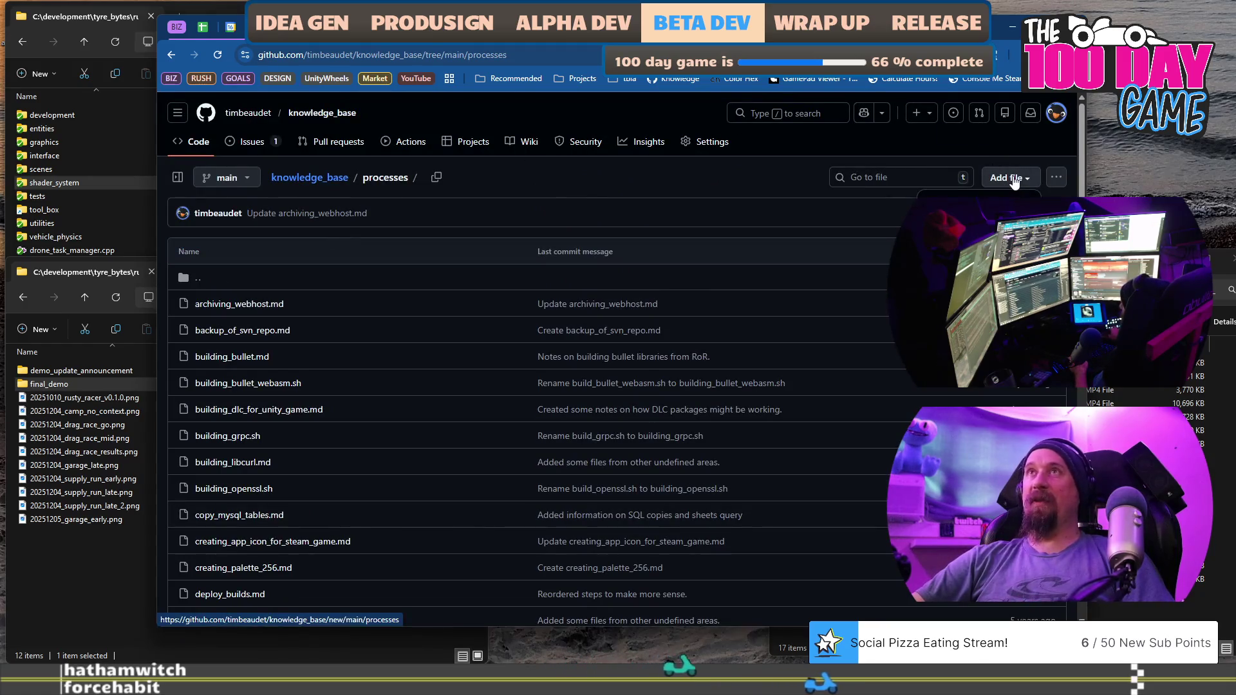
Create sending_emails.md with heading 'Sending Emails to Influencers / Press' and first step '1. Write'.
left_click(965, 205)
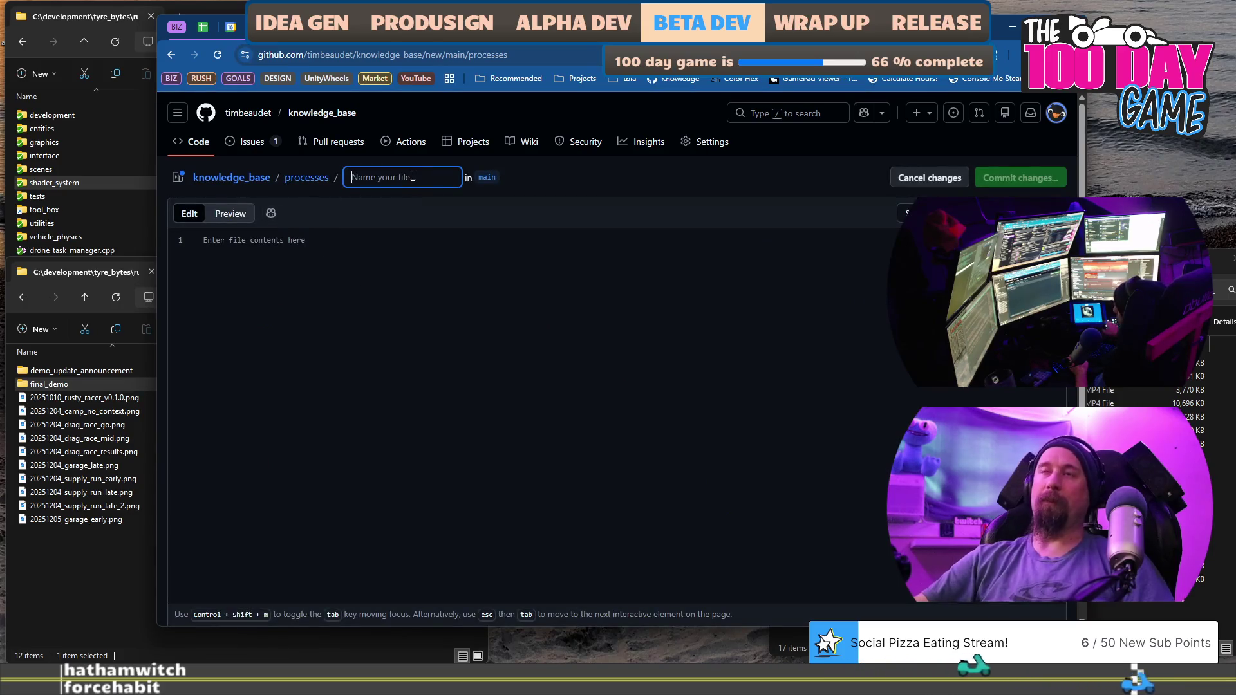
type("sending_e")
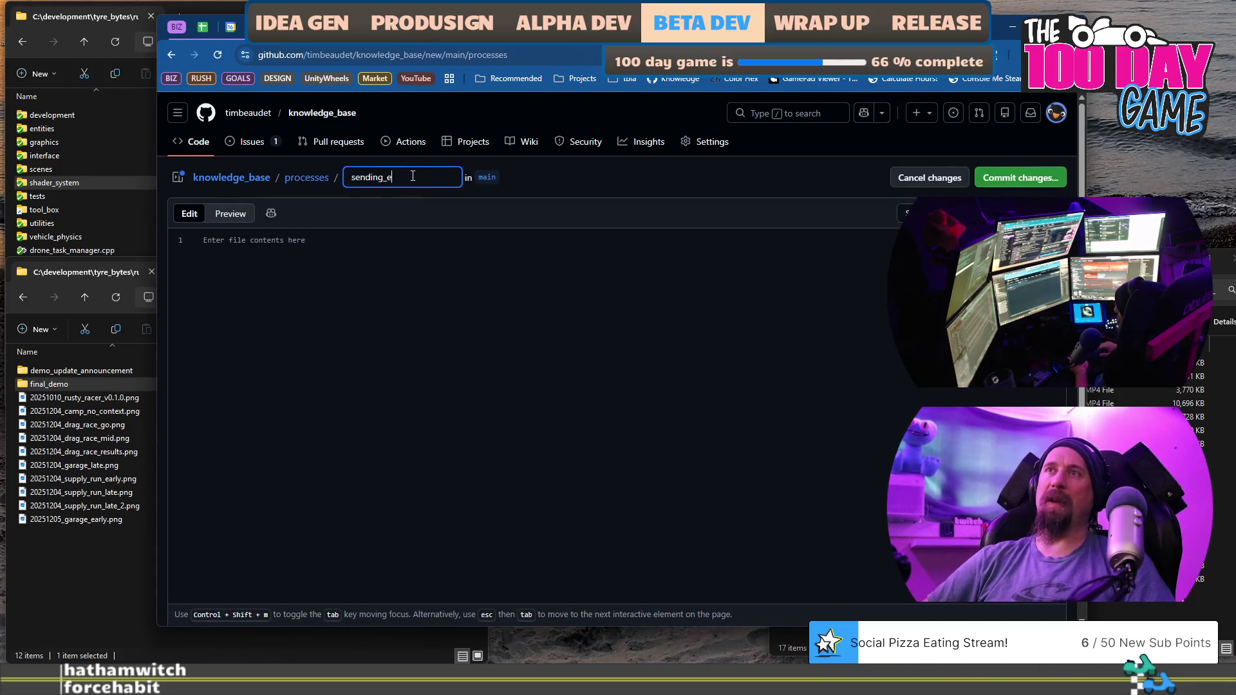
type("mails")
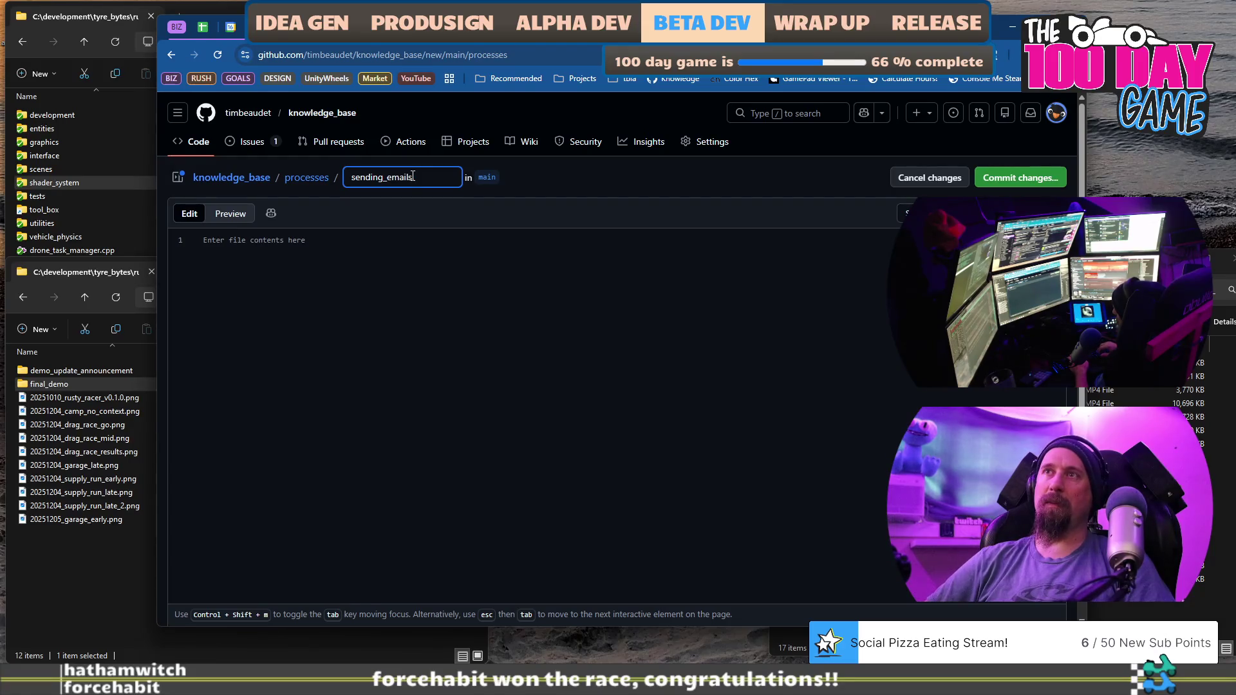
type(".md")
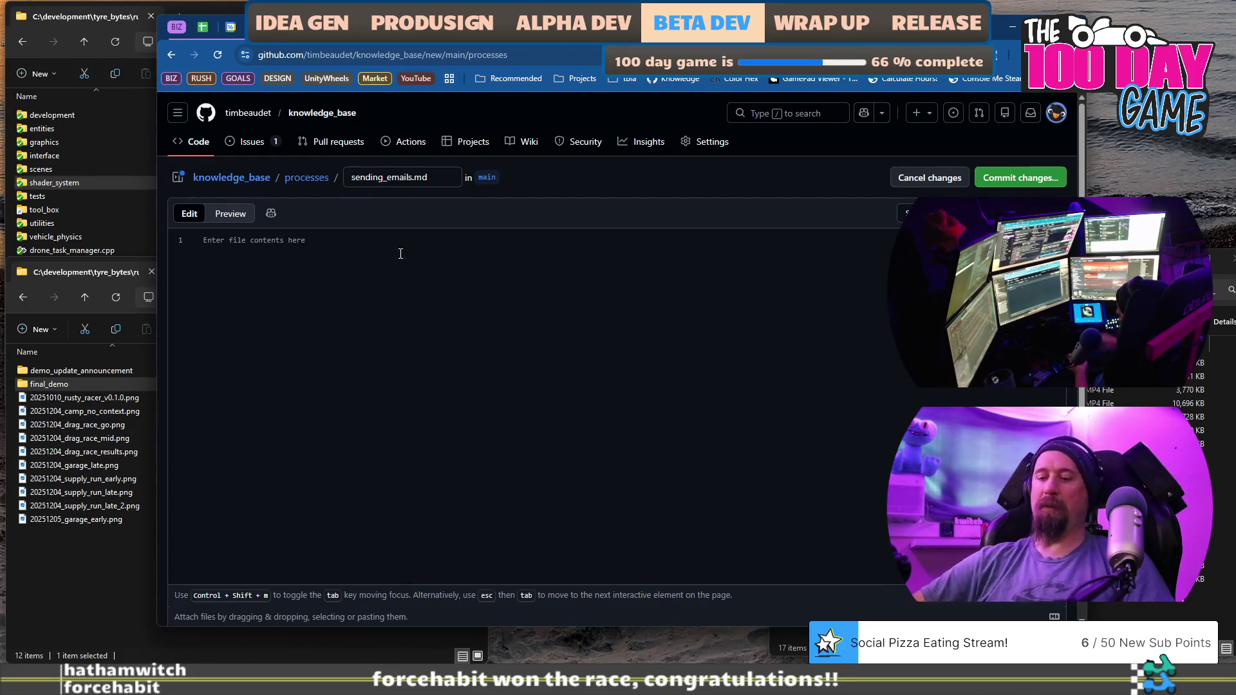
type("# Sending a")
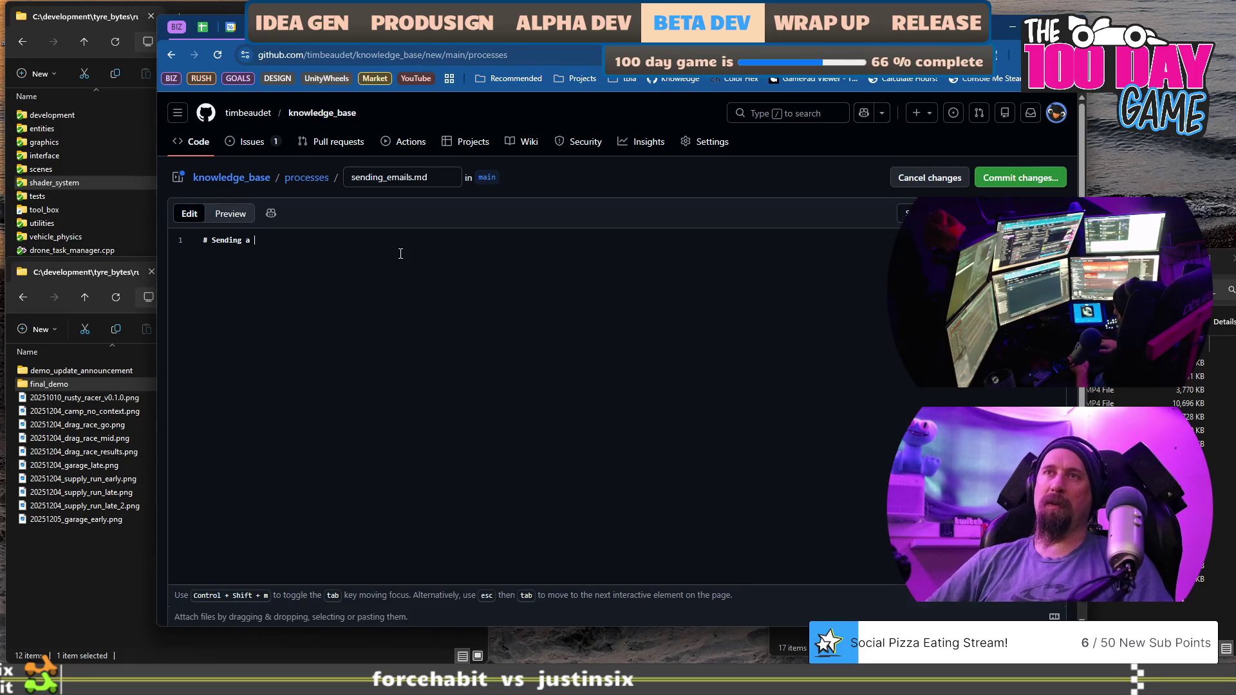
key("BackSpace")
key("BackSpace")
type("Emails to In")
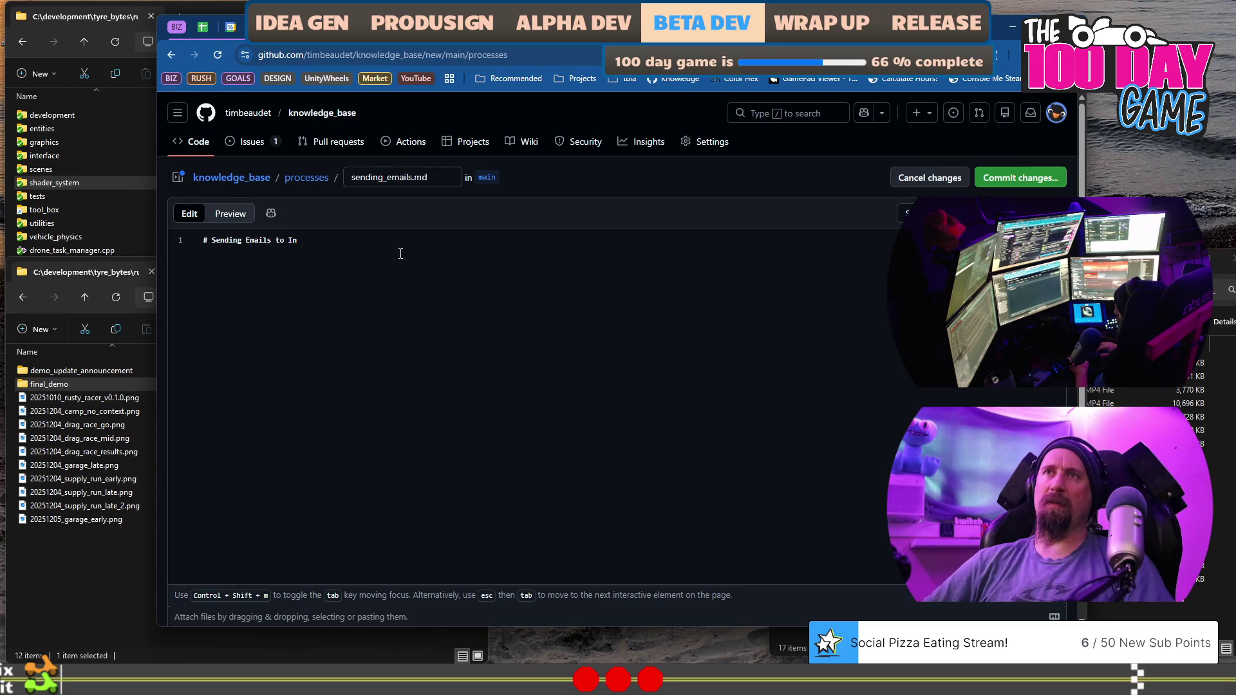
type("di")
key("BackSpace")
key("BackSpace")
key("BackSpace")
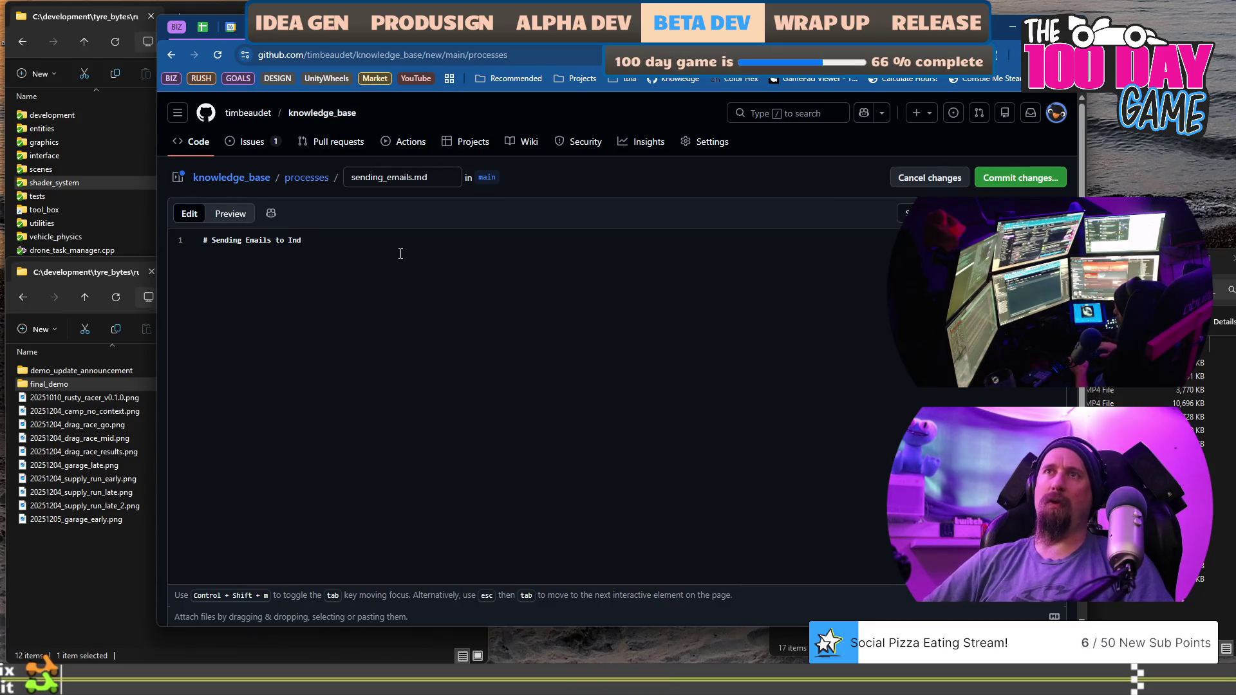
type("uencers")
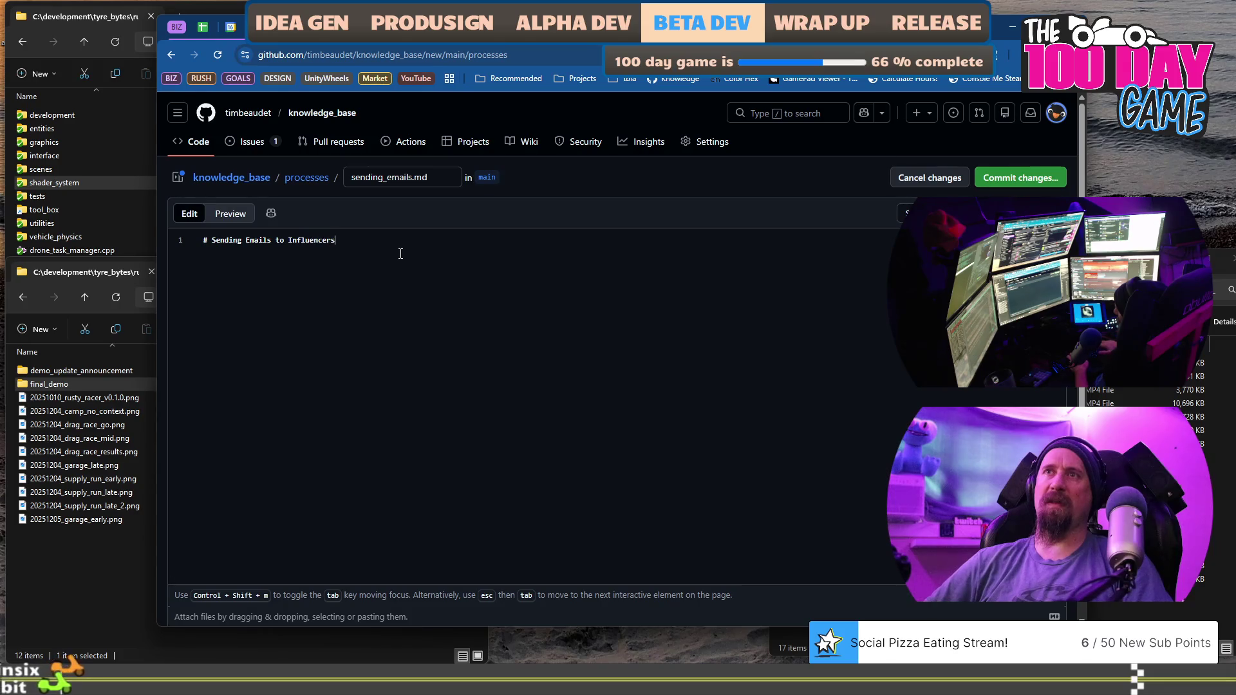
type(" / Press")
key("Return")
key("Return")
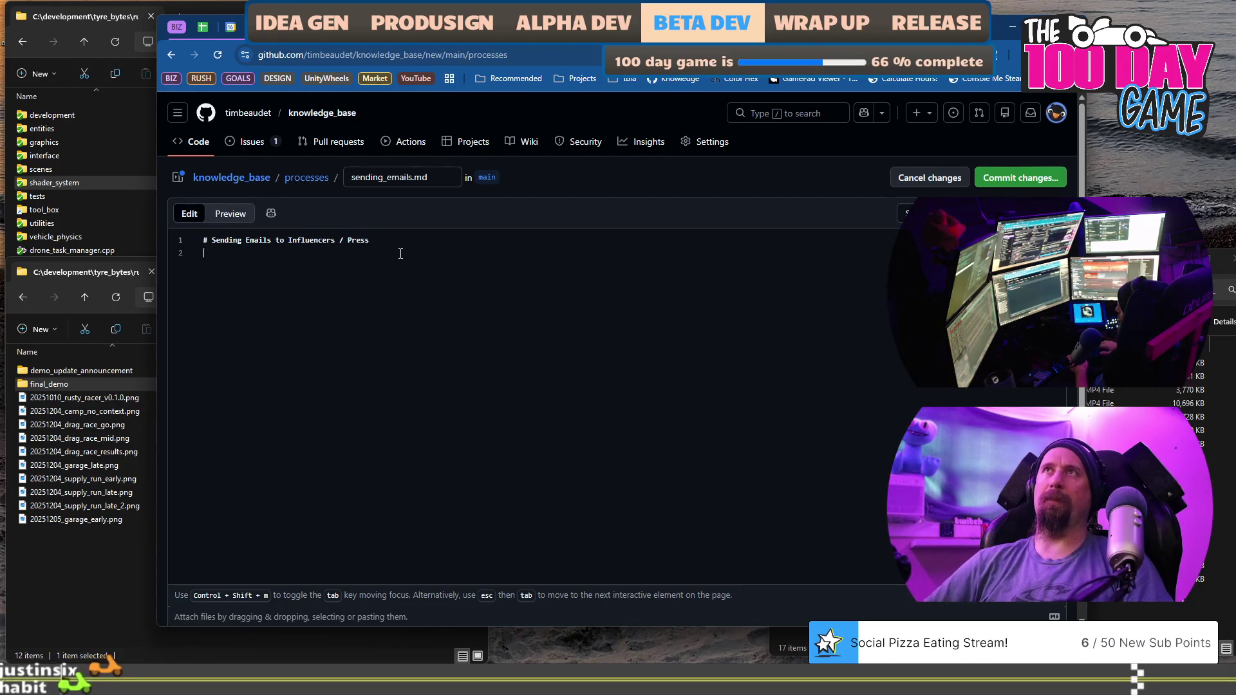
type("1.")
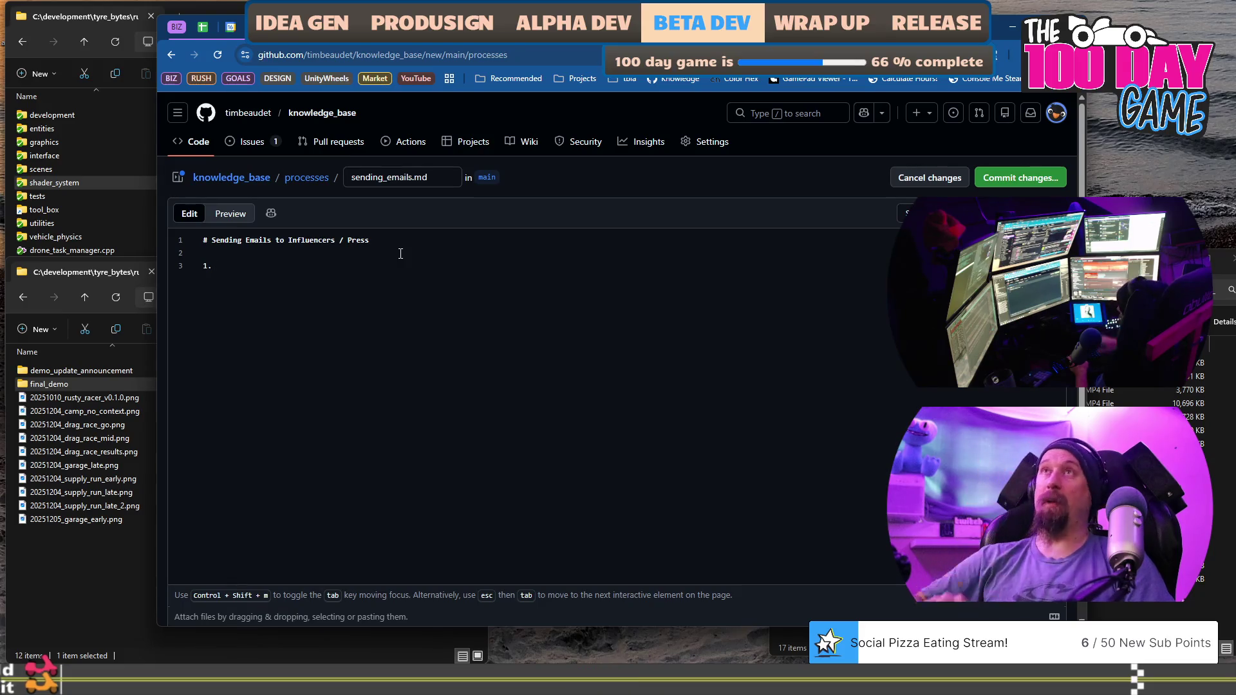
type("Write")
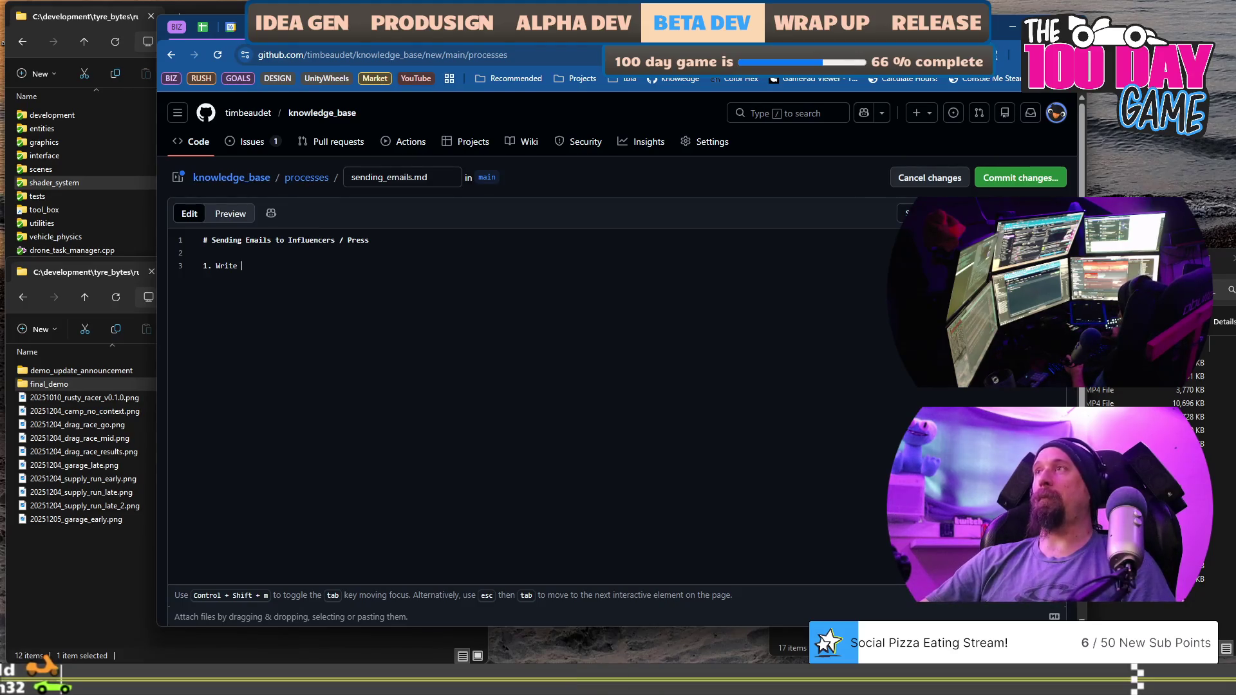
Search for 'fluxer' in a new tab and open the fluxer.app homepage.
key("ctrl+t")
type("fluxer")
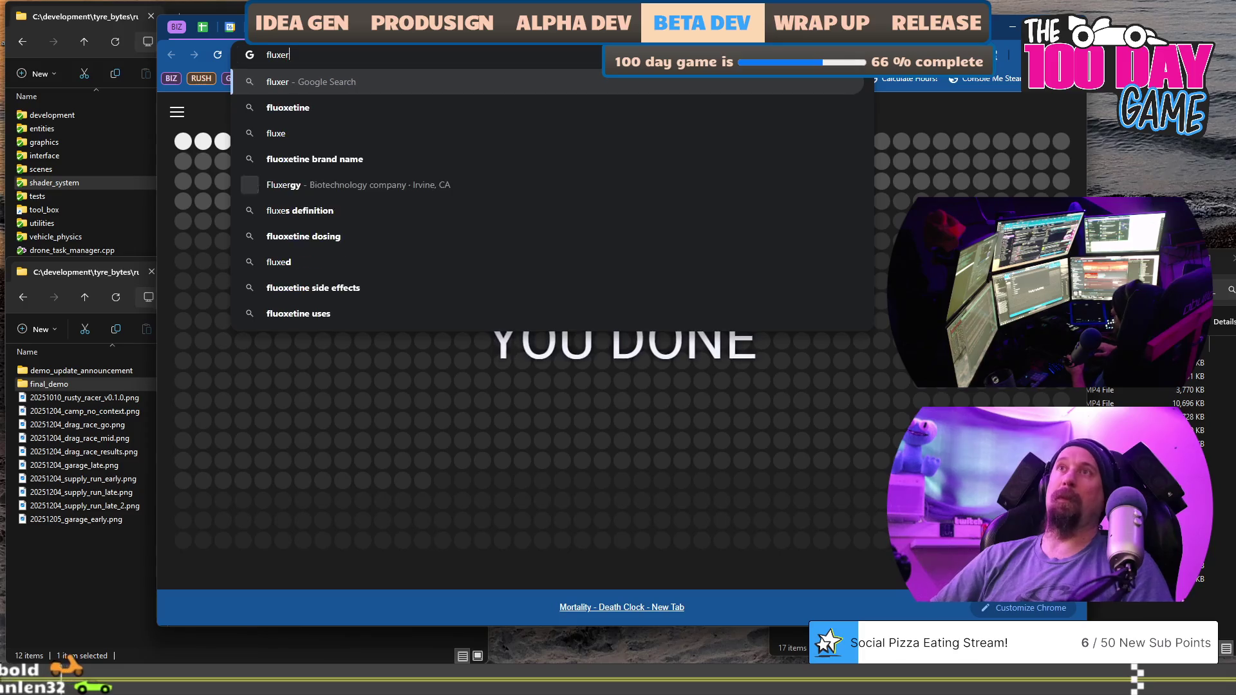
key("Return")
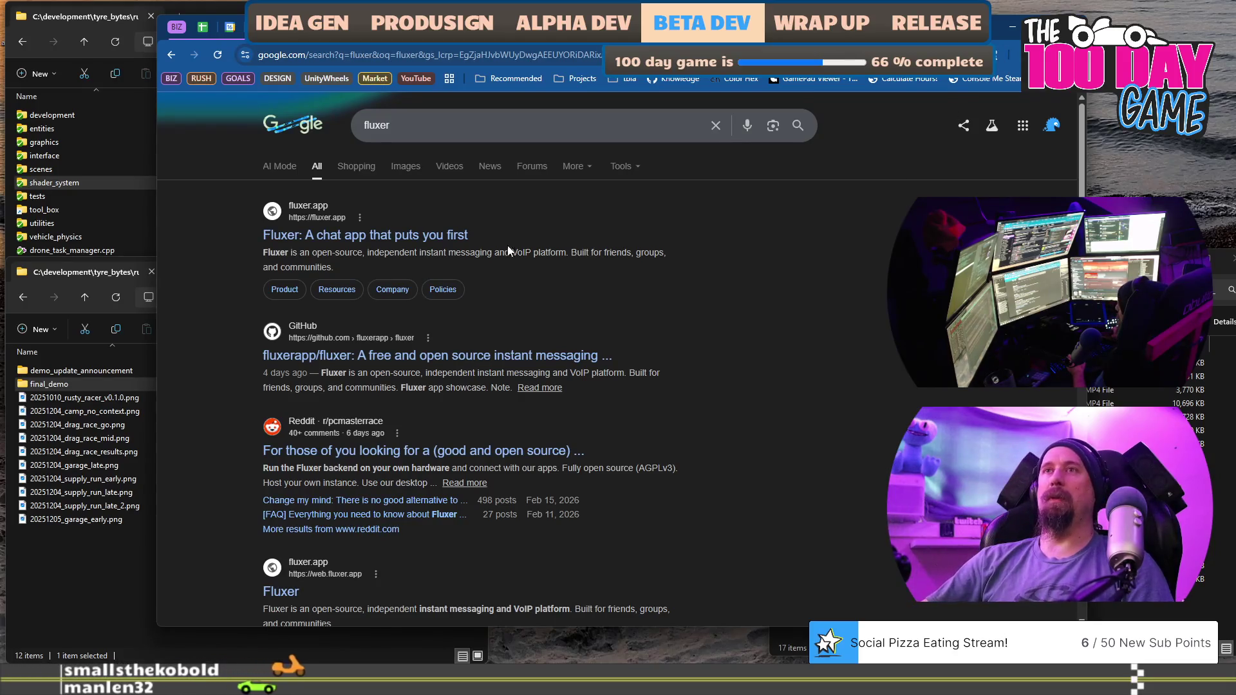
left_click(393, 236)
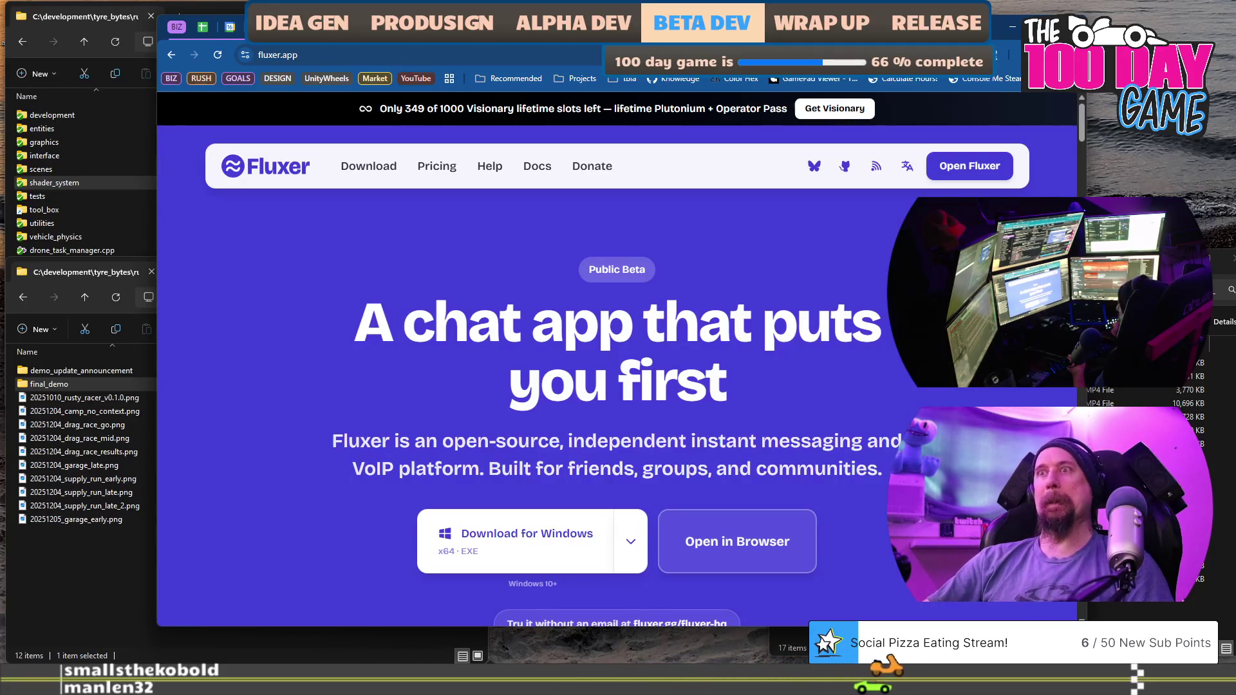
Look over the Fluxer homepage and go to the web app's login page.
scroll(617, 373, "down", 5)
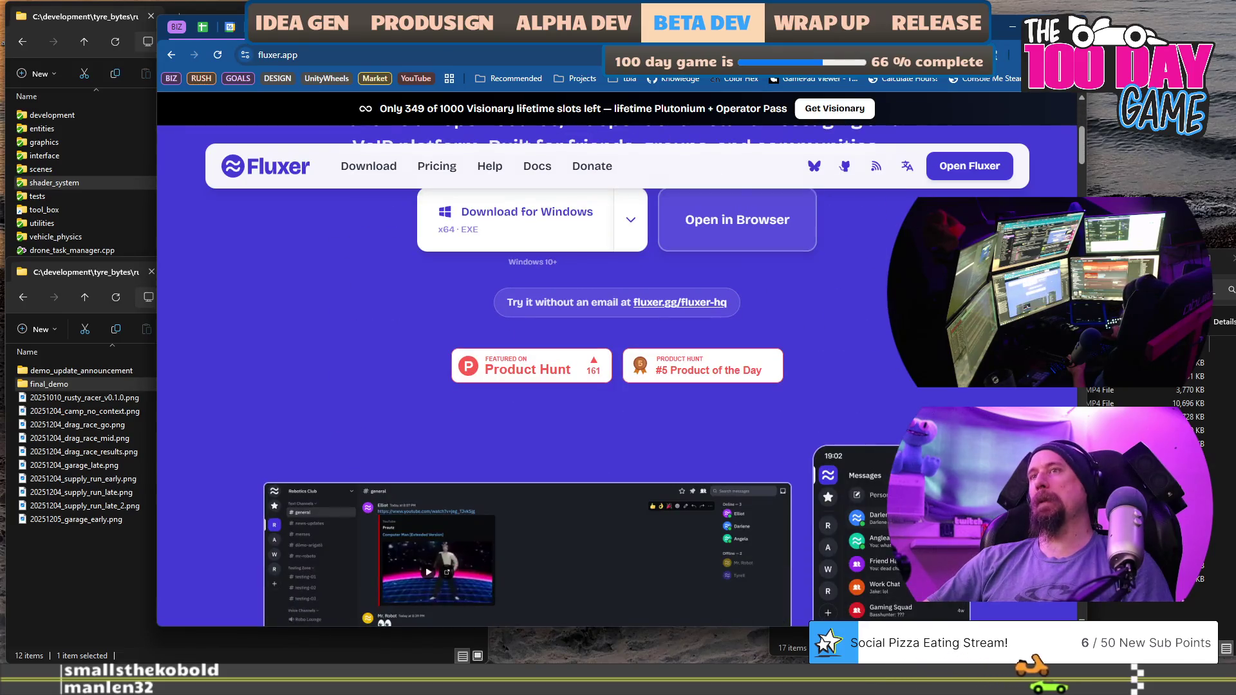
scroll(617, 373, "up", 5)
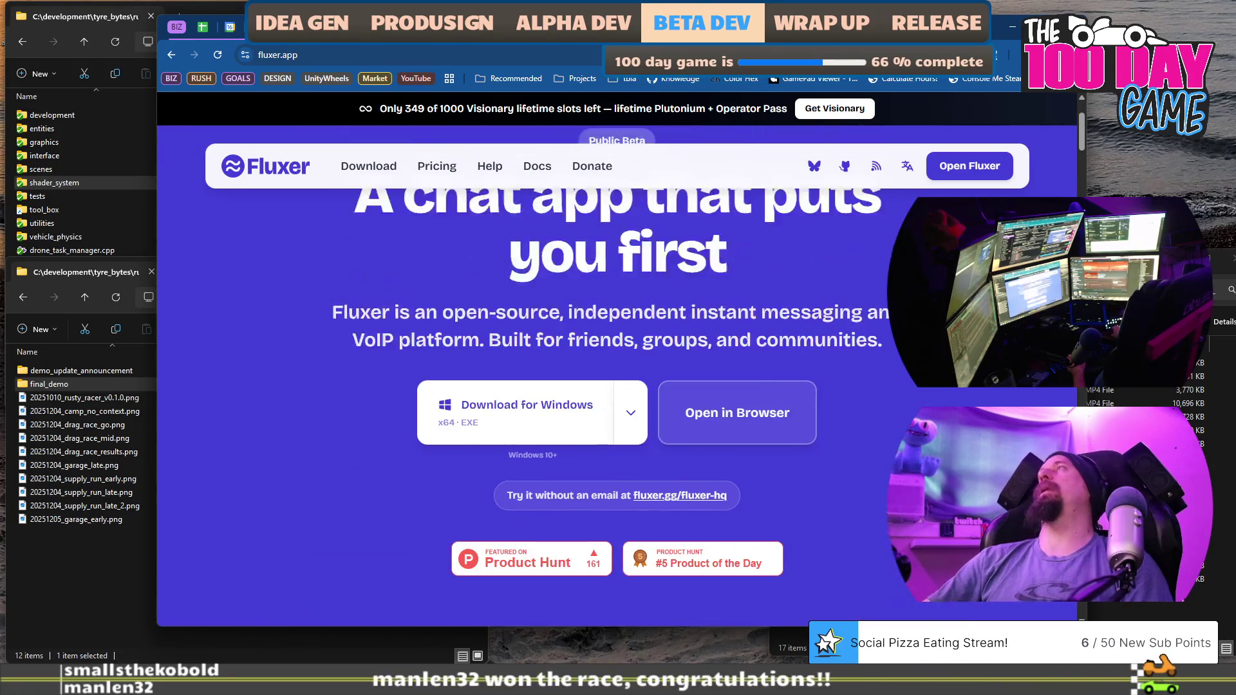
scroll(617, 373, "down", 2)
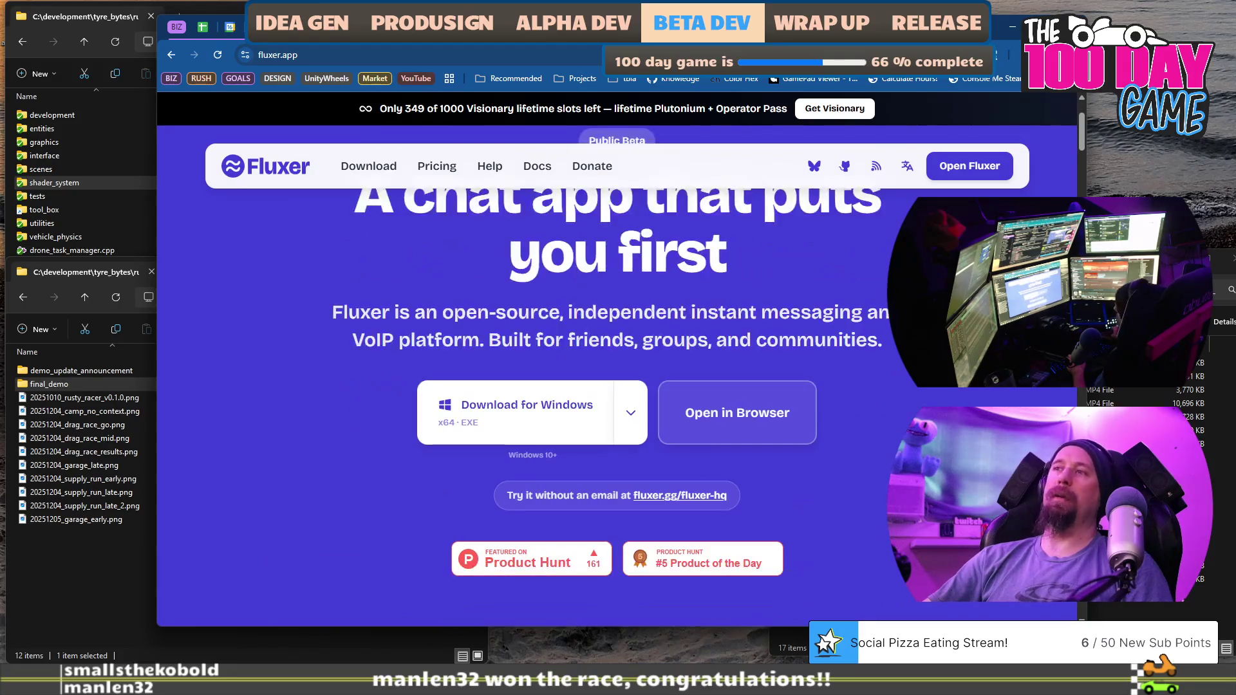
left_click(740, 413)
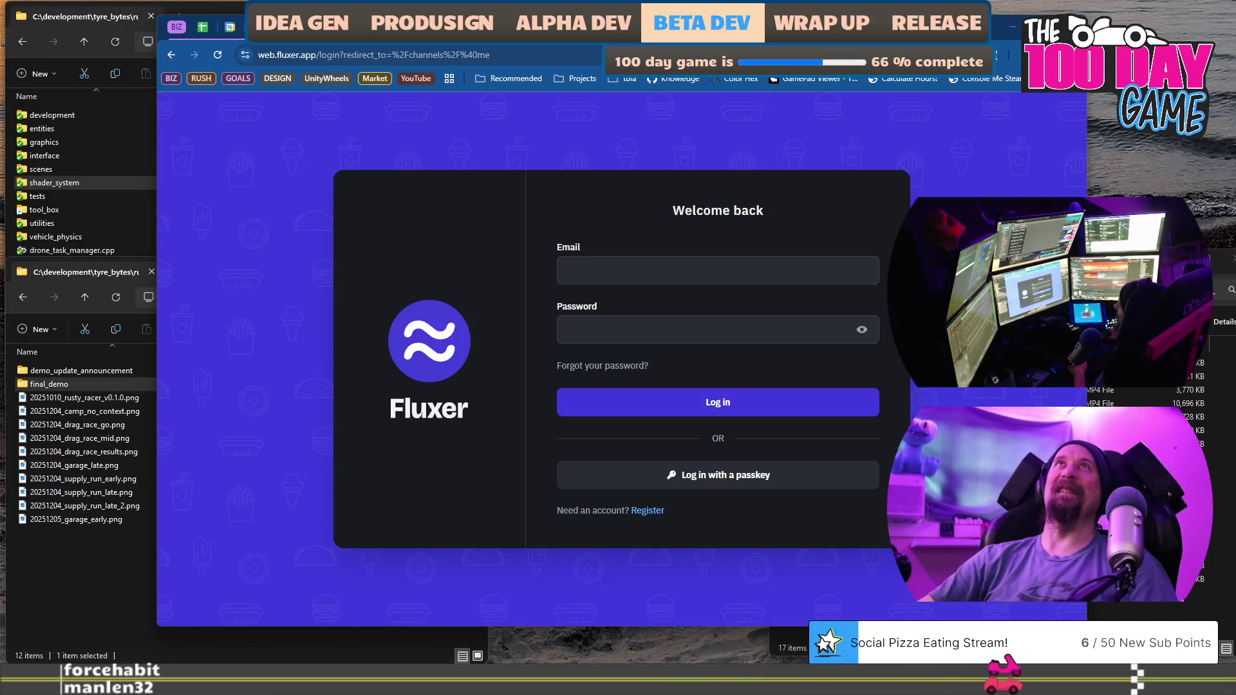
Begin the Fluxer login e-mail, then return to GitHub and the festival application form.
left_click(716, 271)
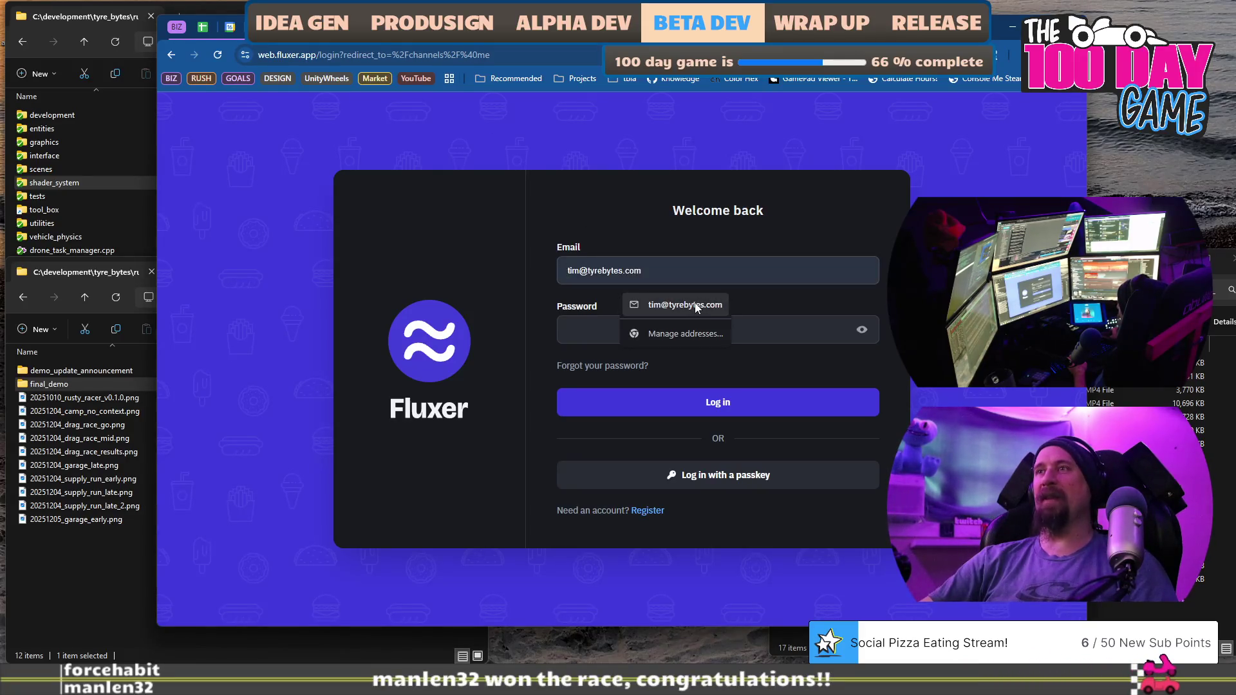
left_click(541, 434)
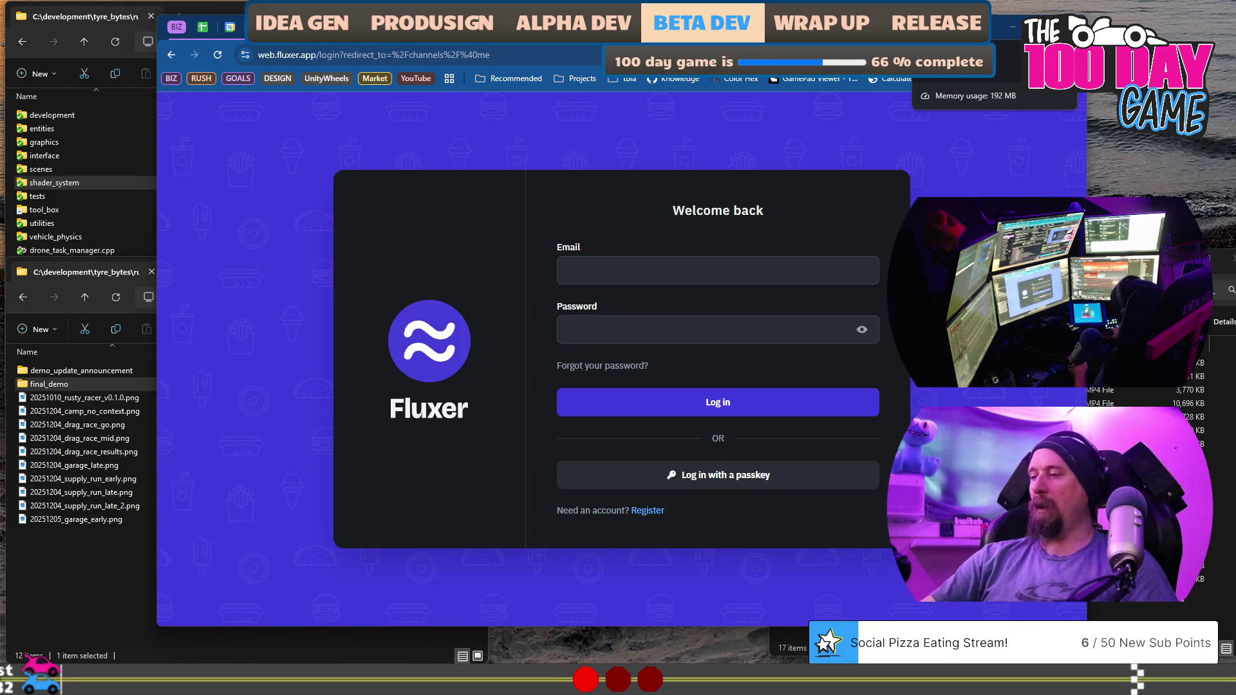
key("ctrl+Tab")
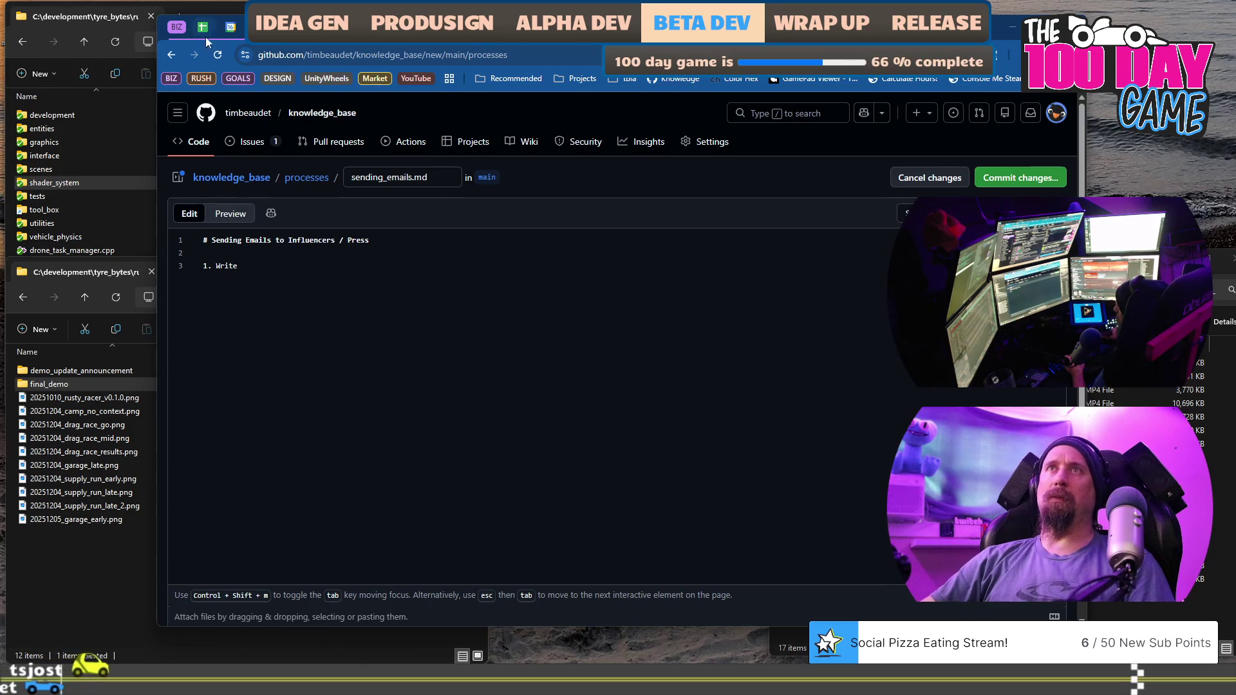
left_click(230, 29)
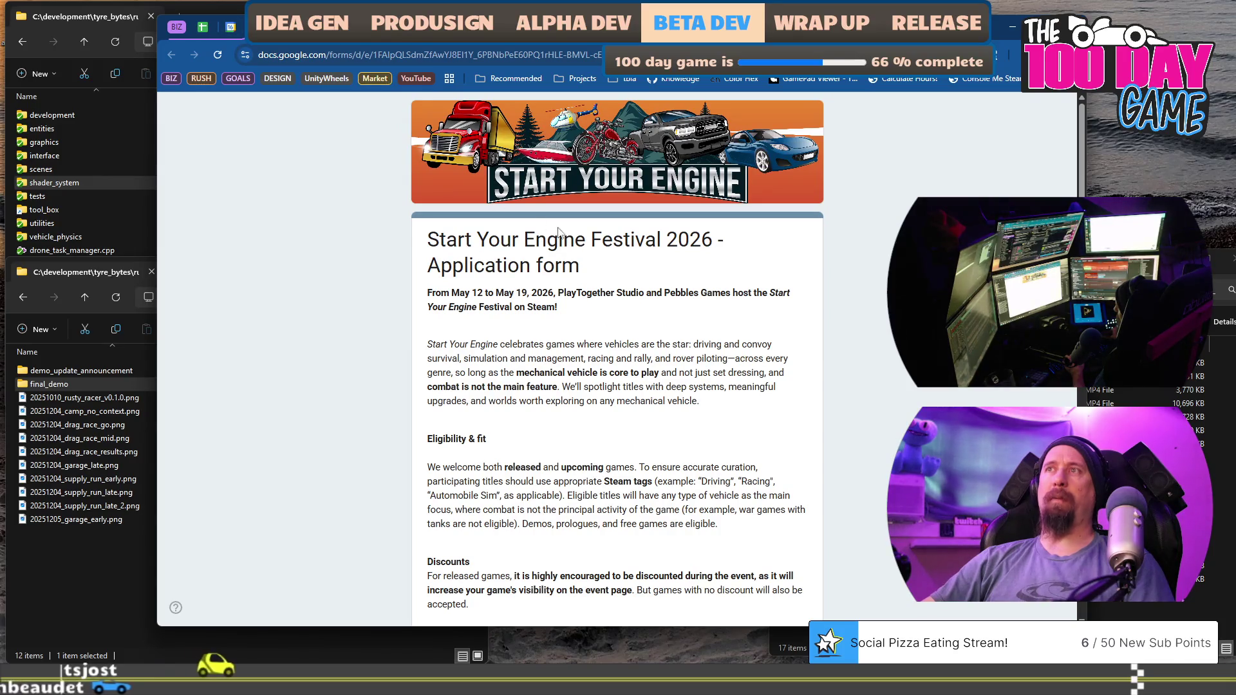
Highlight the festival dates sentence and the Submission paragraph with its March 30, 2026 deadline.
left_click_drag(473, 293, 555, 308)
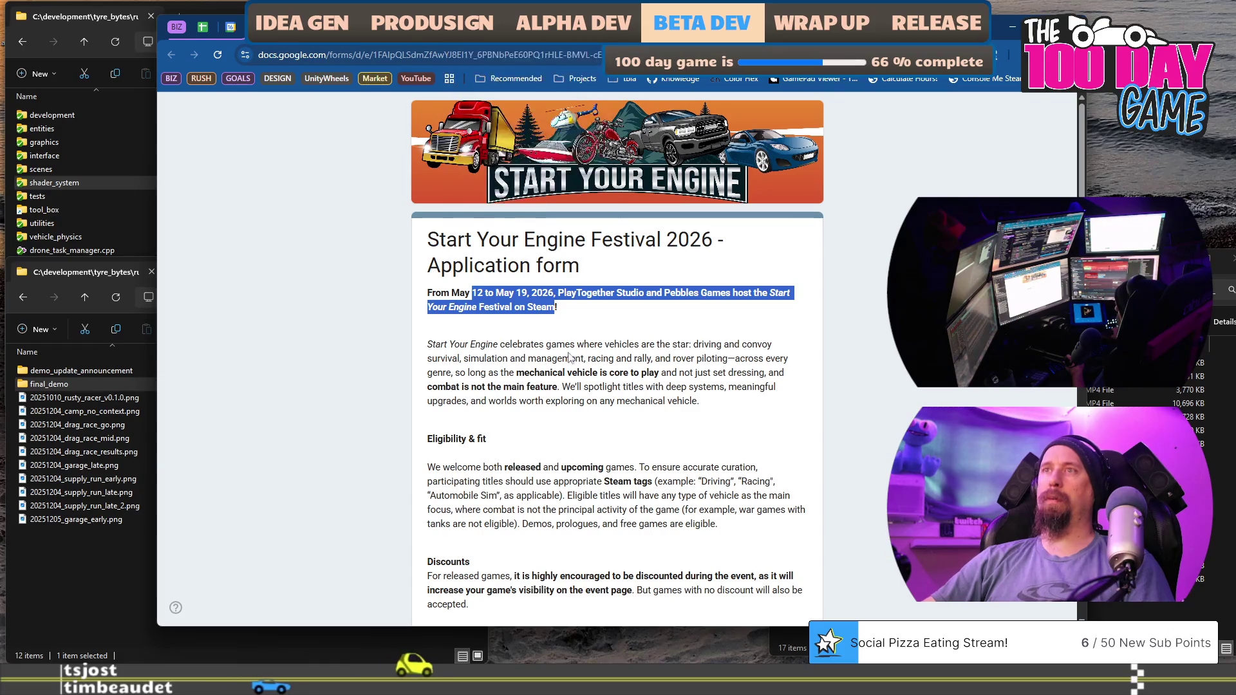
scroll(514, 338, "down", 8)
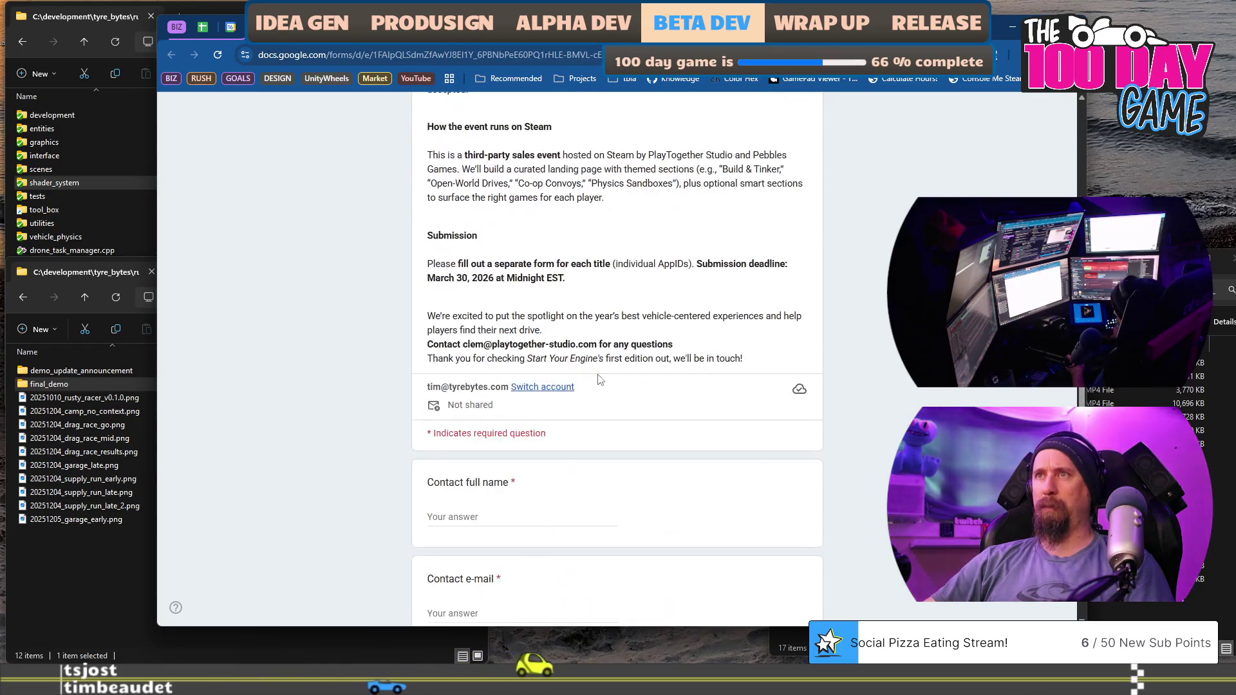
mouse_move(566, 279)
left_mouse_down()
mouse_move(381, 280)
mouse_move(386, 264)
left_mouse_up()
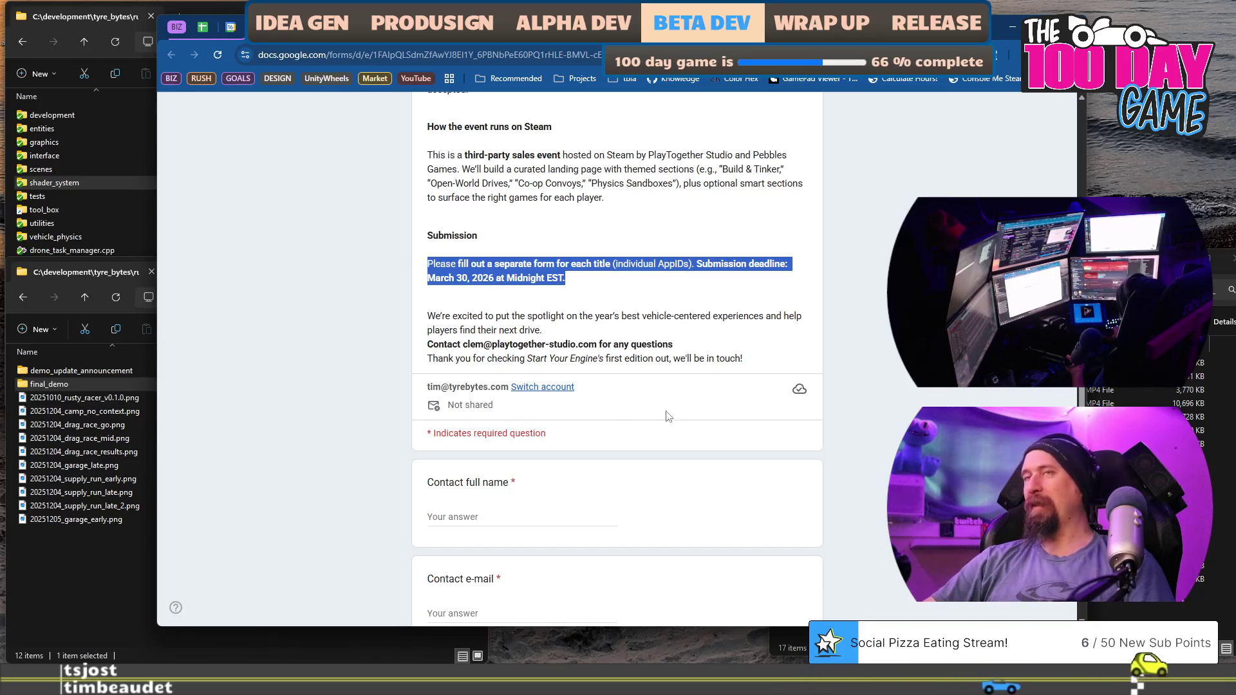
Pull the Moosend campaign tab out into its own browser window.
scroll(659, 389, "up", 8)
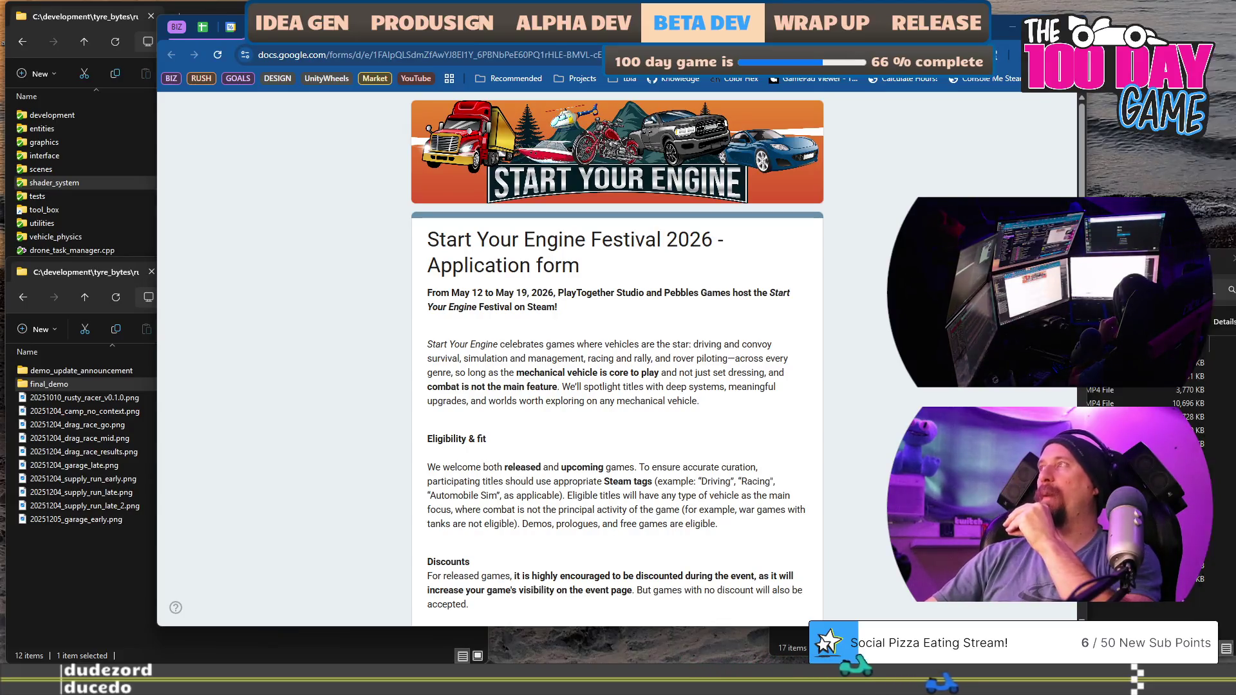
mouse_move(258, 26)
left_mouse_down()
mouse_move(379, 76)
mouse_move(81, 20)
left_mouse_up()
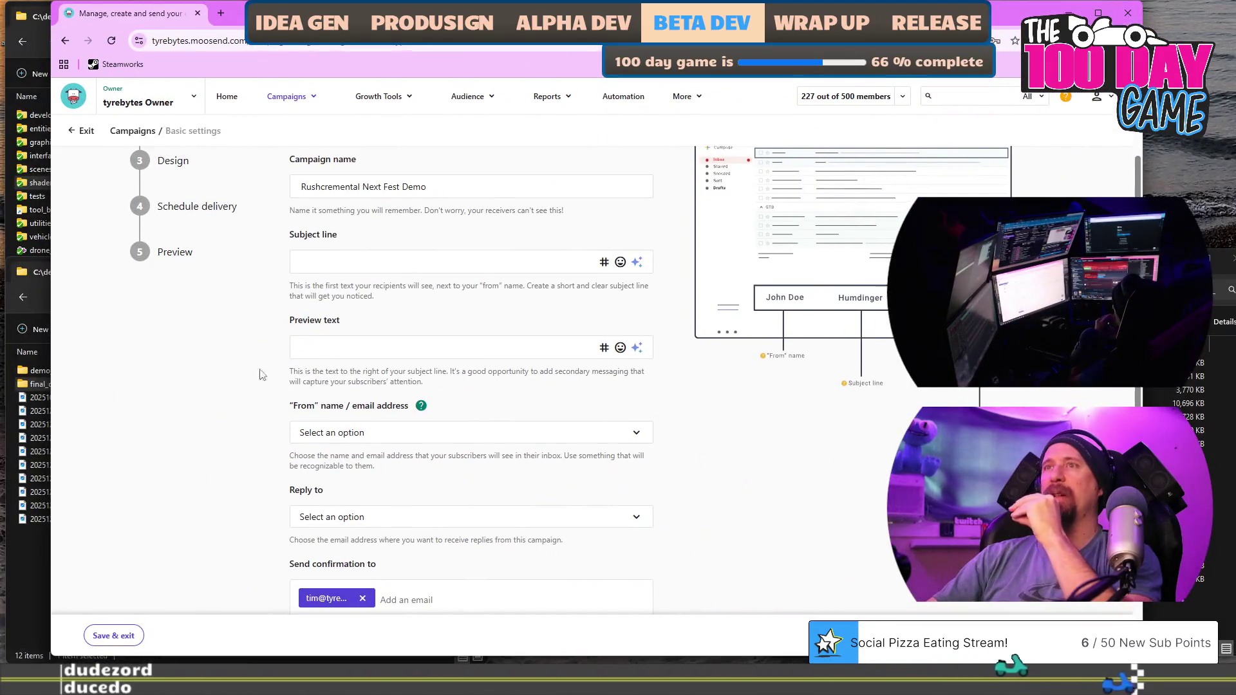
Hide the bookmarks bar in the Moosend campaign window.
scroll(408, 419, "down", 5)
scroll(540, 432, "up", 5)
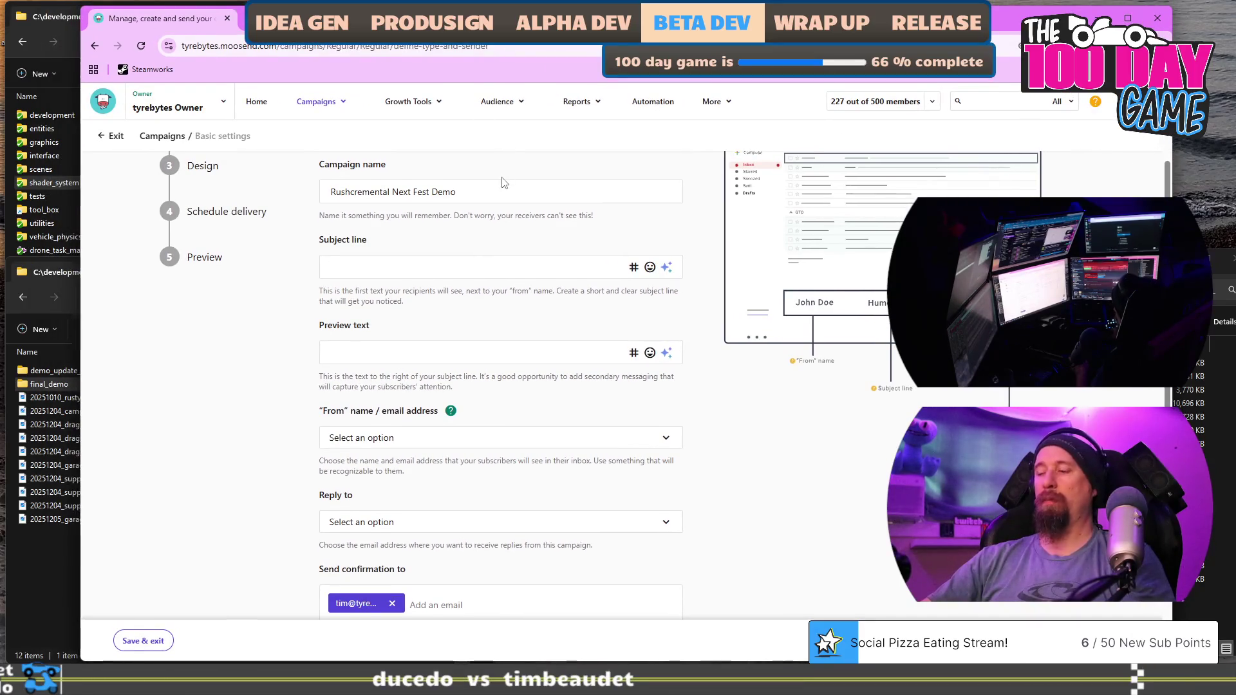
key("ctrl+shift+b")
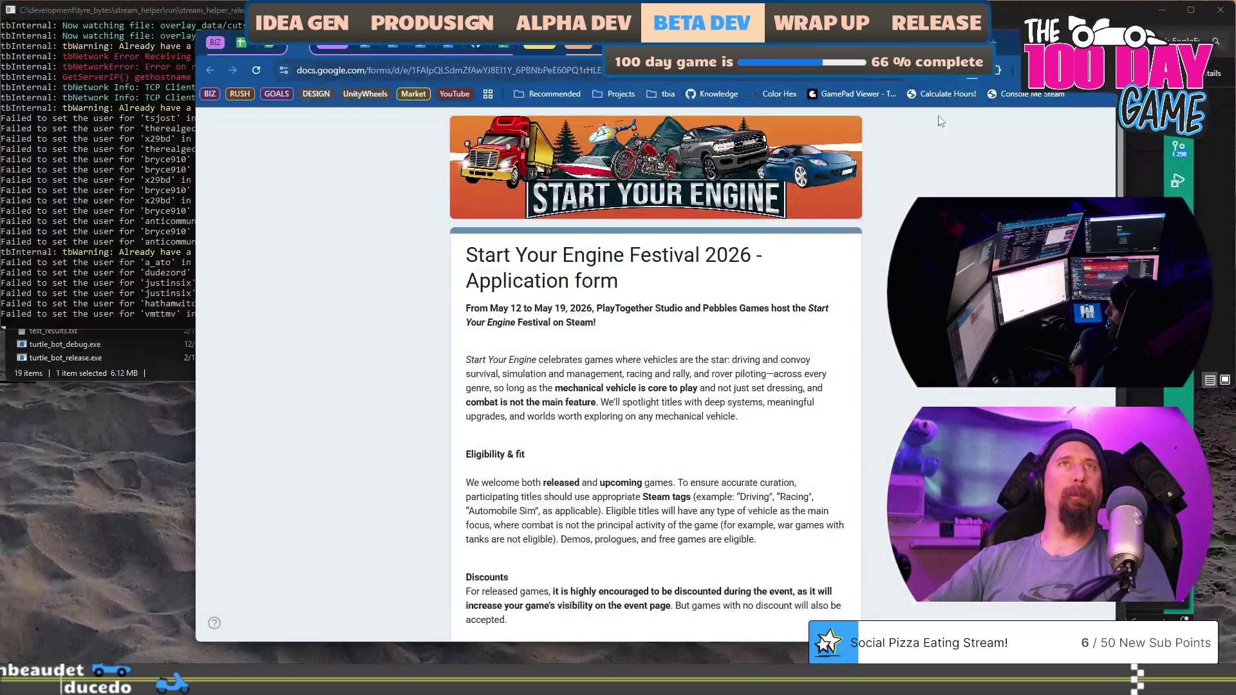
Select the Keymailer email's greeting paragraph in marketing_campaign_rushcremental, then return to Moosend's Subject line.
left_click_drag(1010, 48, 1063, 69)
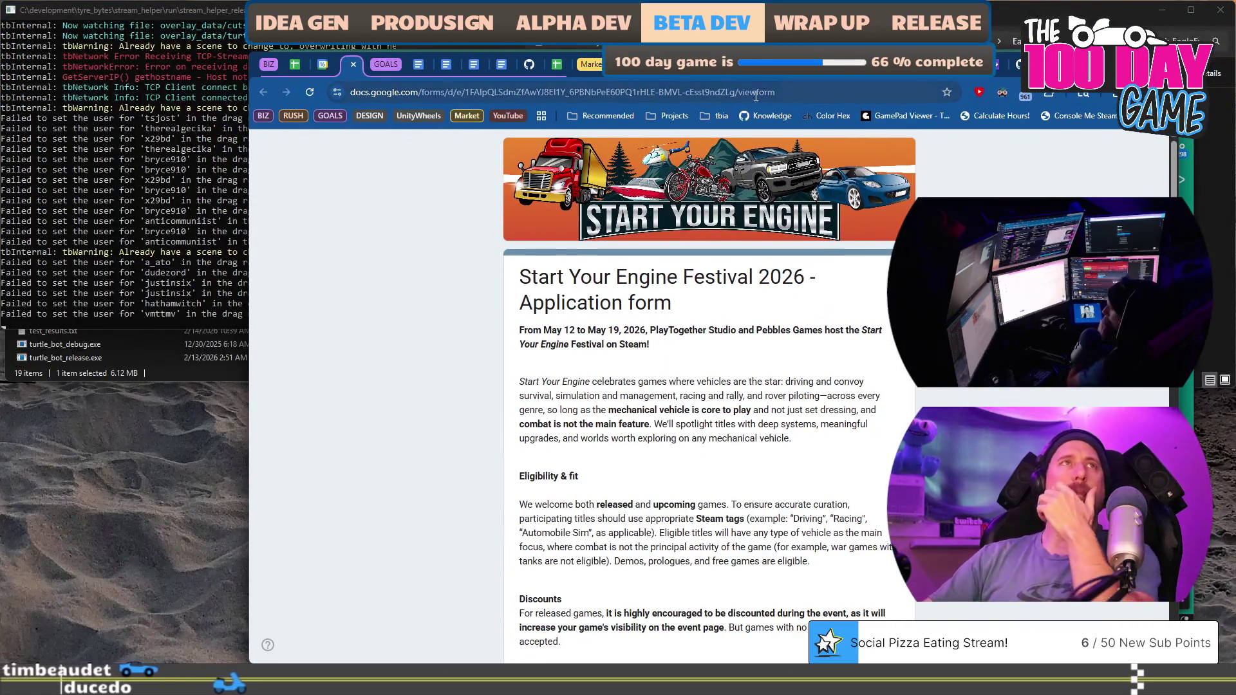
left_click(692, 64)
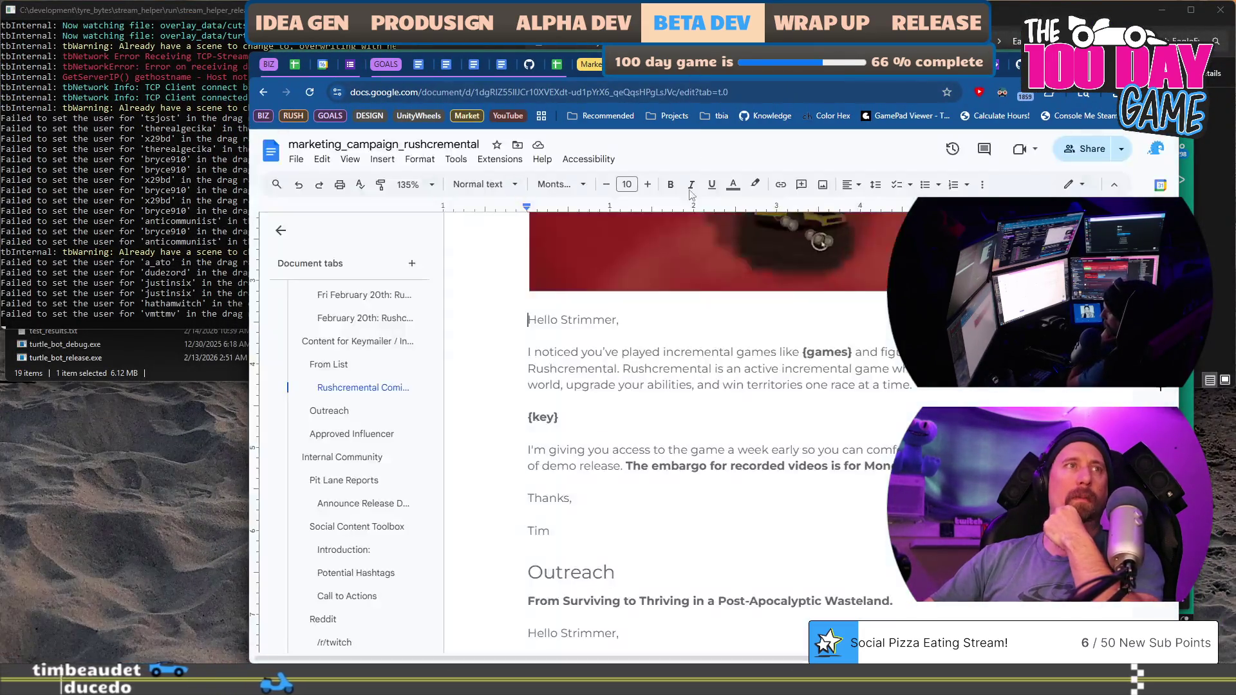
left_click(933, 390, "shift")
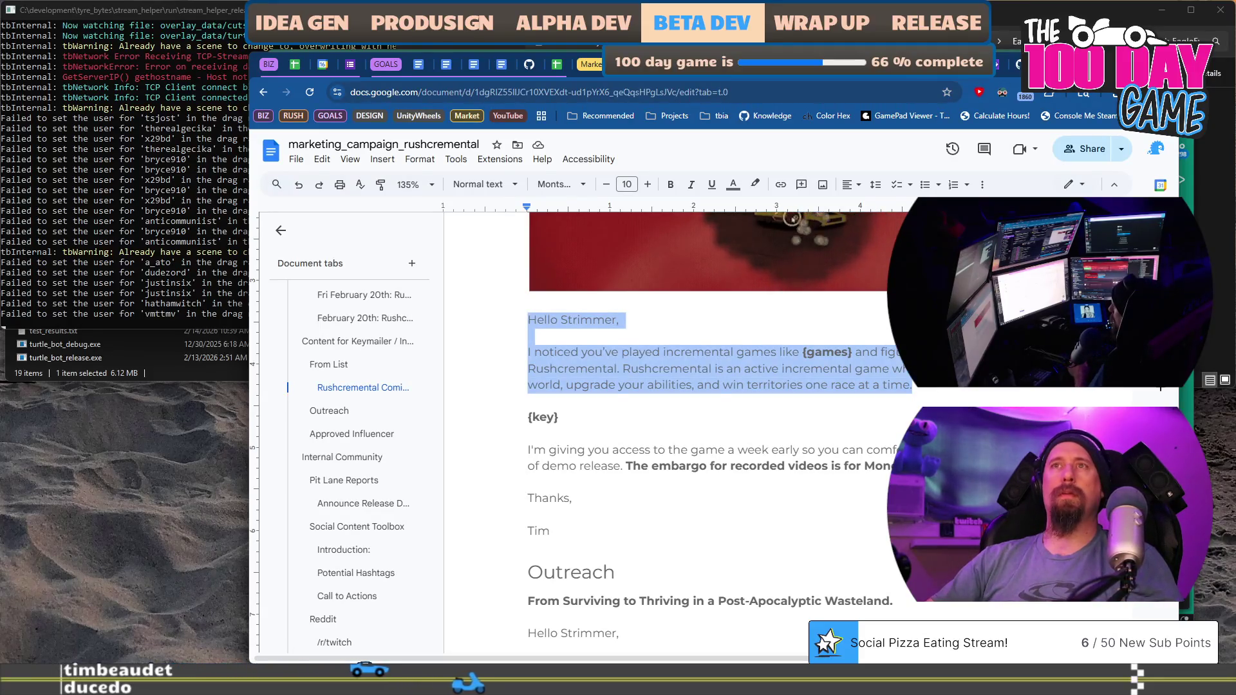
scroll(810, 349, "up", 3)
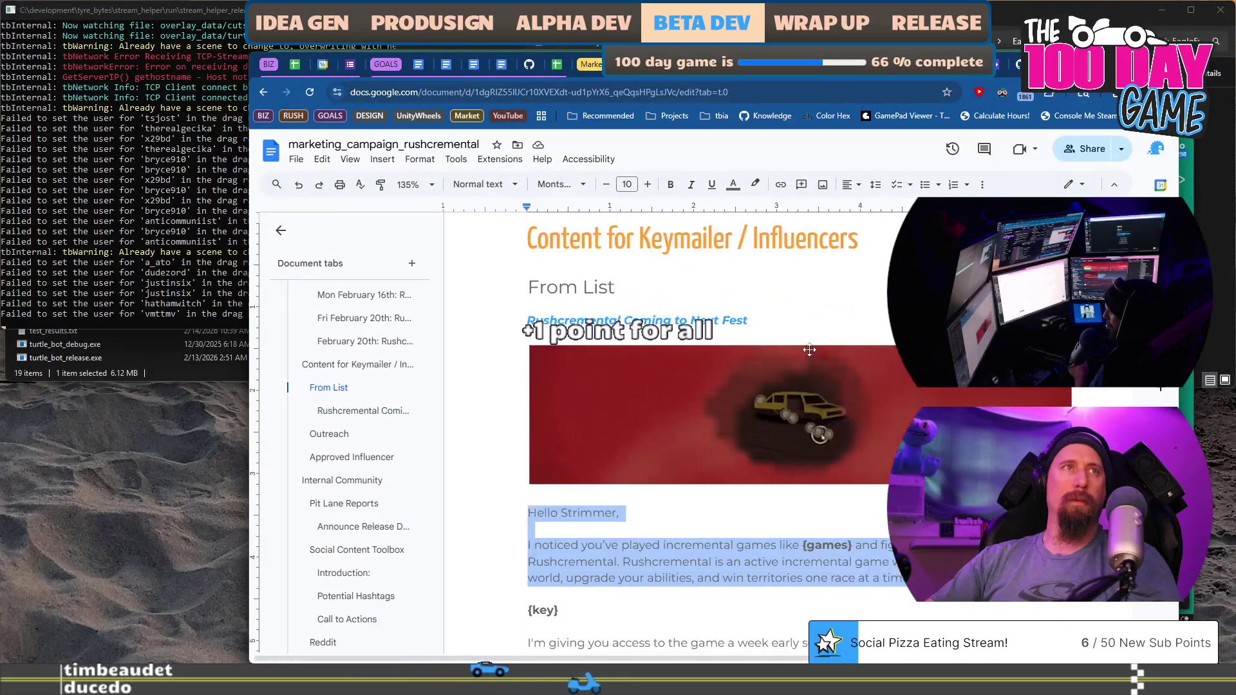
key("alt+Tab")
left_click(471, 253)
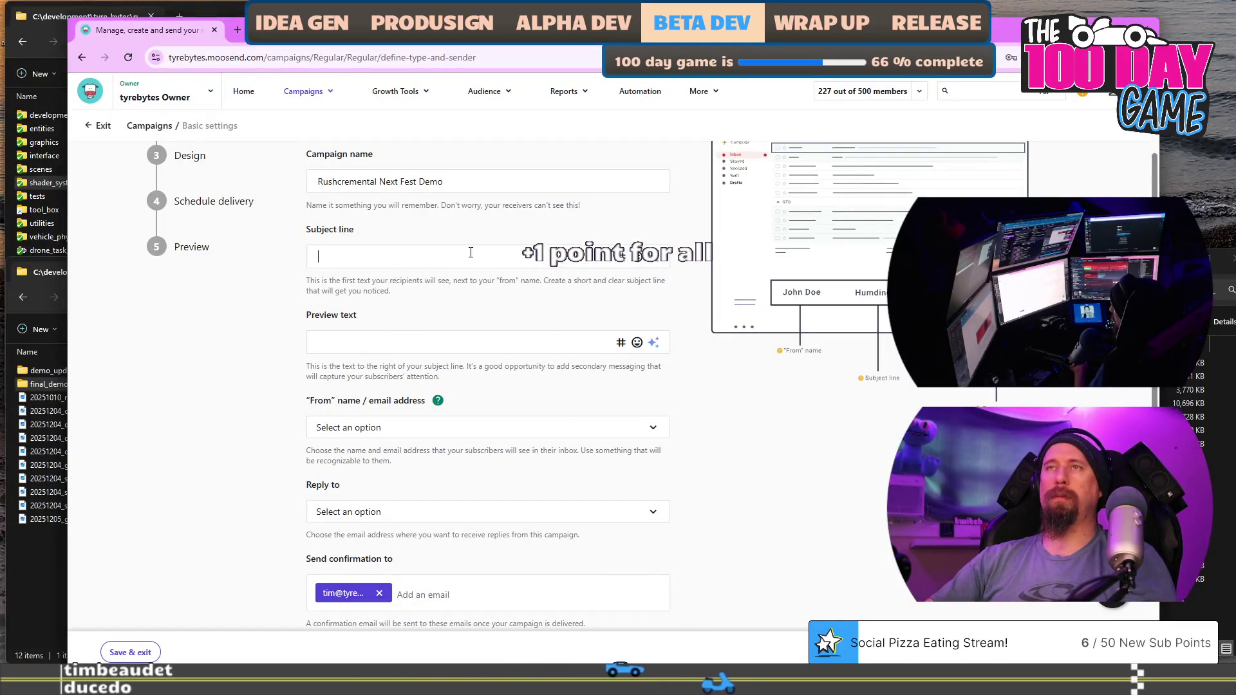
Enter the subject 'Exclusive Rushcremental Access Before Next Fest', checking the email draft's wording.
key("alt+Tab")
scroll(644, 386, "up", 1)
key("alt+Tab")
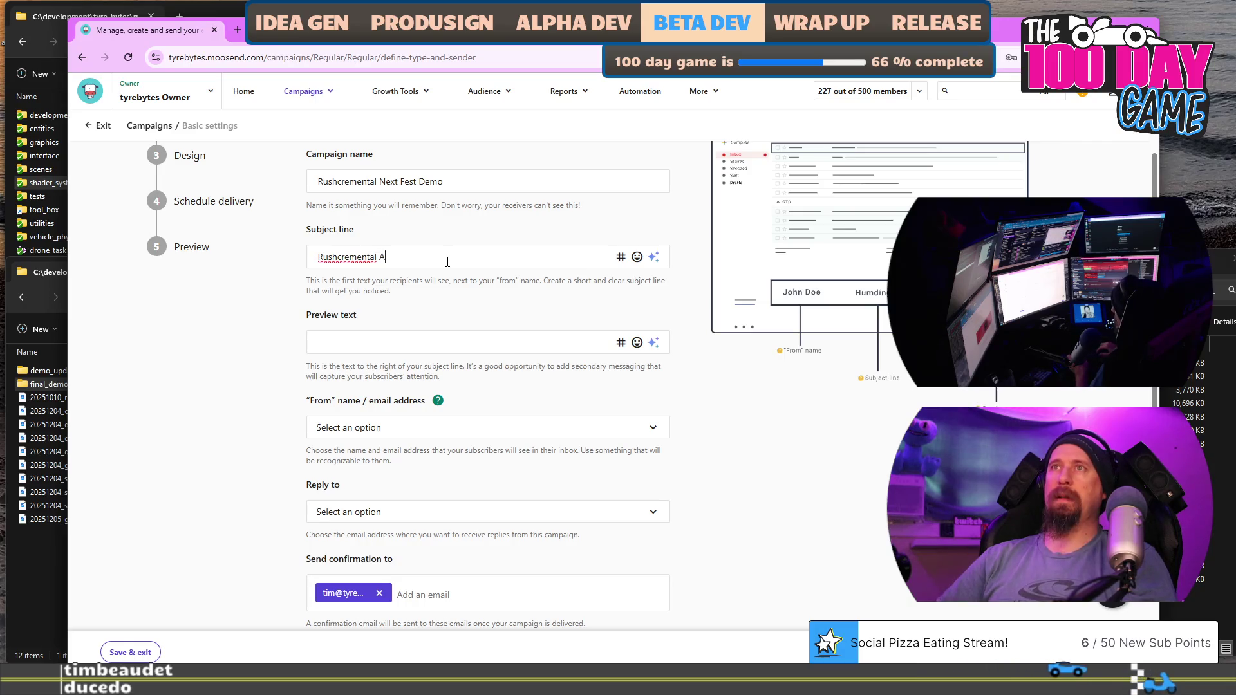
key("BackSpace")
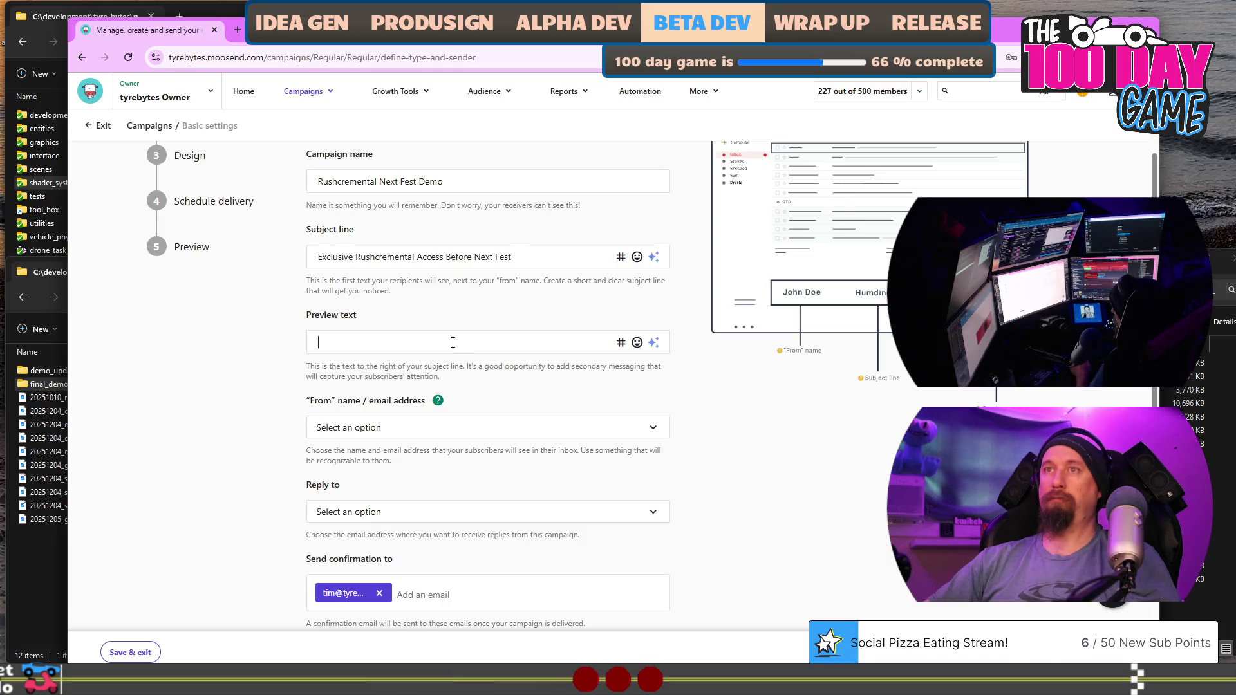
Set both the From and Reply-to addresses to the owner's address.
scroll(403, 363, "down", 2)
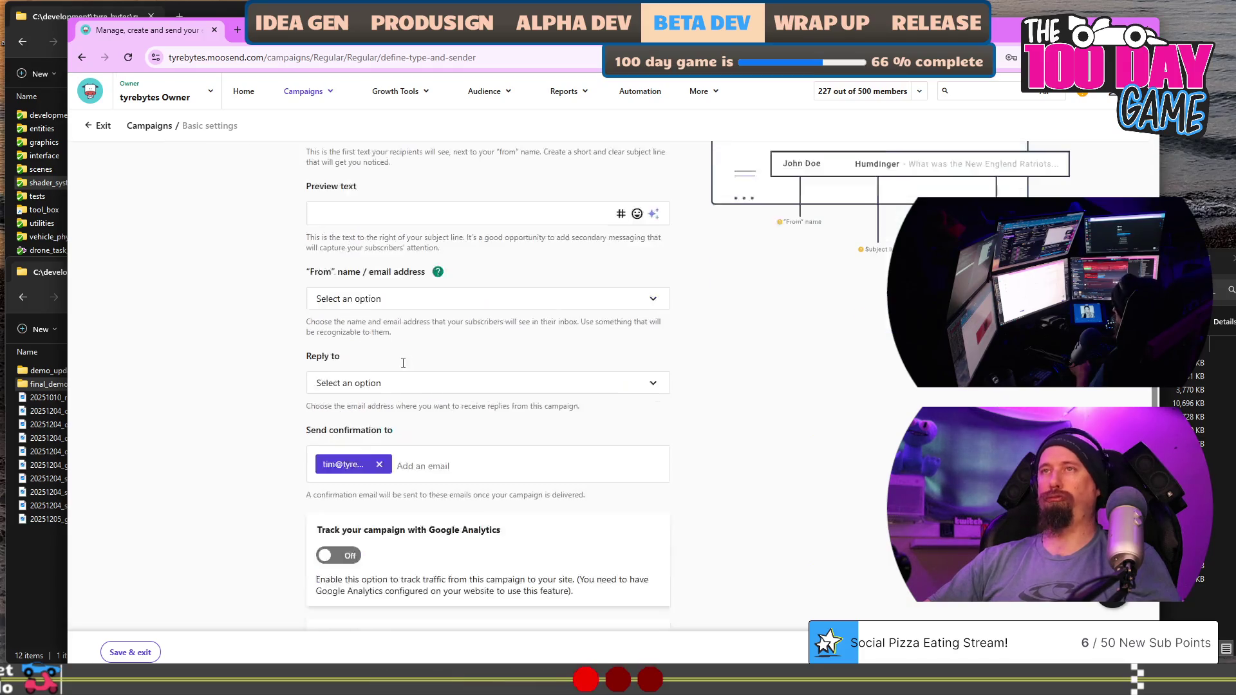
left_click(458, 299)
left_click(454, 324)
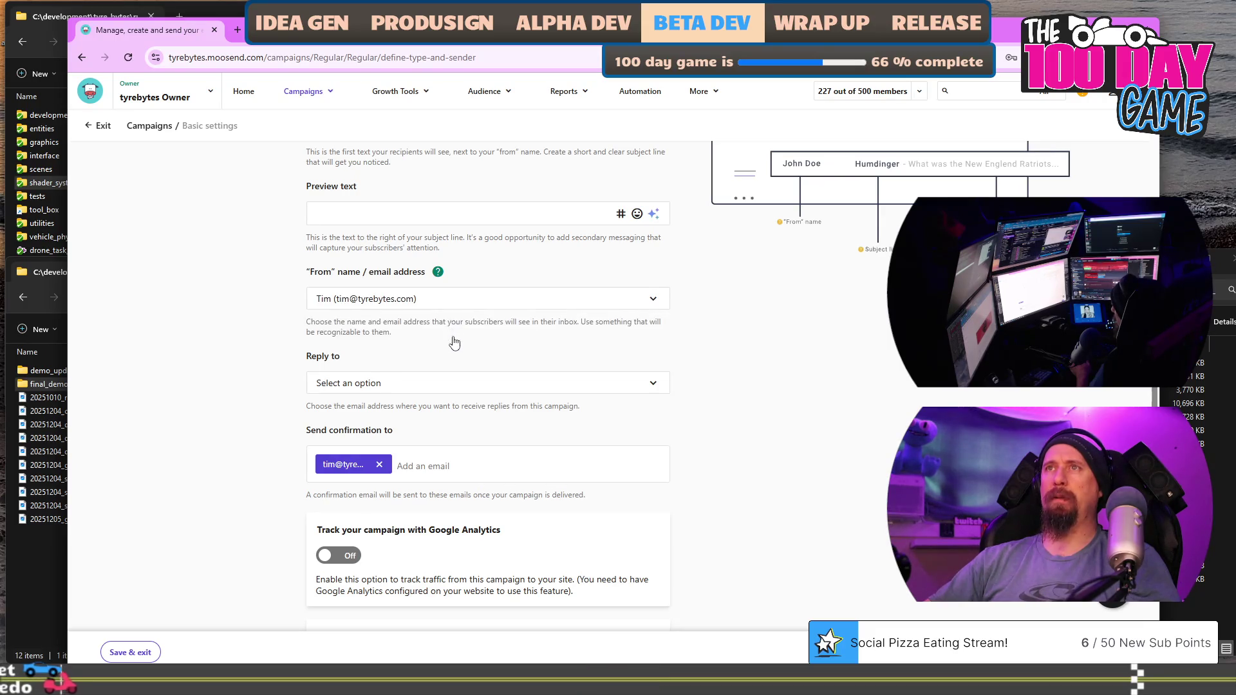
scroll(456, 334, "down", 1)
scroll(455, 335, "down", 2)
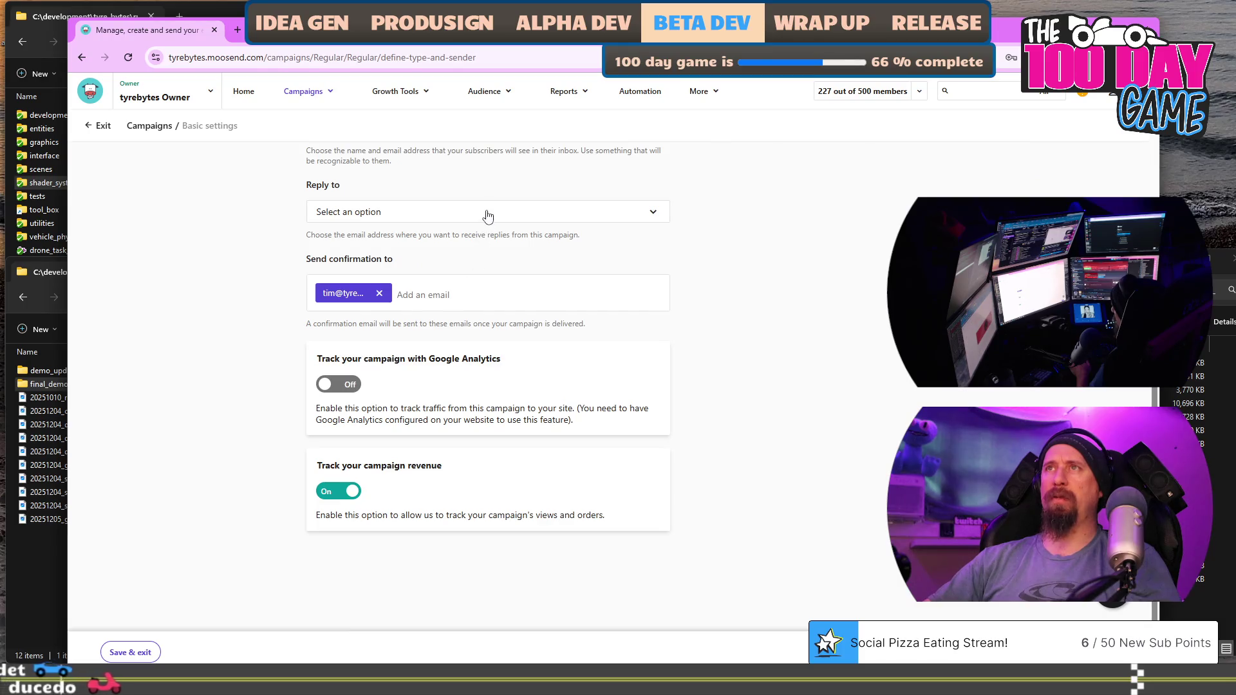
left_click(488, 216)
left_click(441, 240)
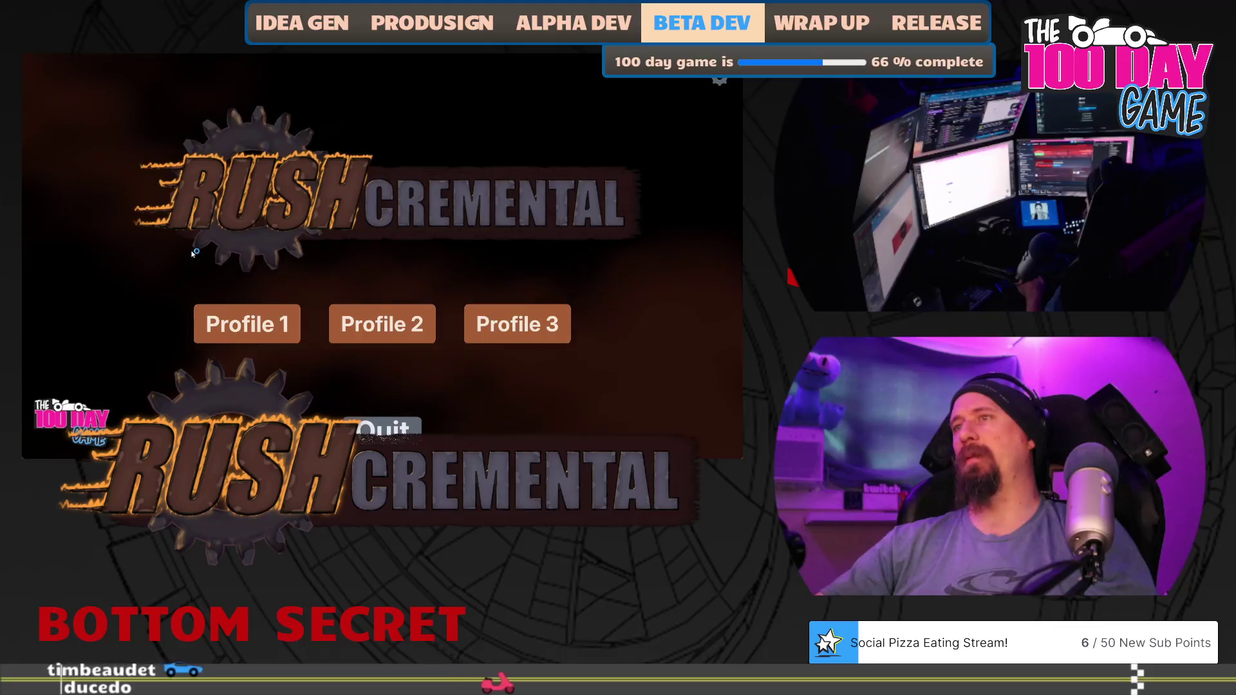
Load a profile, clear fog to collect loot, and buy Better Searching twice before another run.
left_click(247, 324)
mouse_move(342, 281)
left_mouse_down()
mouse_move(289, 309)
mouse_move(390, 361)
mouse_move(406, 351)
left_mouse_up()
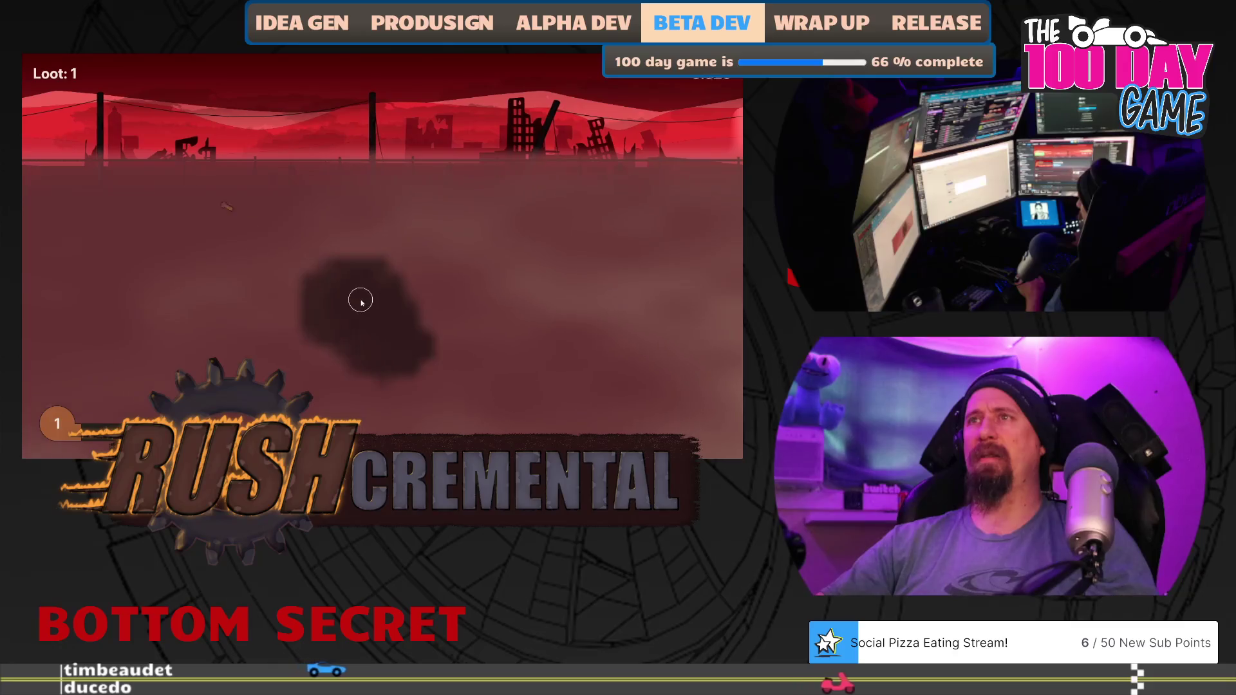
mouse_move(360, 301)
left_mouse_down()
mouse_move(455, 268)
mouse_move(453, 238)
mouse_move(382, 282)
left_mouse_up()
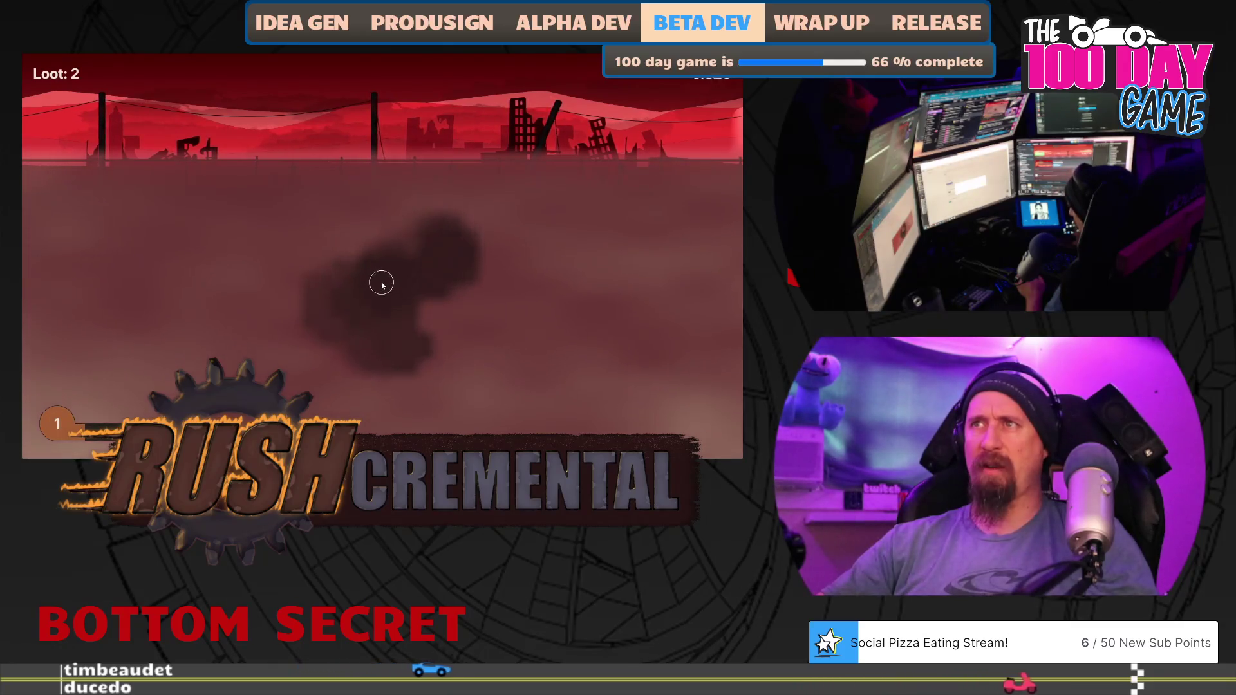
mouse_move(384, 260)
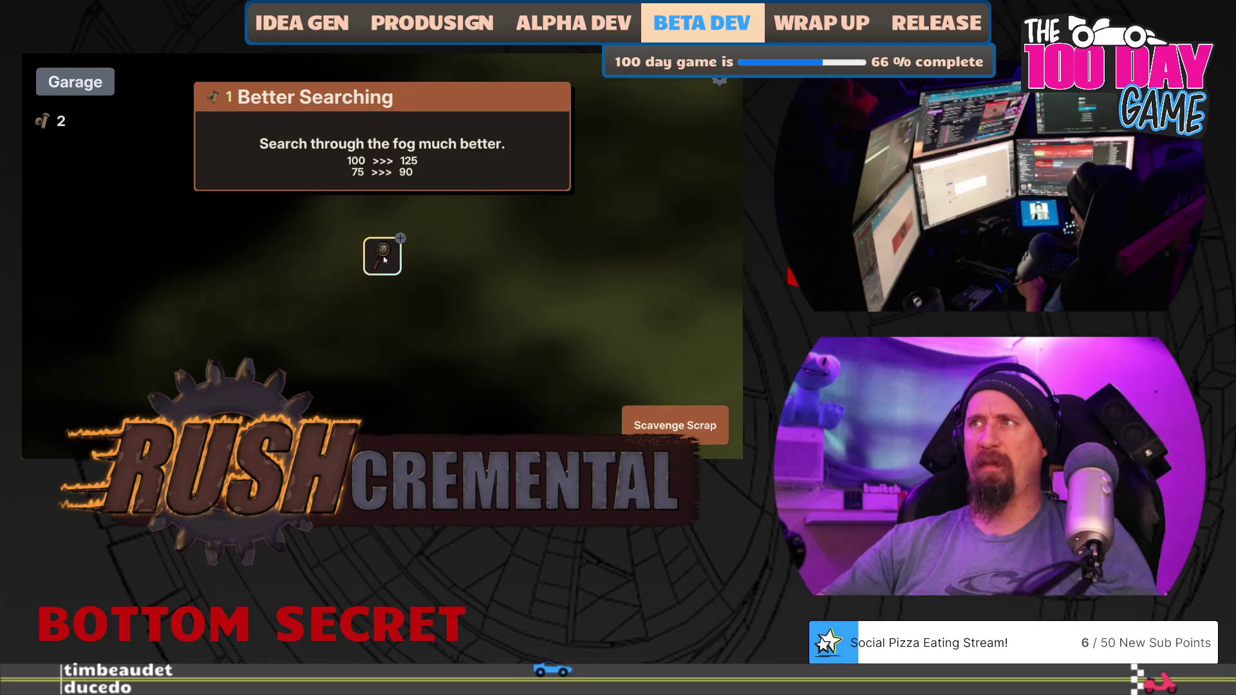
left_click(384, 260)
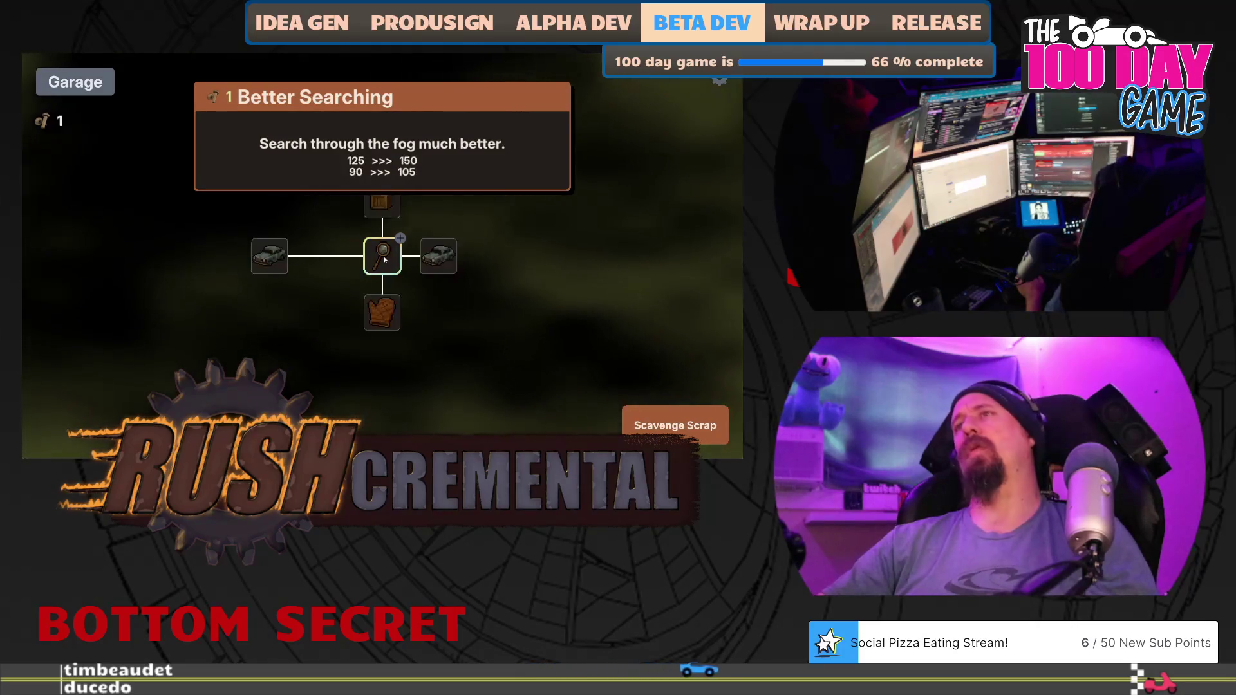
left_click(385, 259)
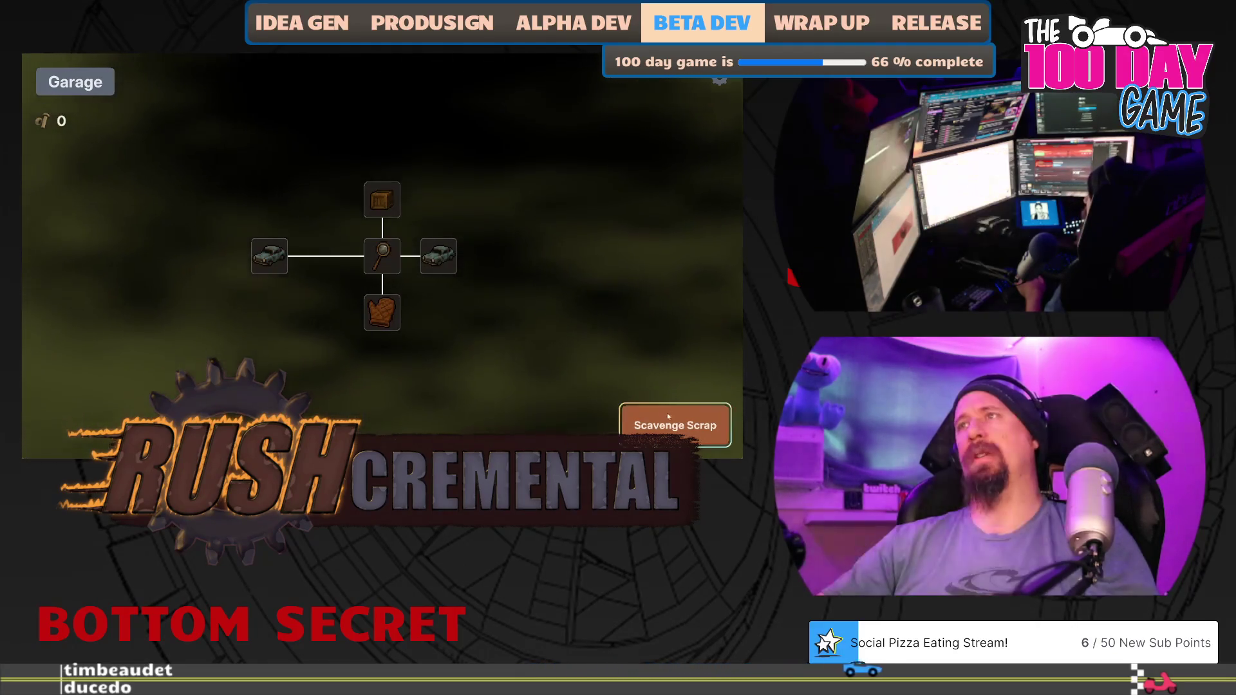
left_click(670, 420)
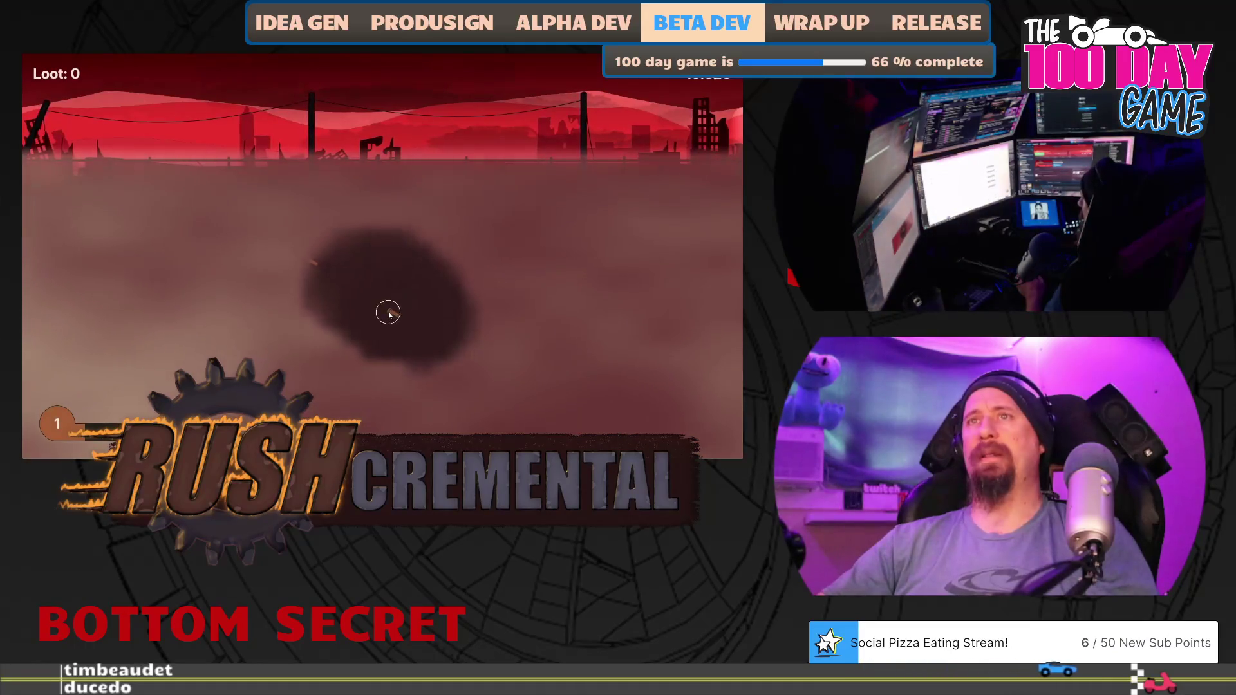
mouse_move(390, 312)
left_mouse_down()
mouse_move(312, 259)
mouse_move(288, 273)
mouse_move(271, 335)
mouse_move(423, 364)
mouse_move(436, 370)
mouse_move(427, 386)
mouse_move(496, 351)
left_mouse_up()
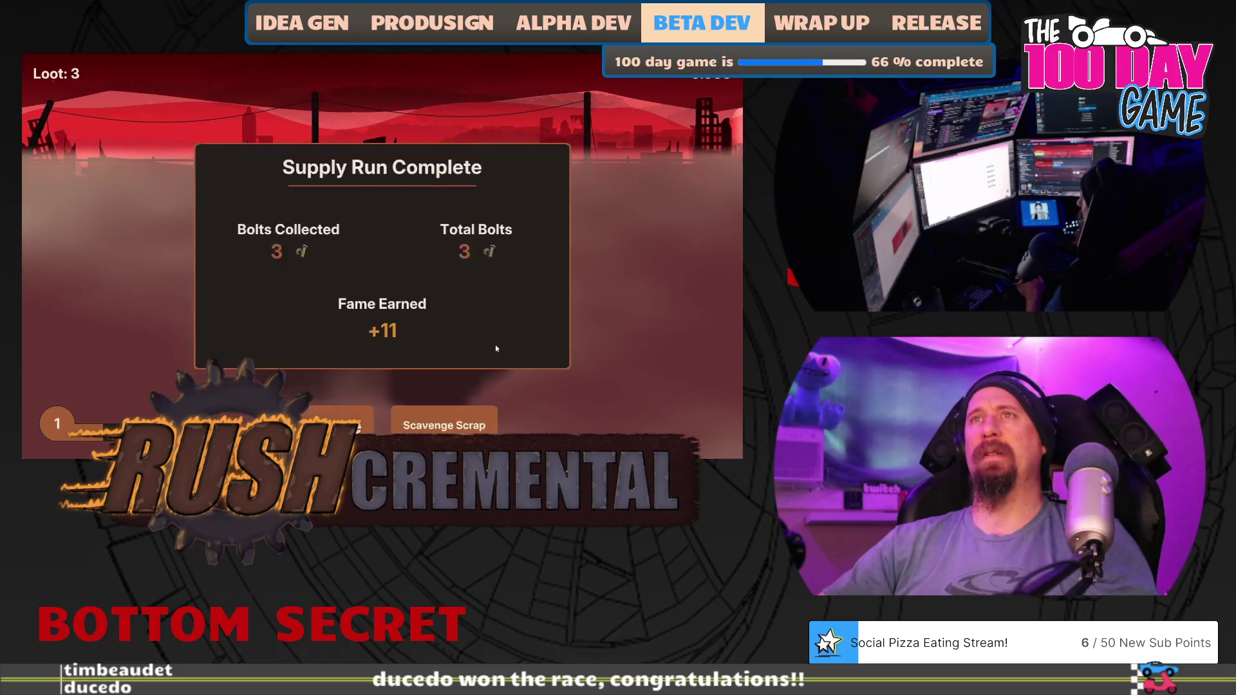
In the garage, buy Better Searching and the top upgrade in the tree, then start a run.
left_click(471, 347)
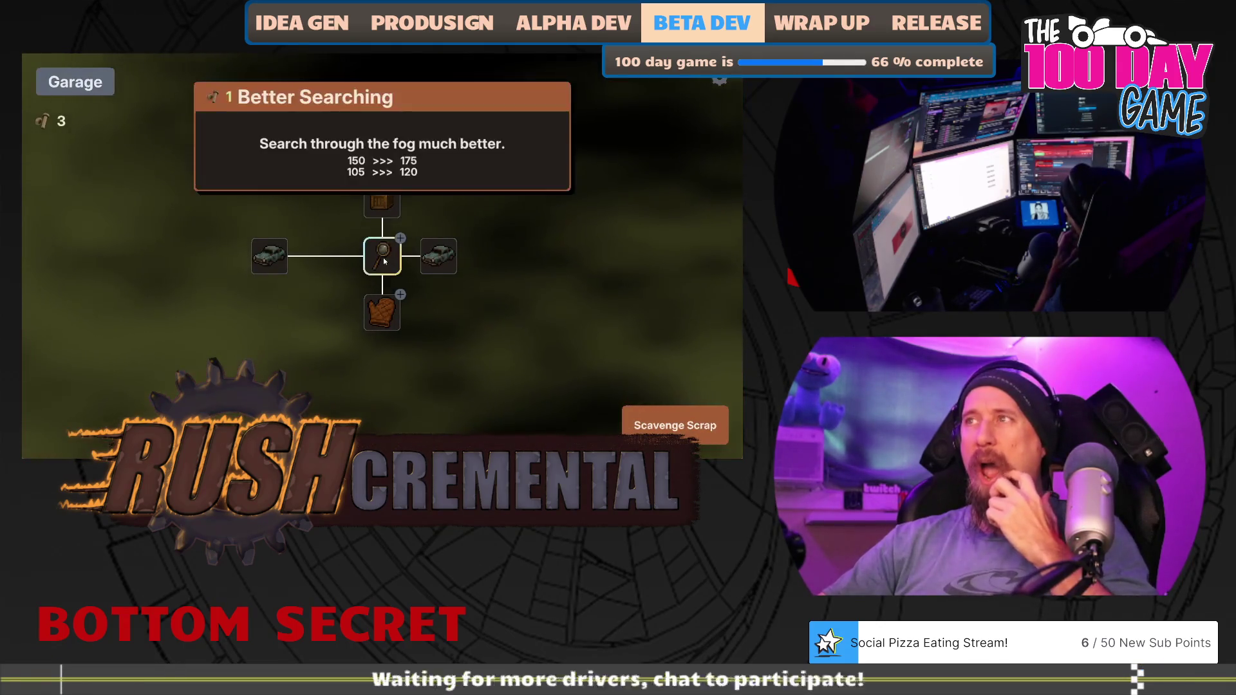
left_click(384, 258)
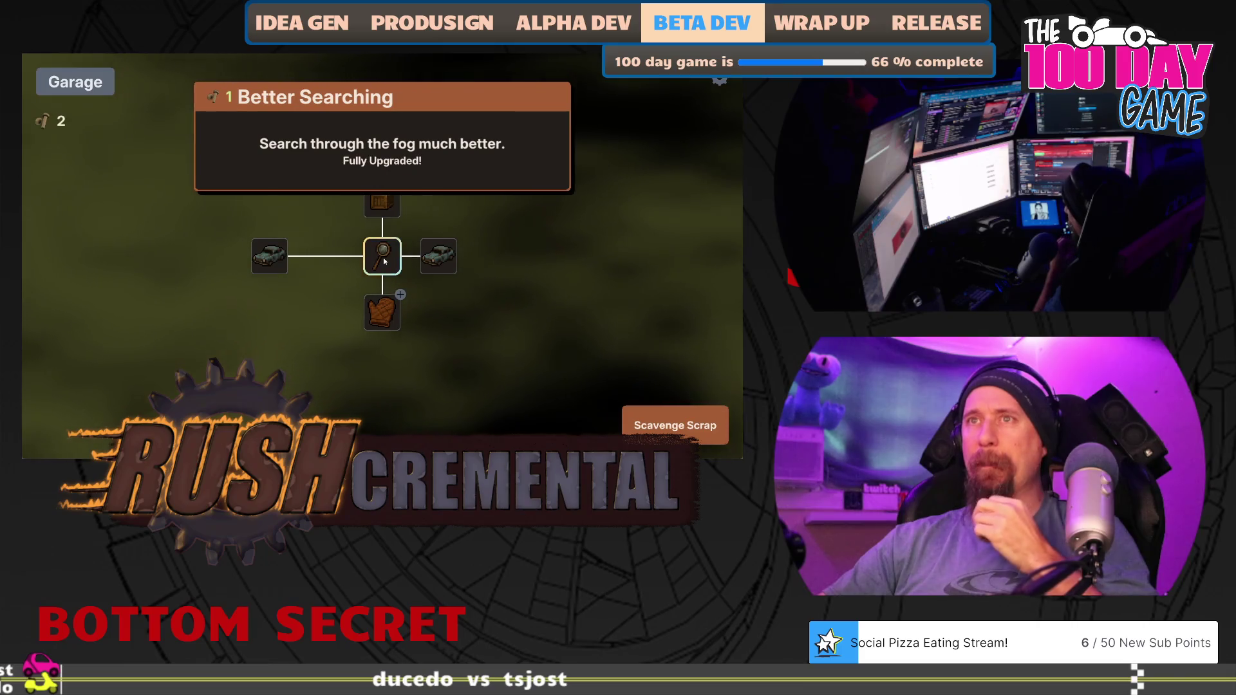
mouse_move(440, 262)
left_click(380, 203)
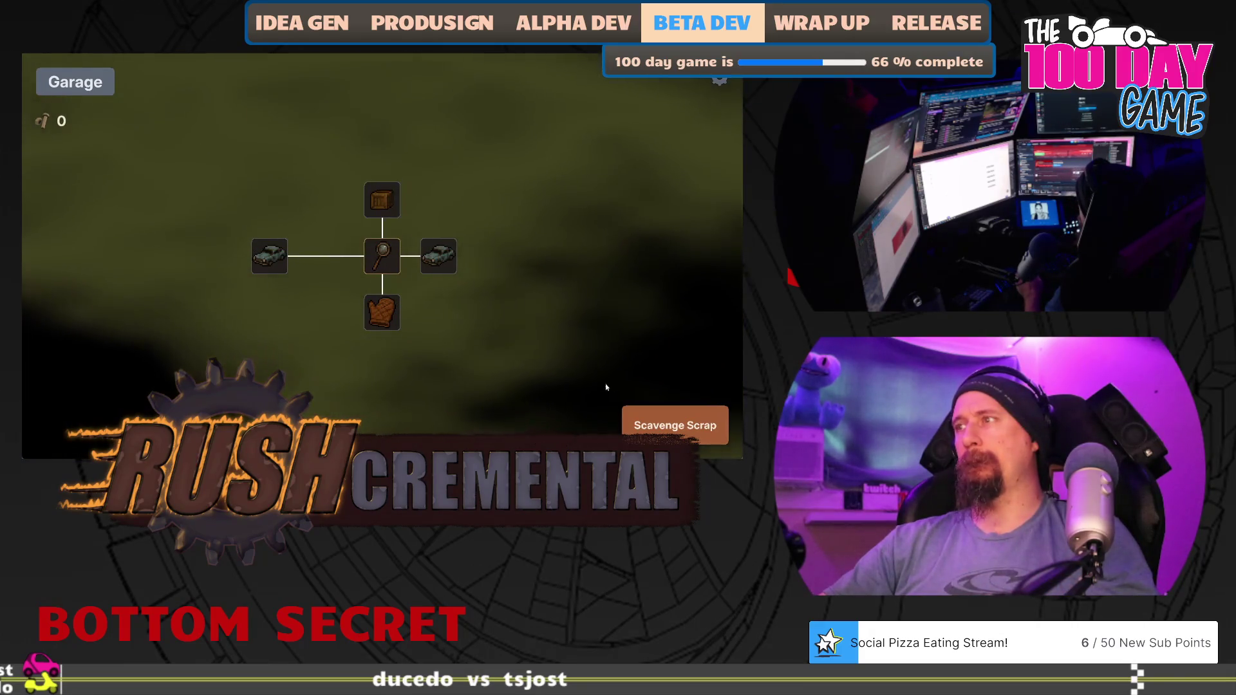
left_click(675, 425)
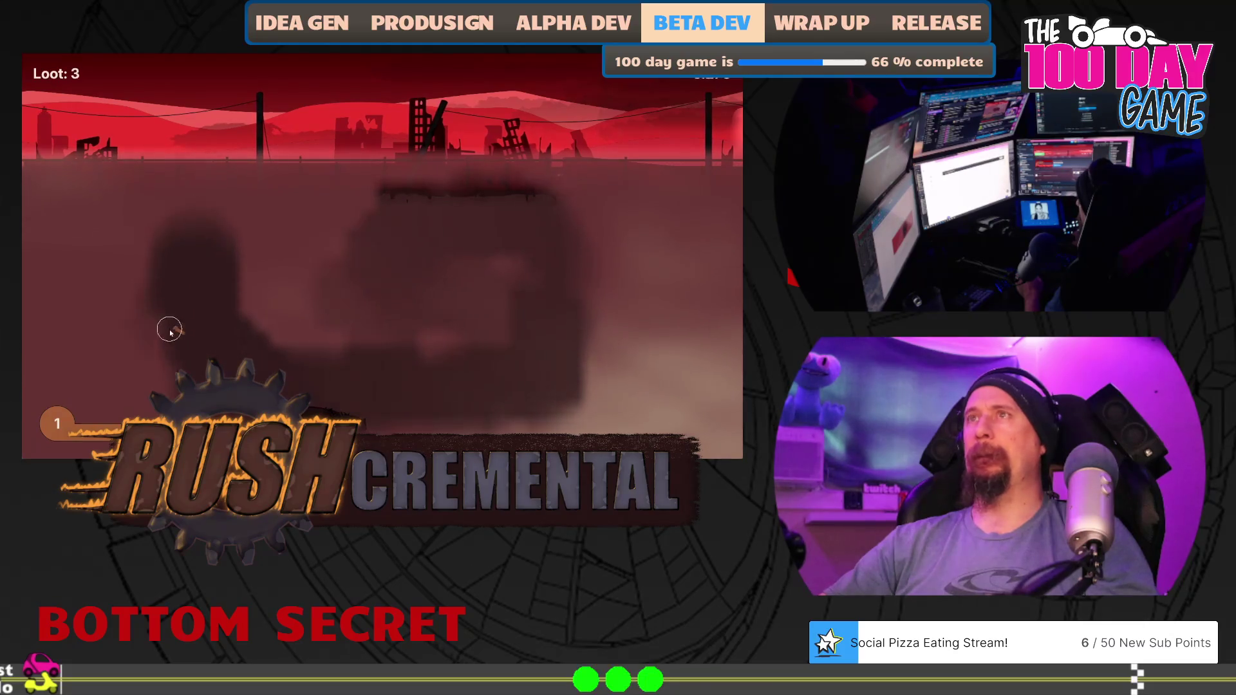
Buy the Gloves and More Cars upgrades between runs, then grab loot from a car.
left_click(344, 422)
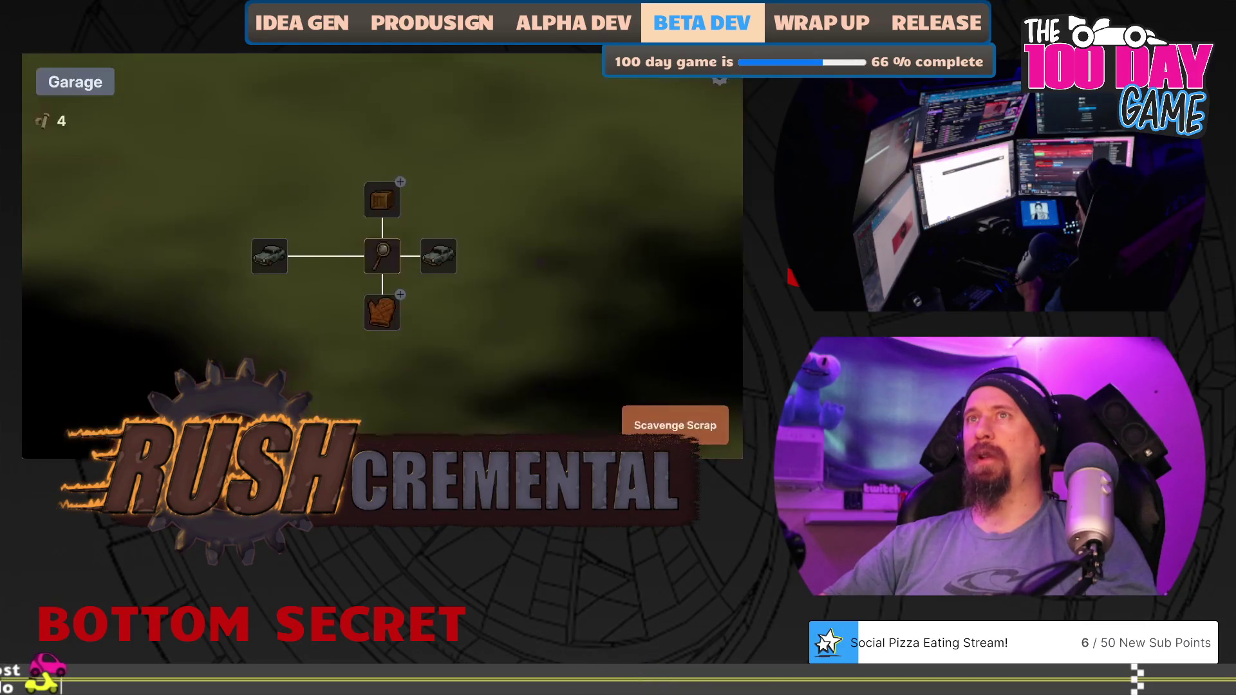
left_click(382, 312)
left_click(674, 424)
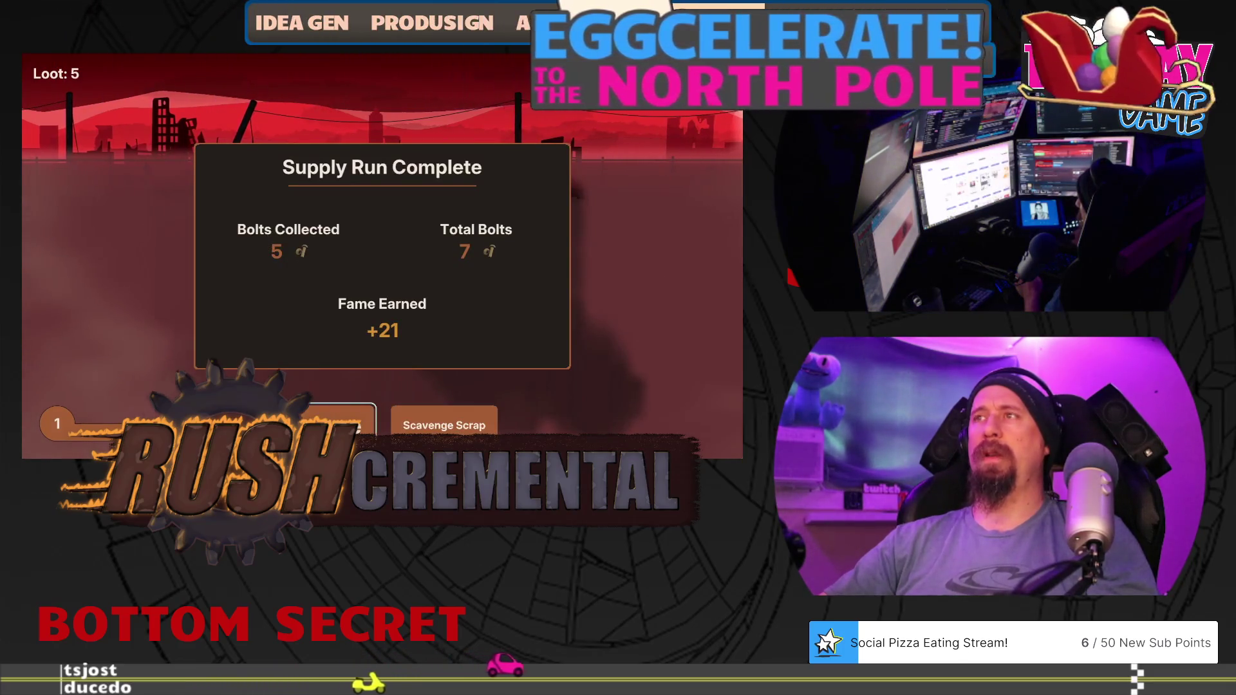
left_click(341, 424)
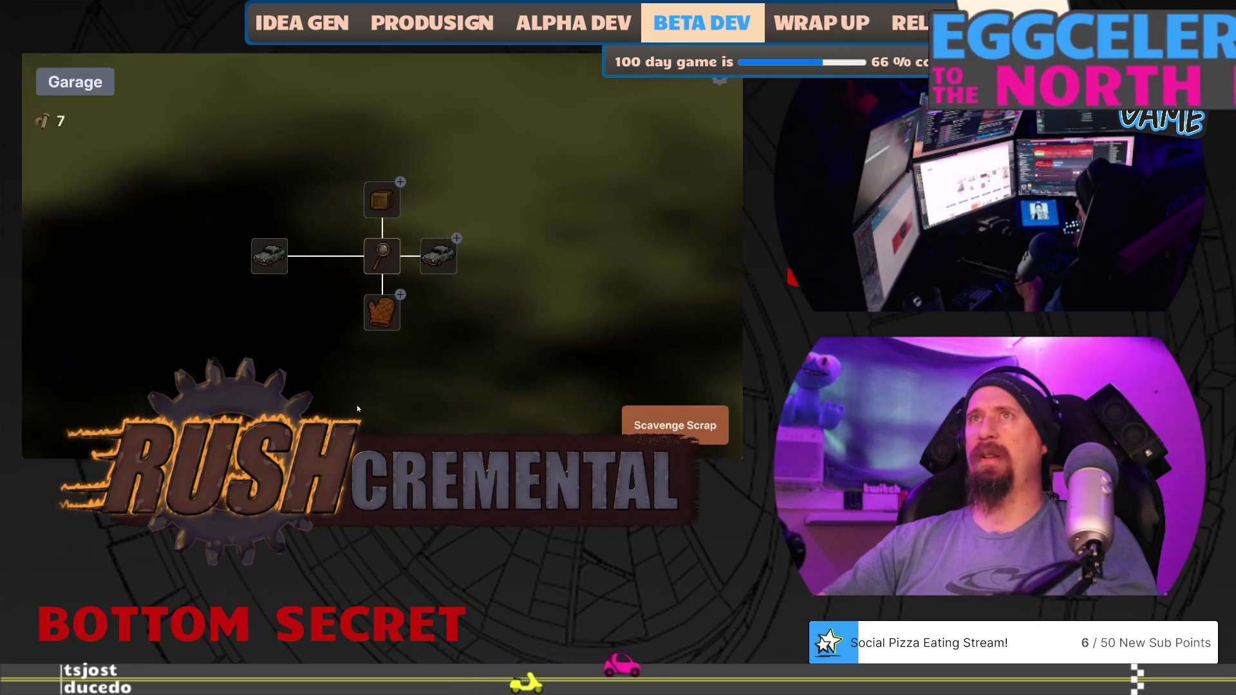
left_click(440, 261)
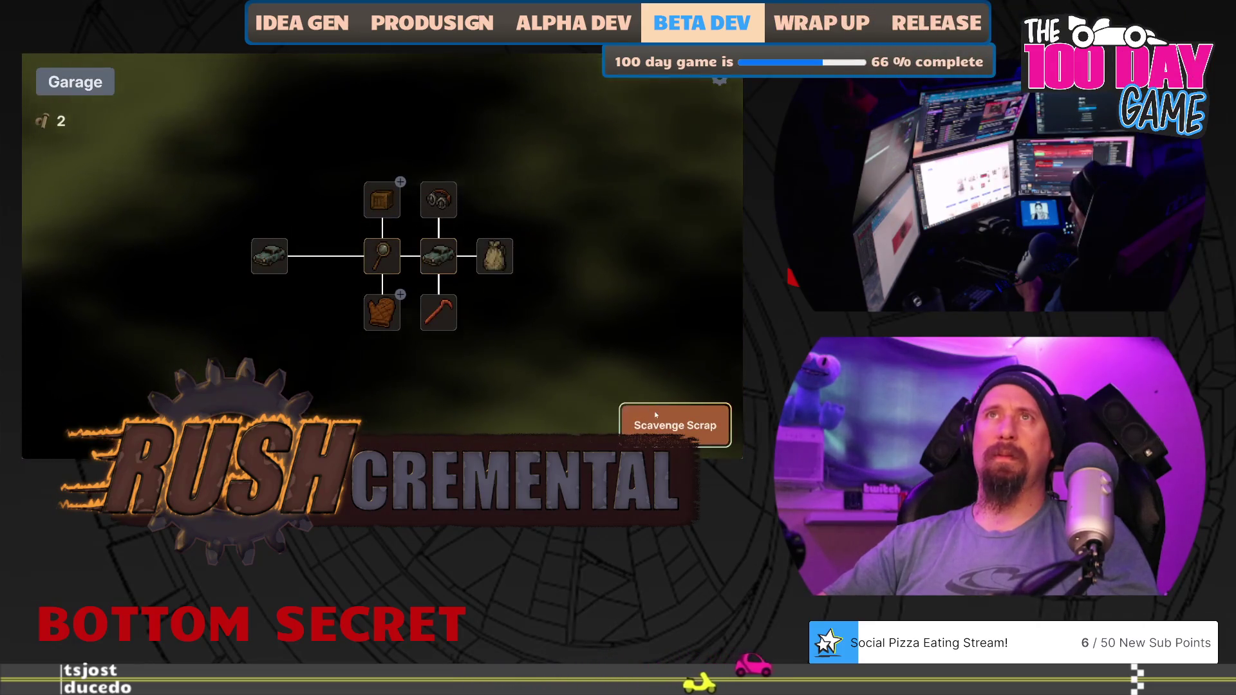
left_click(675, 425)
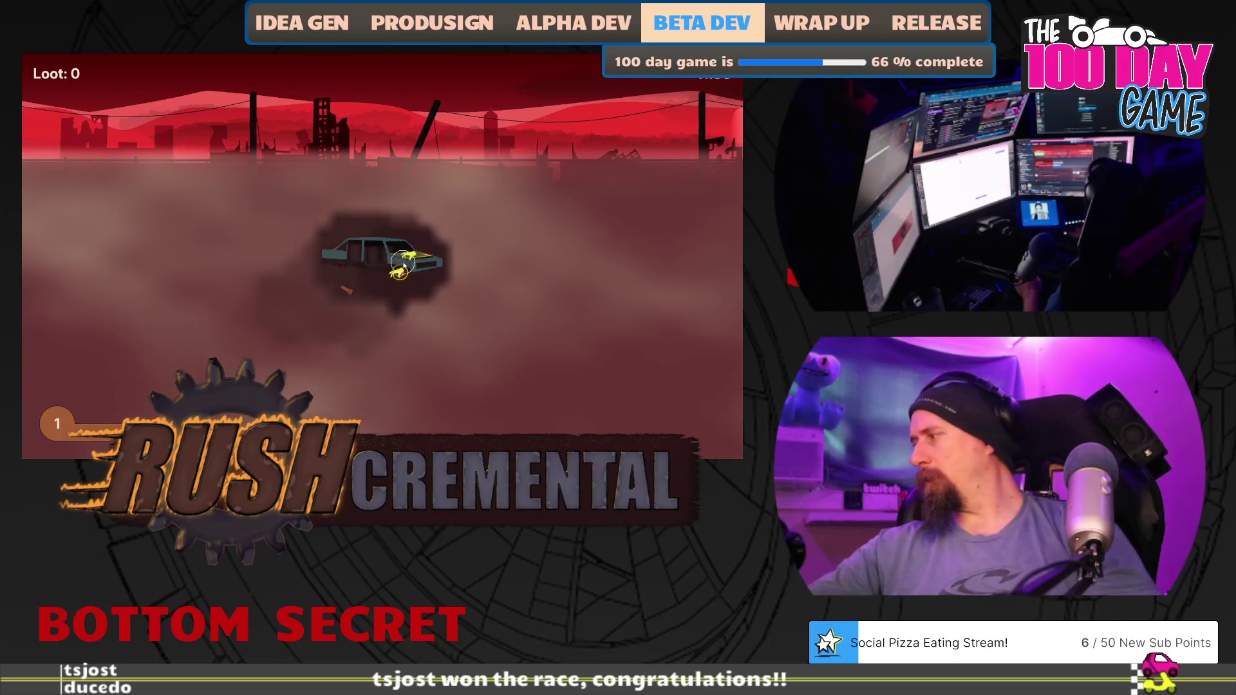
left_click(403, 264)
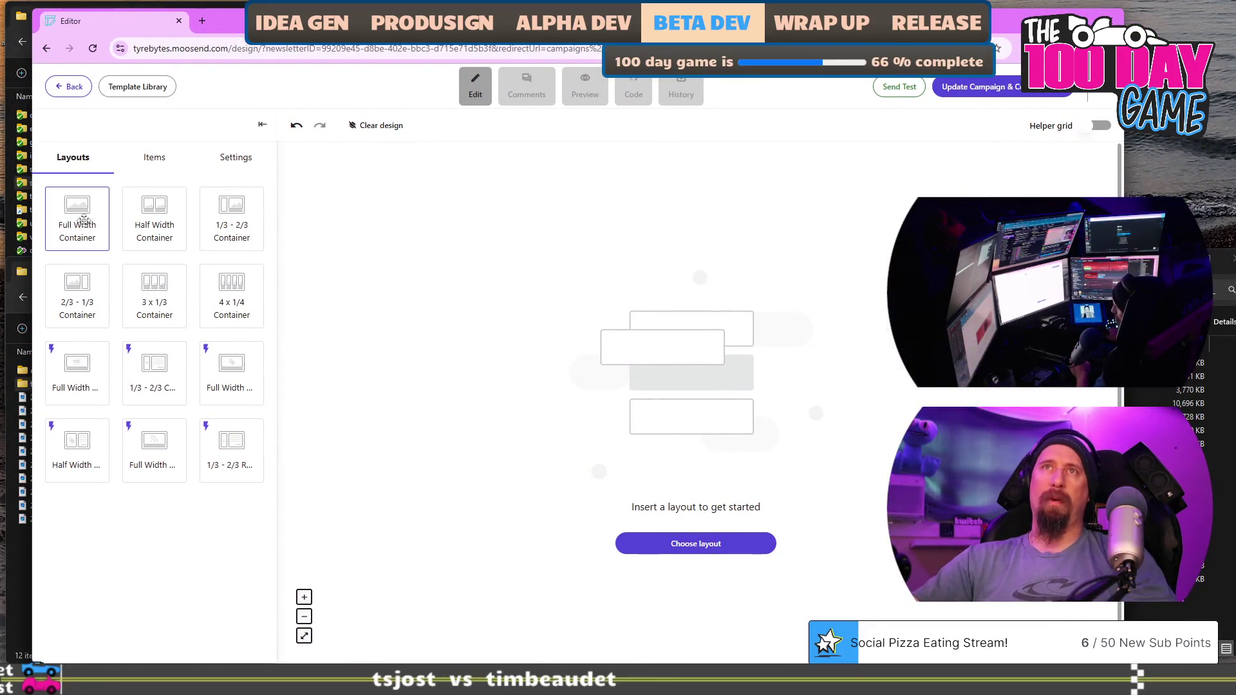
Drag two Full Width Container rows onto the email canvas.
mouse_move(79, 221)
left_mouse_down()
mouse_move(557, 362)
mouse_move(588, 351)
left_mouse_up()
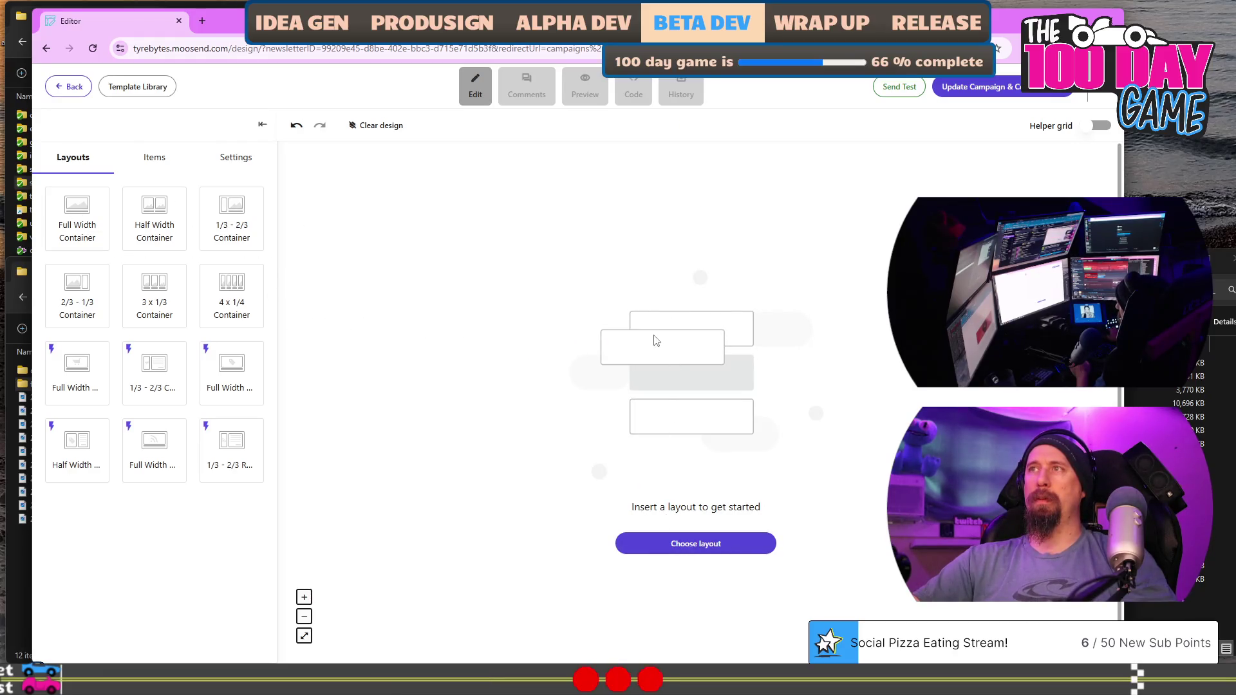
left_click_drag(77, 219, 181, 239)
left_click_drag(660, 374, 716, 355)
left_click_drag(66, 226, 673, 221)
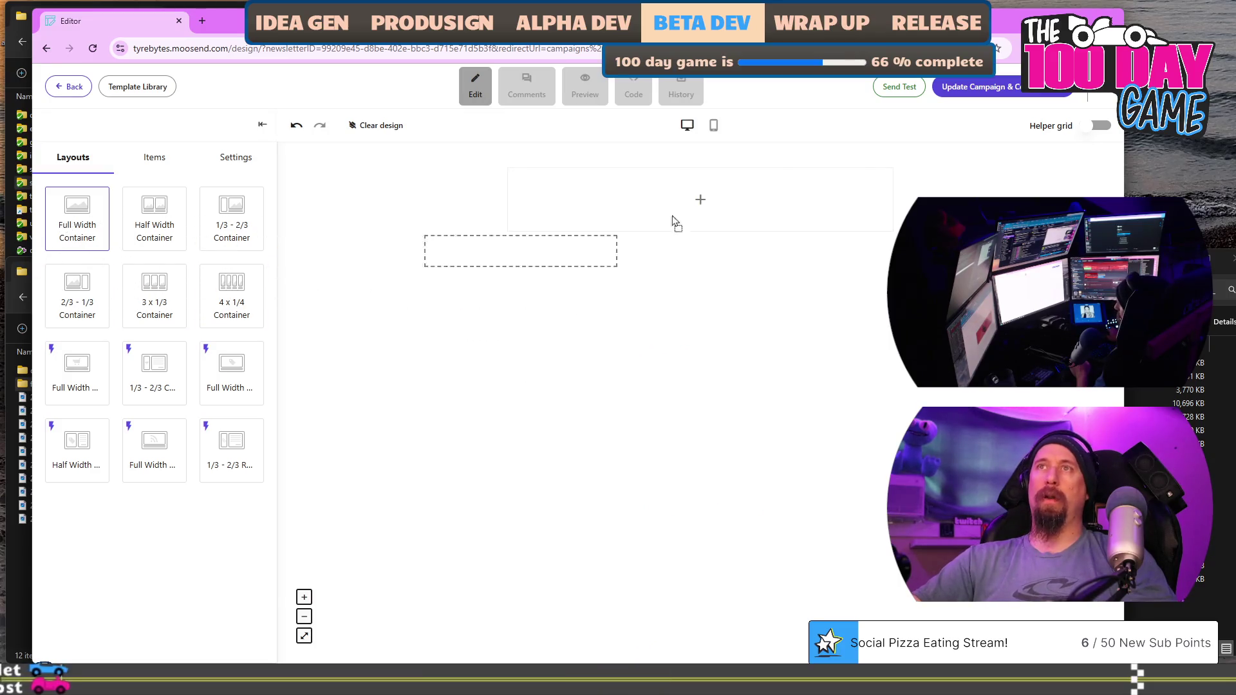
left_click_drag(747, 186, 739, 191)
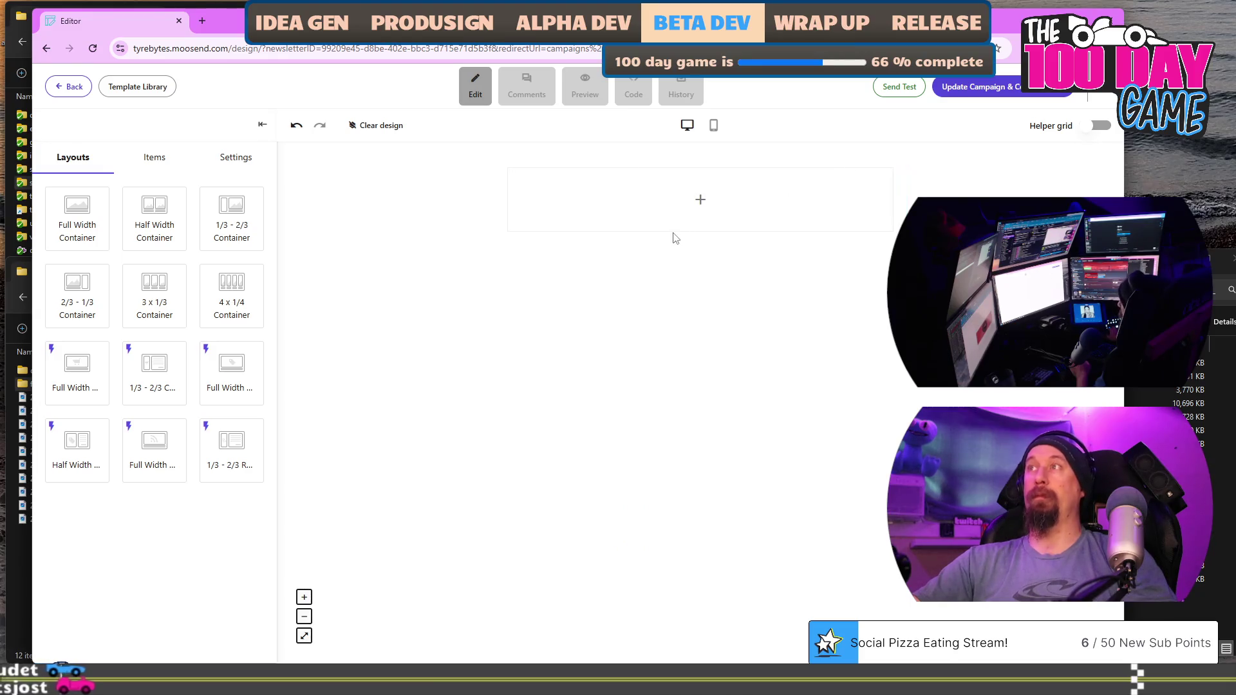
left_click_drag(66, 230, 660, 202)
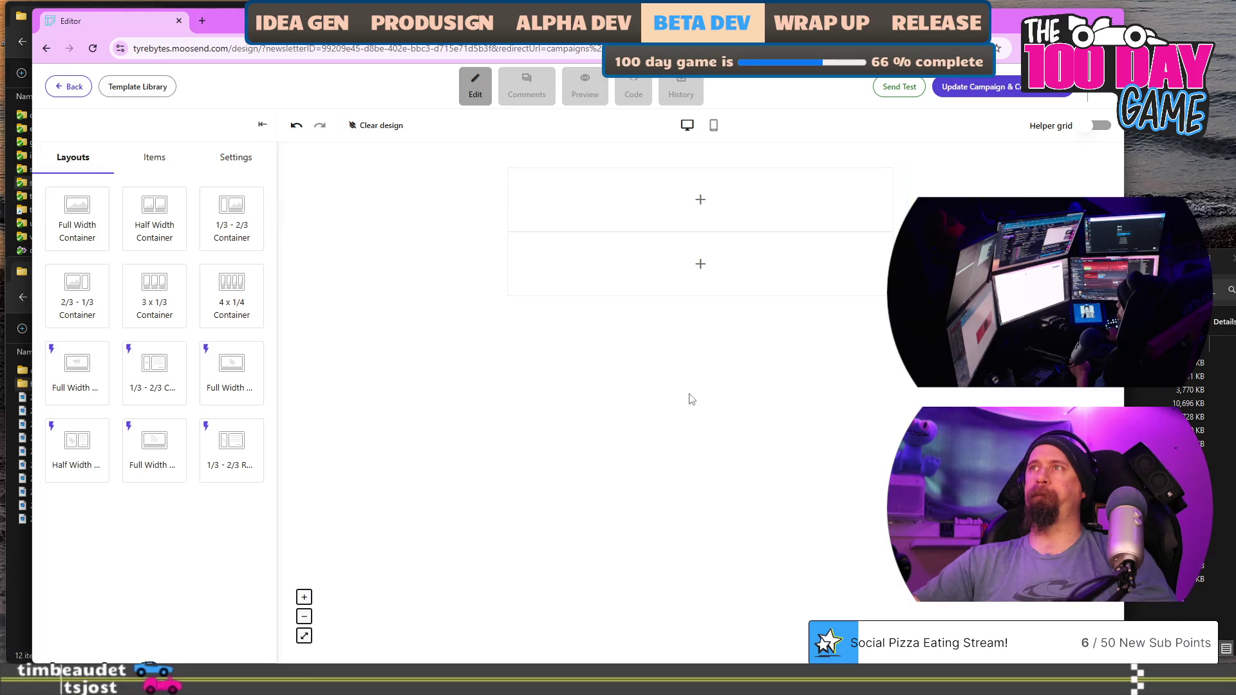
Delete the second row and add an Image block to the first row.
left_click(690, 278)
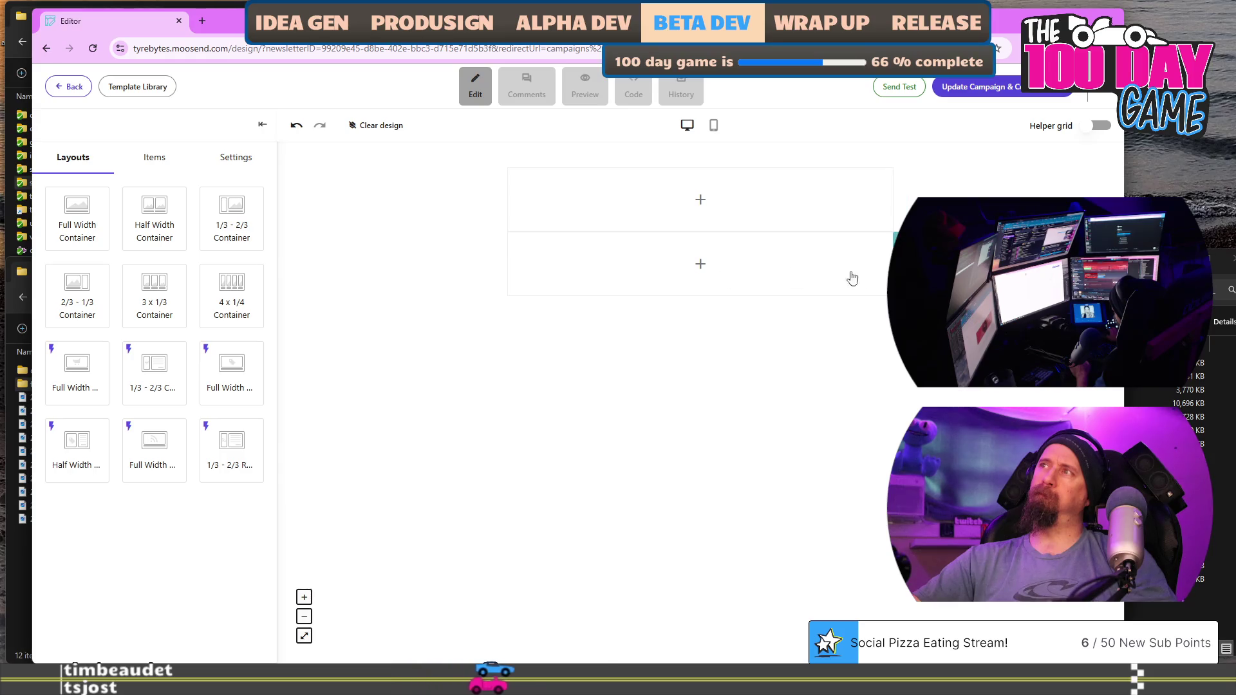
left_click(904, 264)
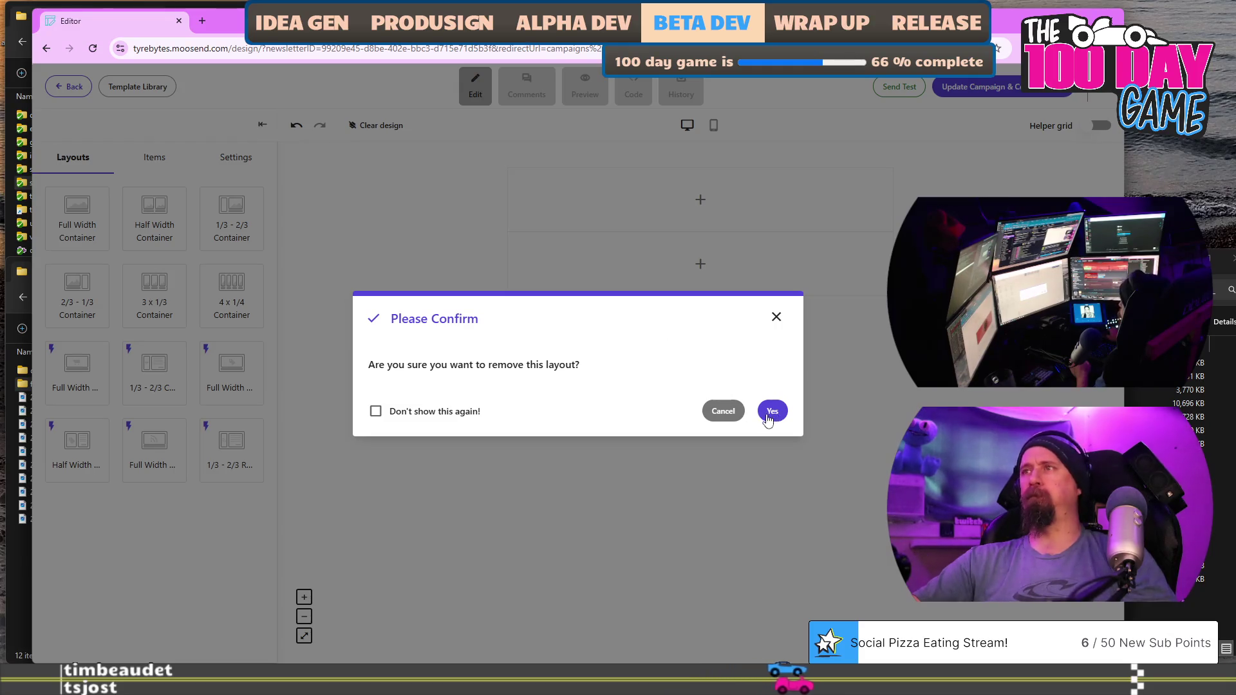
left_click(772, 410)
left_click(643, 201)
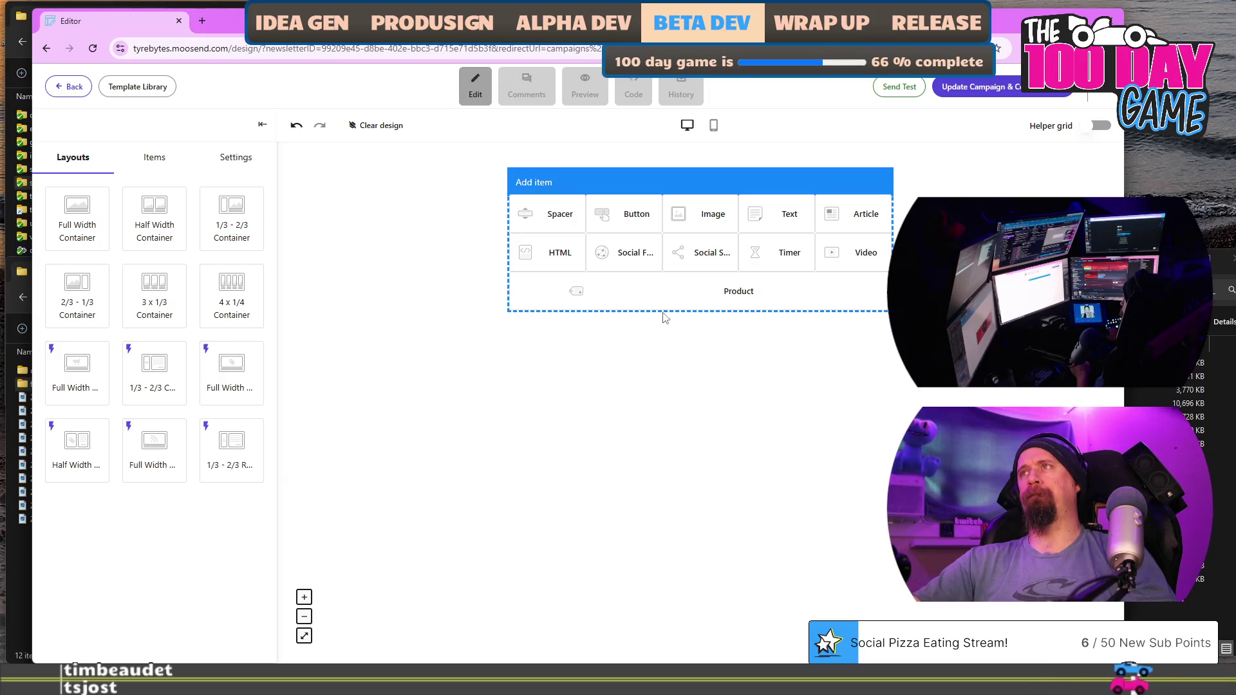
left_click(699, 214)
key("alt+Tab")
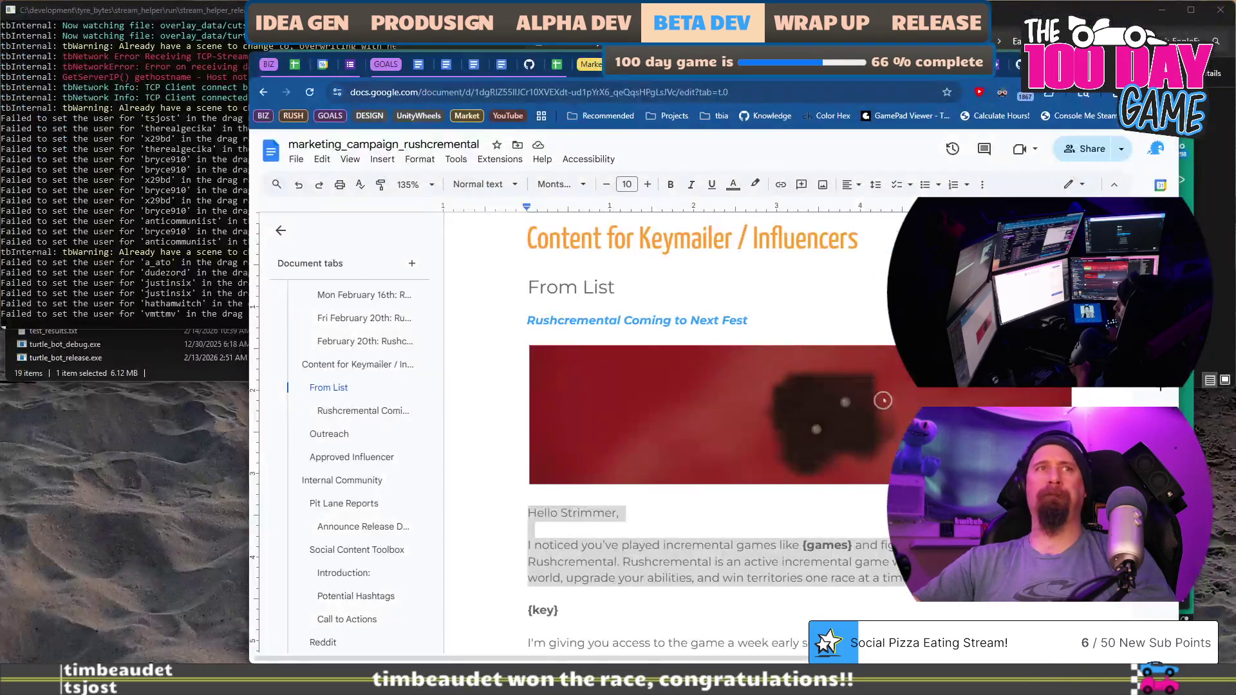
Leave the Google Docs campaign copy and return to the Moosend email editor.
key("alt+Tab")
key("alt+Tab")
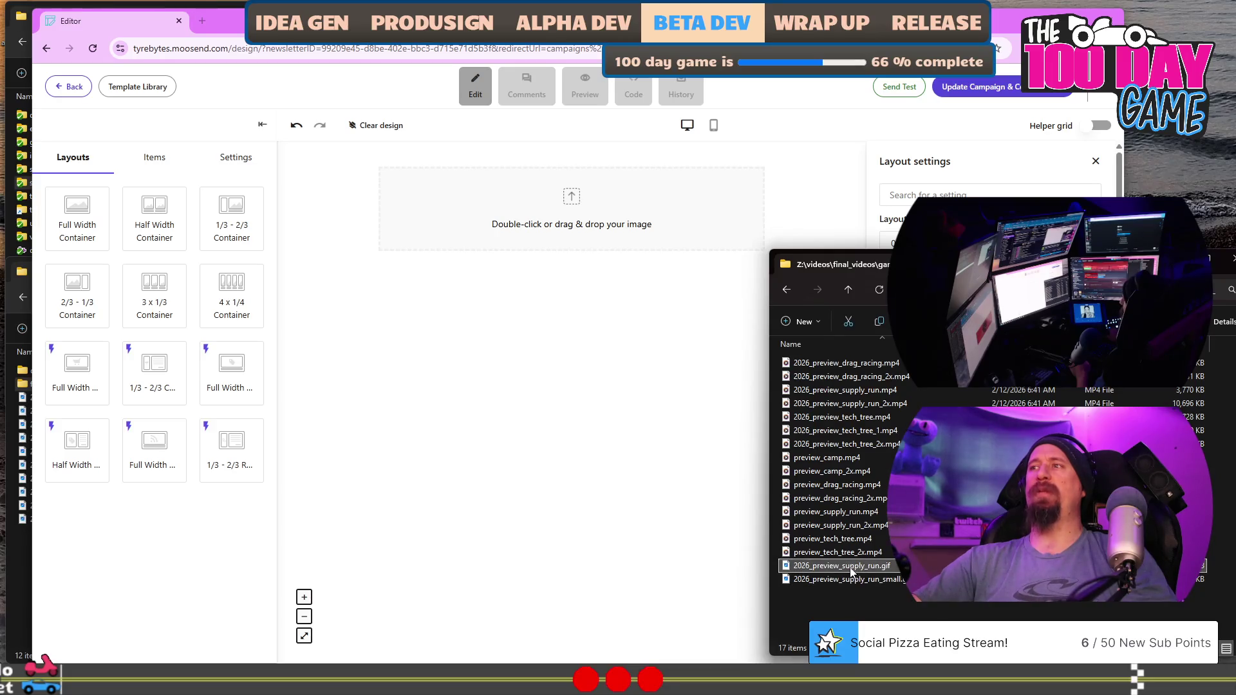
Drag 2026_preview_supply_run.gif from File Explorer onto the image block's drop zone.
mouse_move(851, 571)
left_mouse_down()
mouse_move(574, 277)
mouse_move(565, 219)
left_mouse_up()
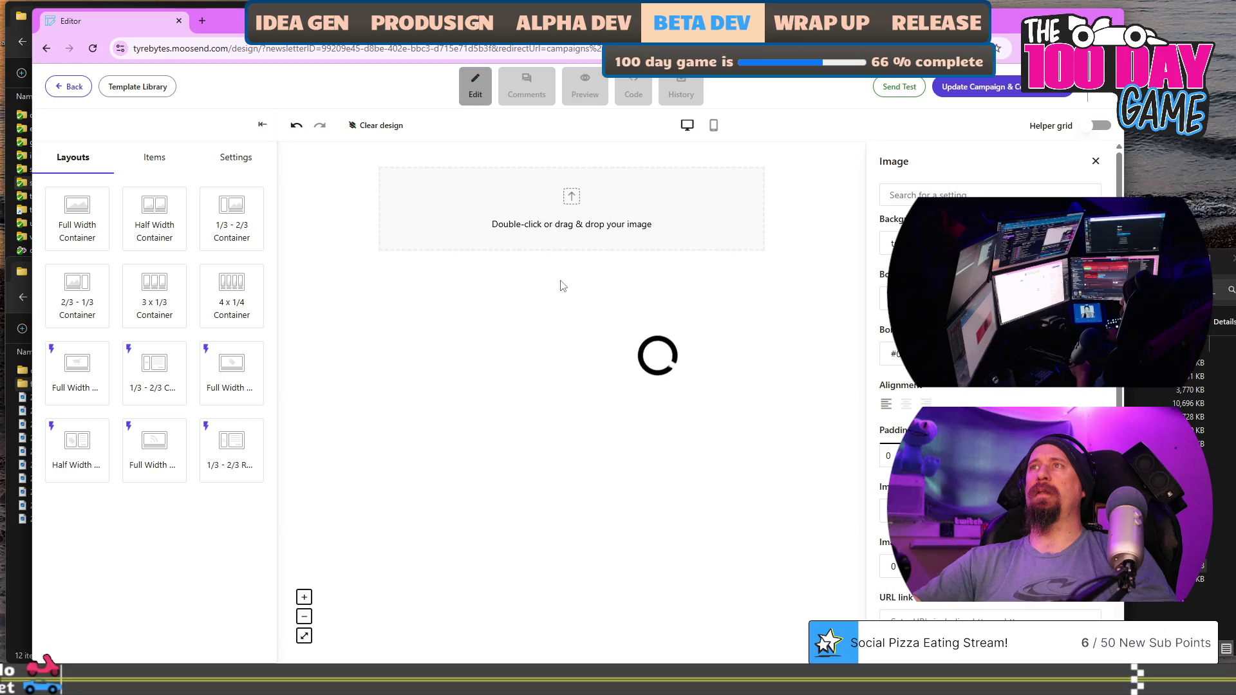
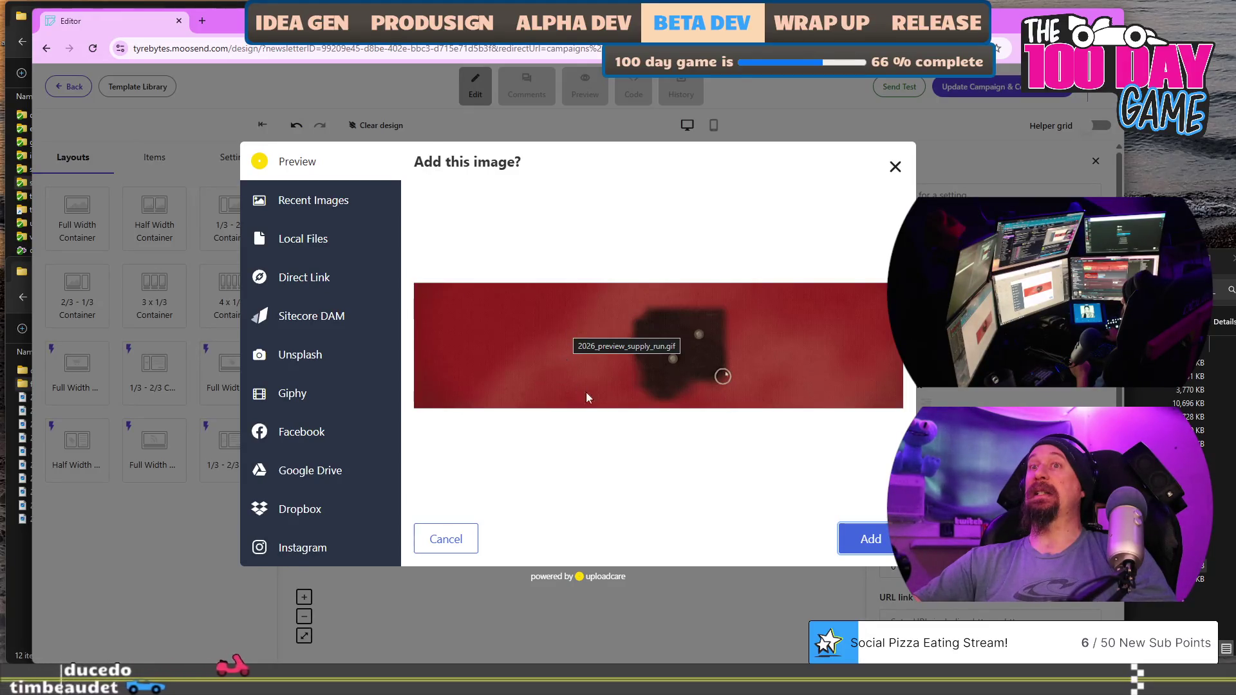
Insert the red car banner image and drop an empty text block directly beneath it.
left_click(874, 544)
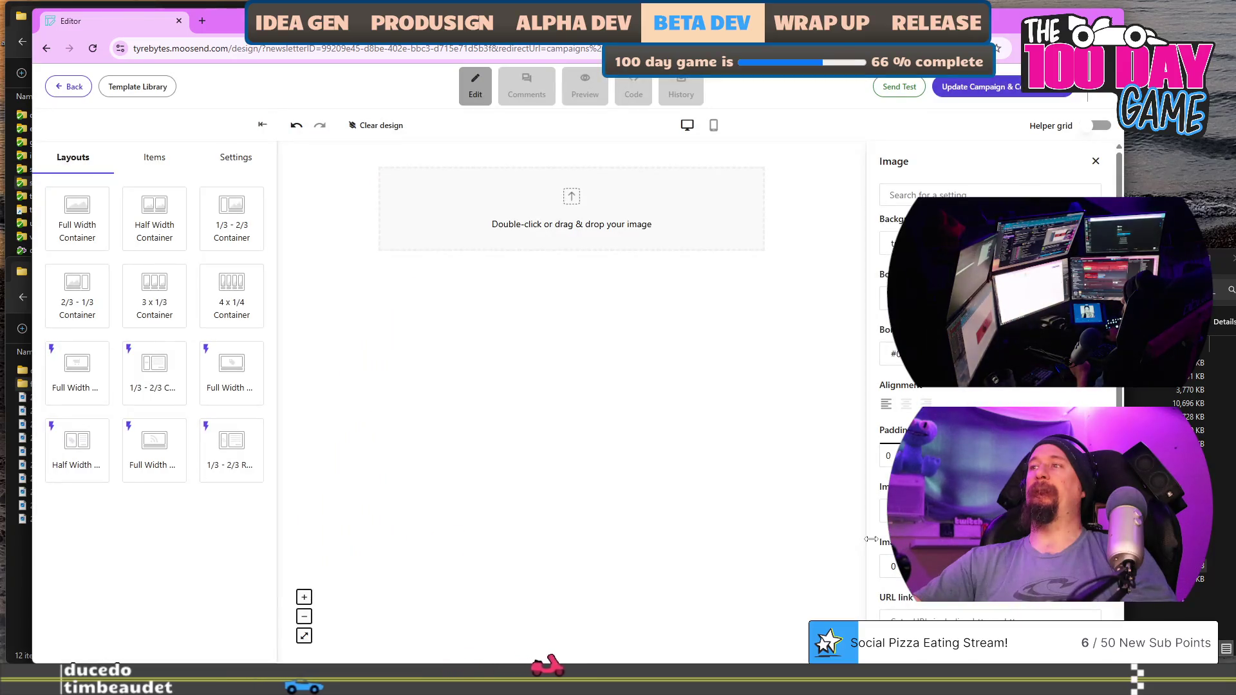
left_click(620, 295)
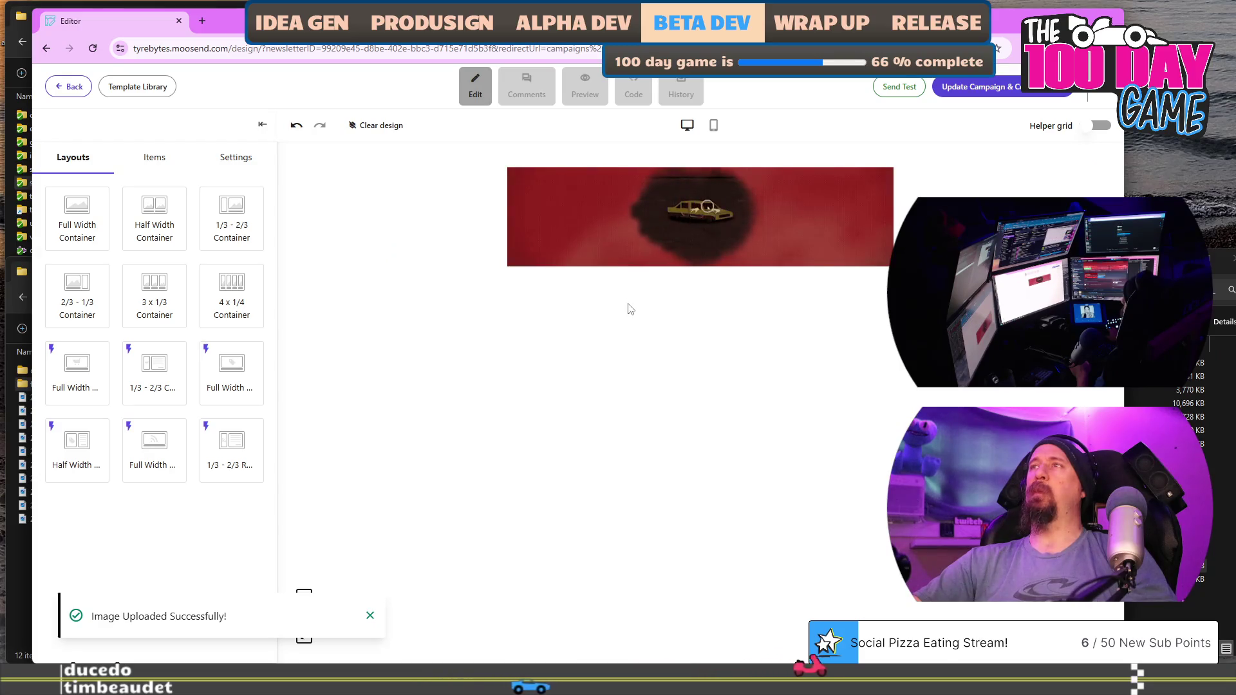
left_click(152, 157)
mouse_move(169, 281)
left_mouse_down()
mouse_move(405, 327)
mouse_move(689, 311)
left_mouse_up()
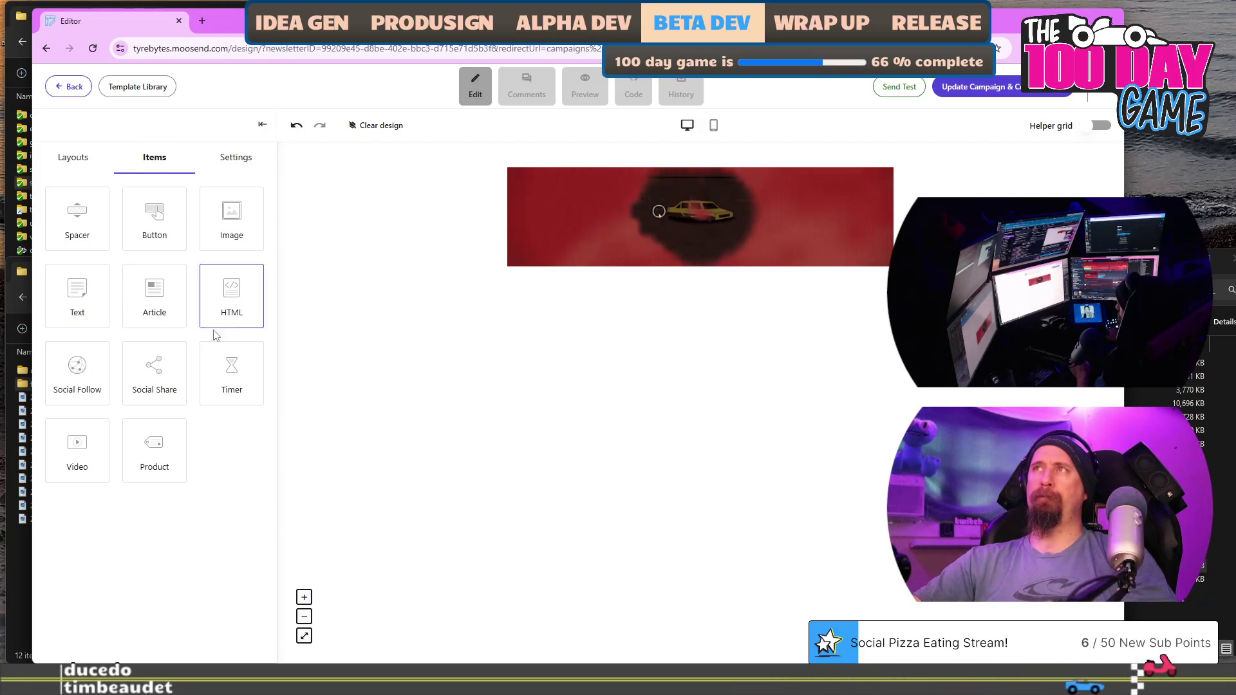
mouse_move(74, 308)
left_mouse_down()
mouse_move(621, 179)
mouse_move(655, 219)
mouse_move(608, 298)
mouse_move(610, 280)
left_mouse_up()
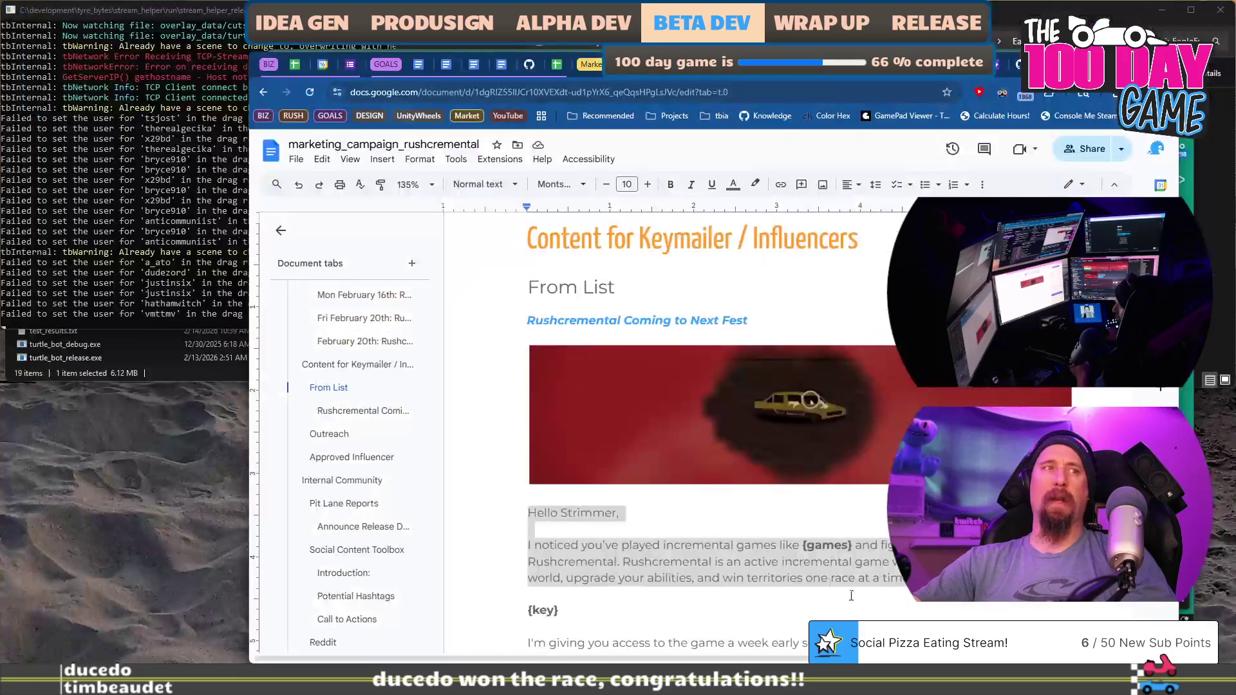
Copy the doc's influencer email from 'Hello Strimmer' down to the sign-off.
right_click(820, 257)
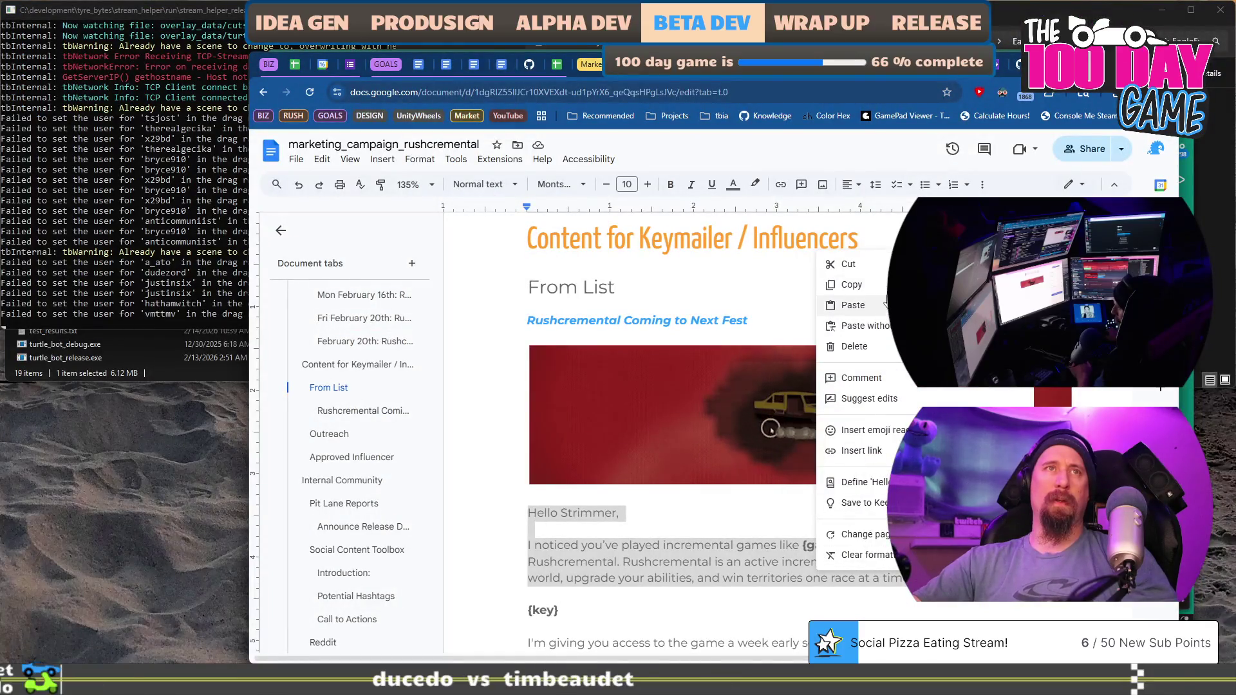
left_click(591, 495)
scroll(591, 474, "down", 2)
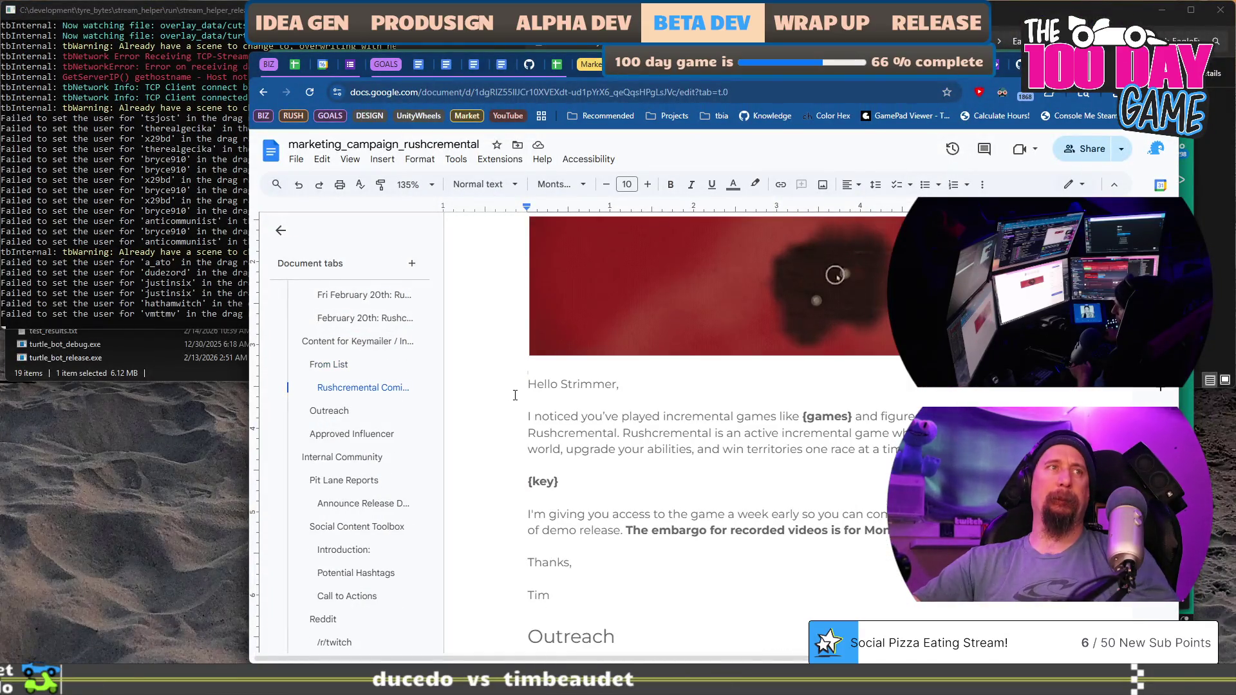
left_click_drag(591, 473, 605, 597)
key("alt+Tab")
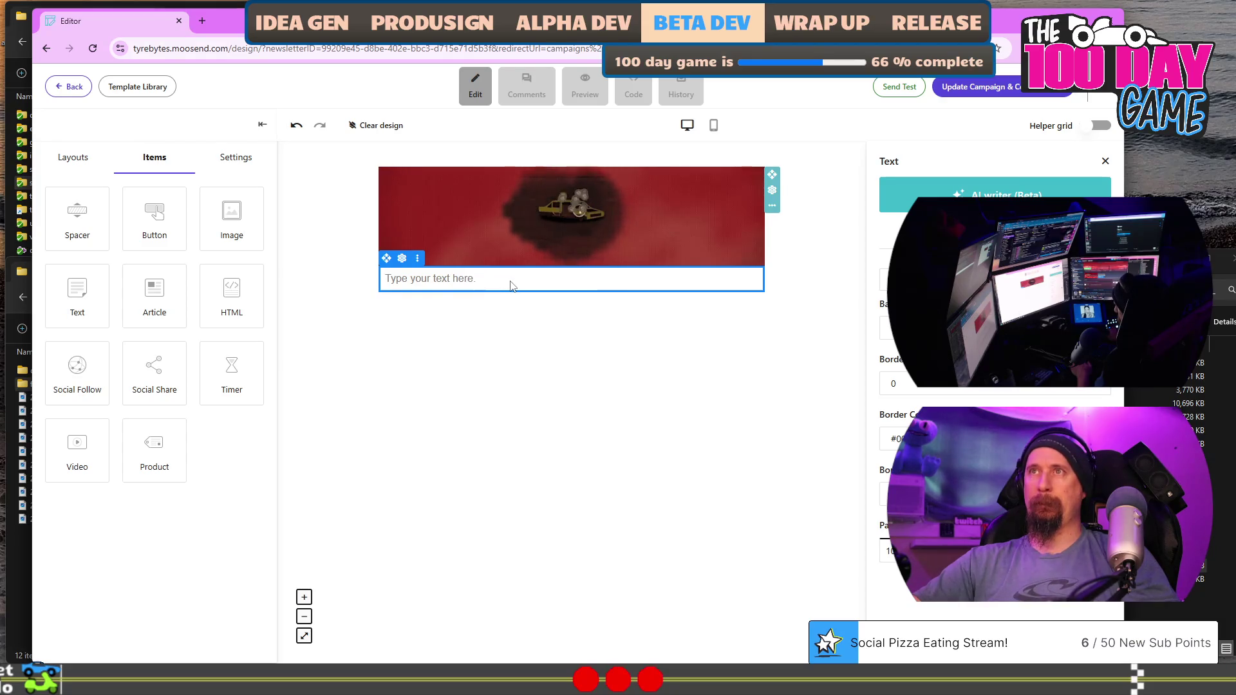
Paste the copied email into the empty text block, keeping its formatting.
left_click(436, 367)
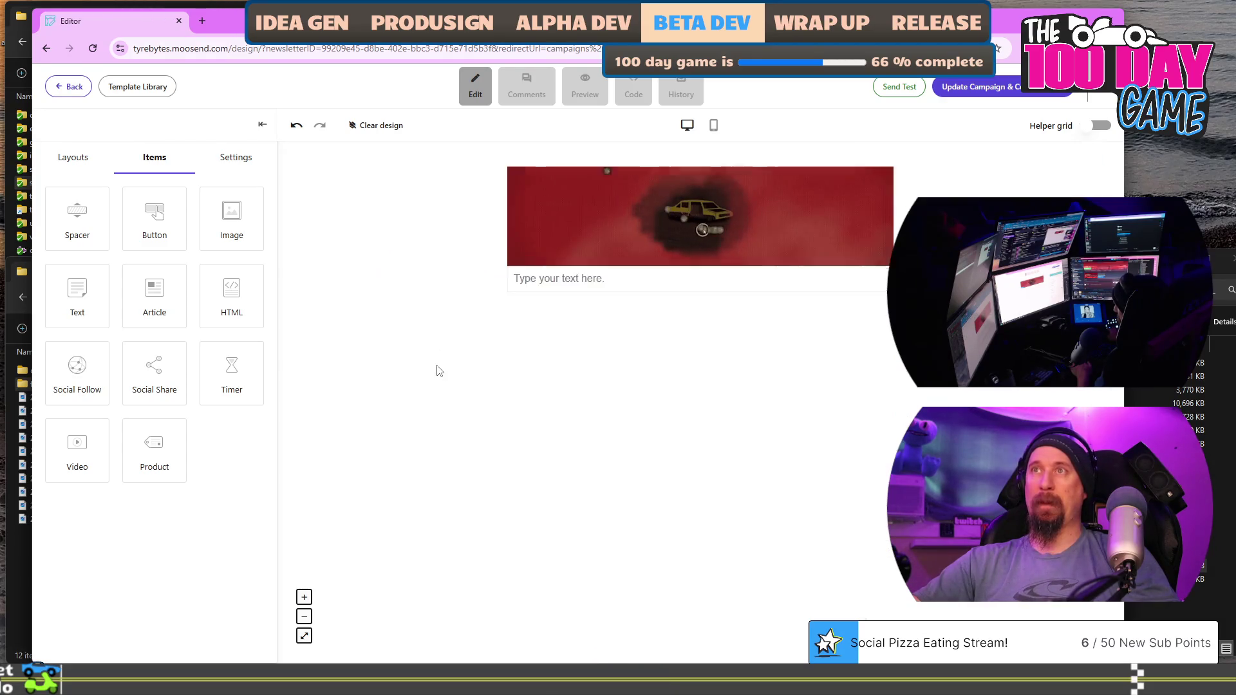
left_click(556, 280)
key("ctrl+v")
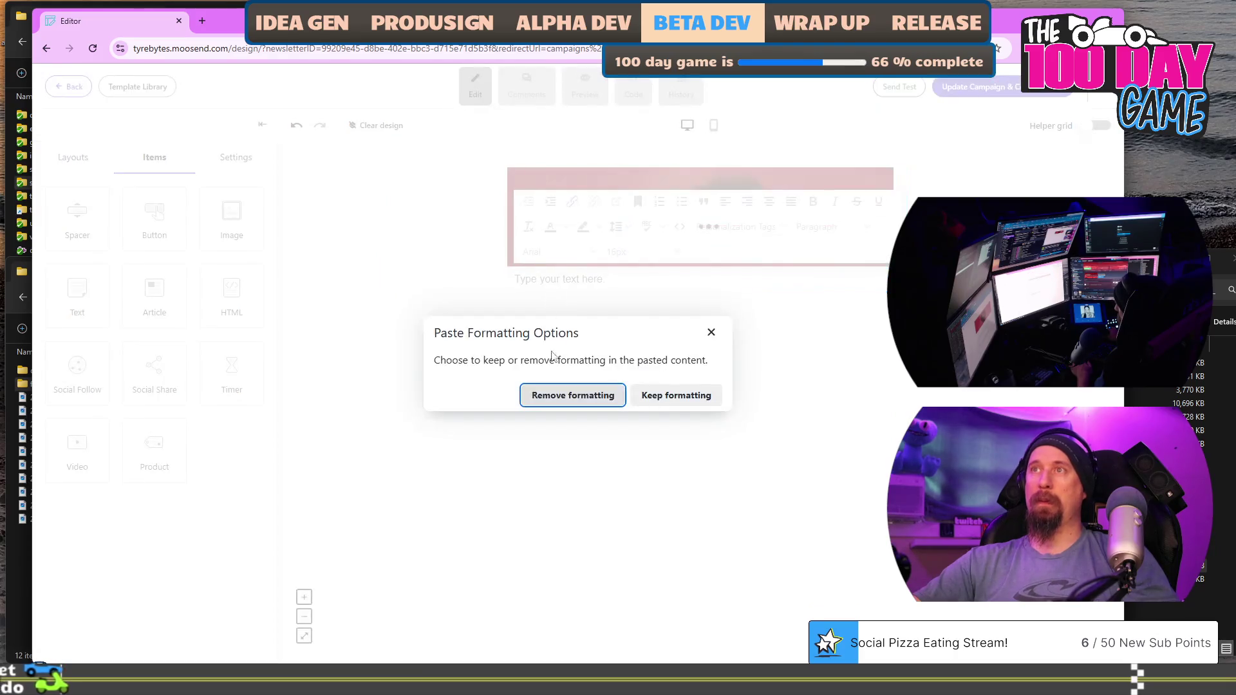
left_click(667, 399)
Review the pasted email's greeting font and layout, deselecting the block to preview it.
left_click(659, 354)
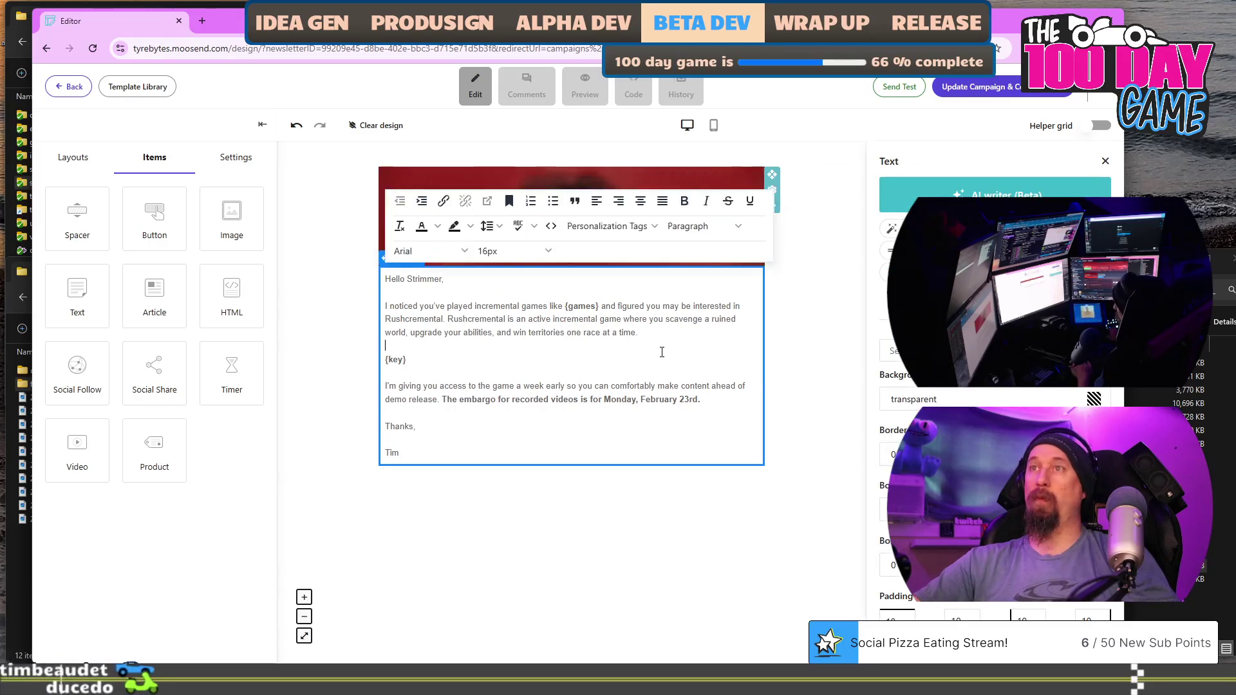
left_click(542, 563)
left_click(670, 381)
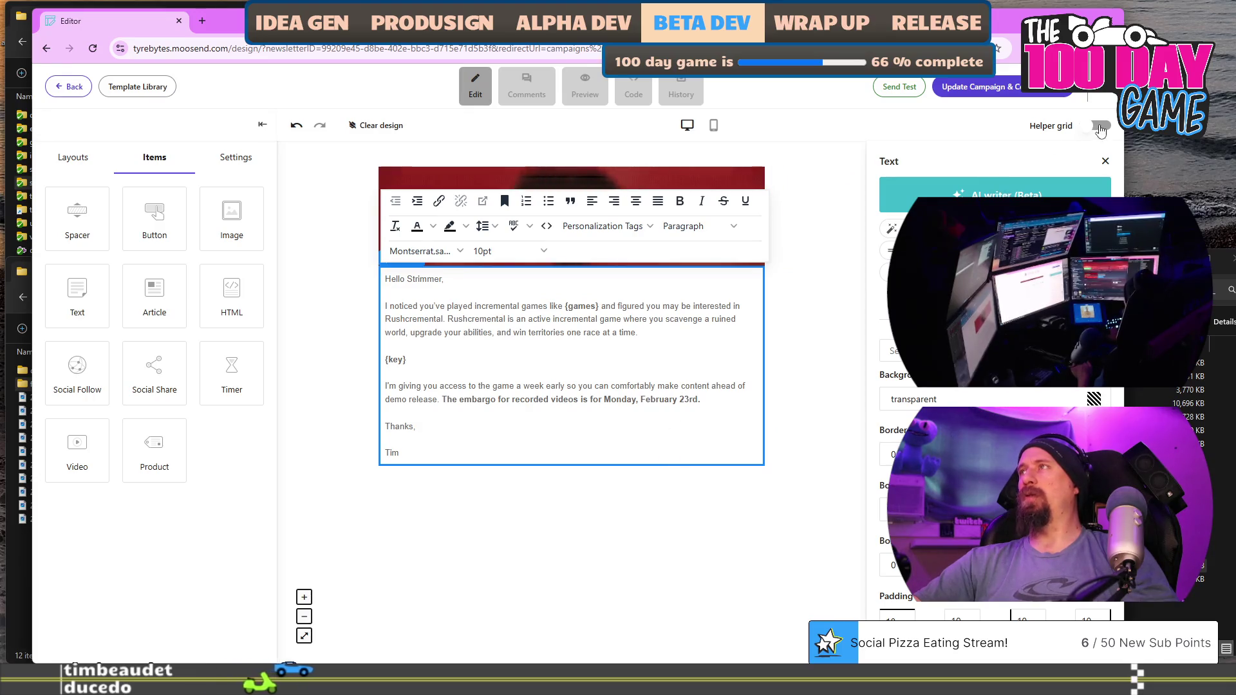
left_click(1101, 128)
left_click(1101, 128)
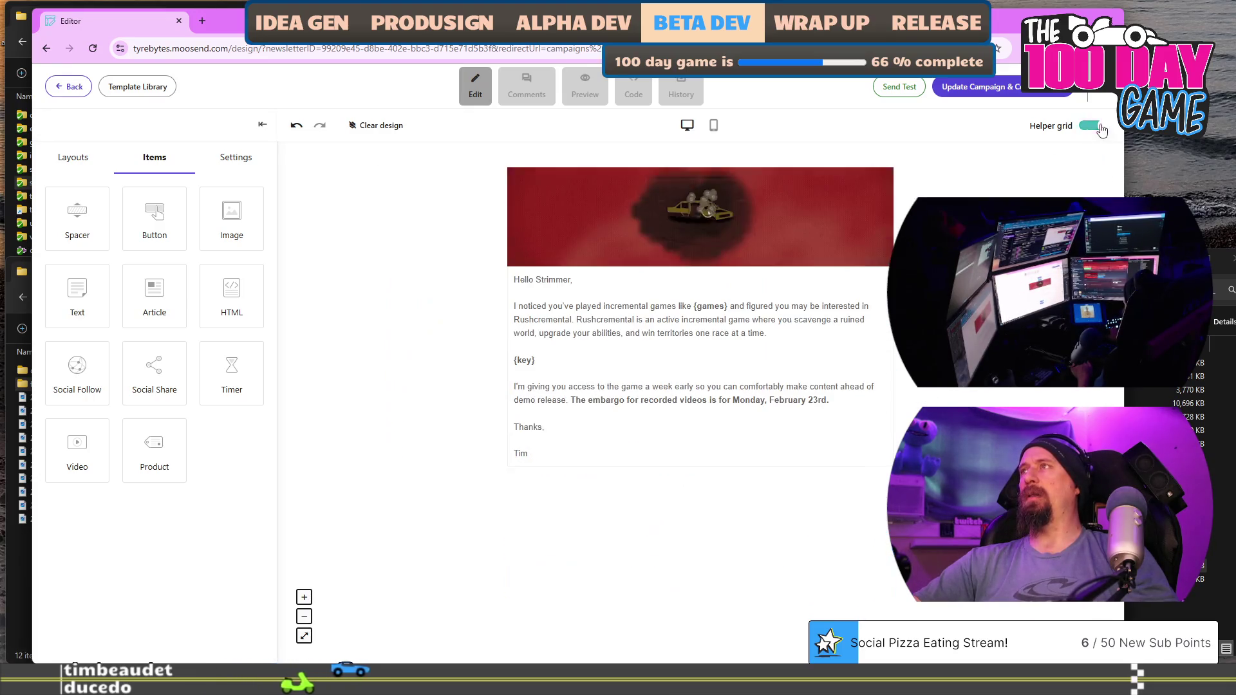
left_click(688, 382)
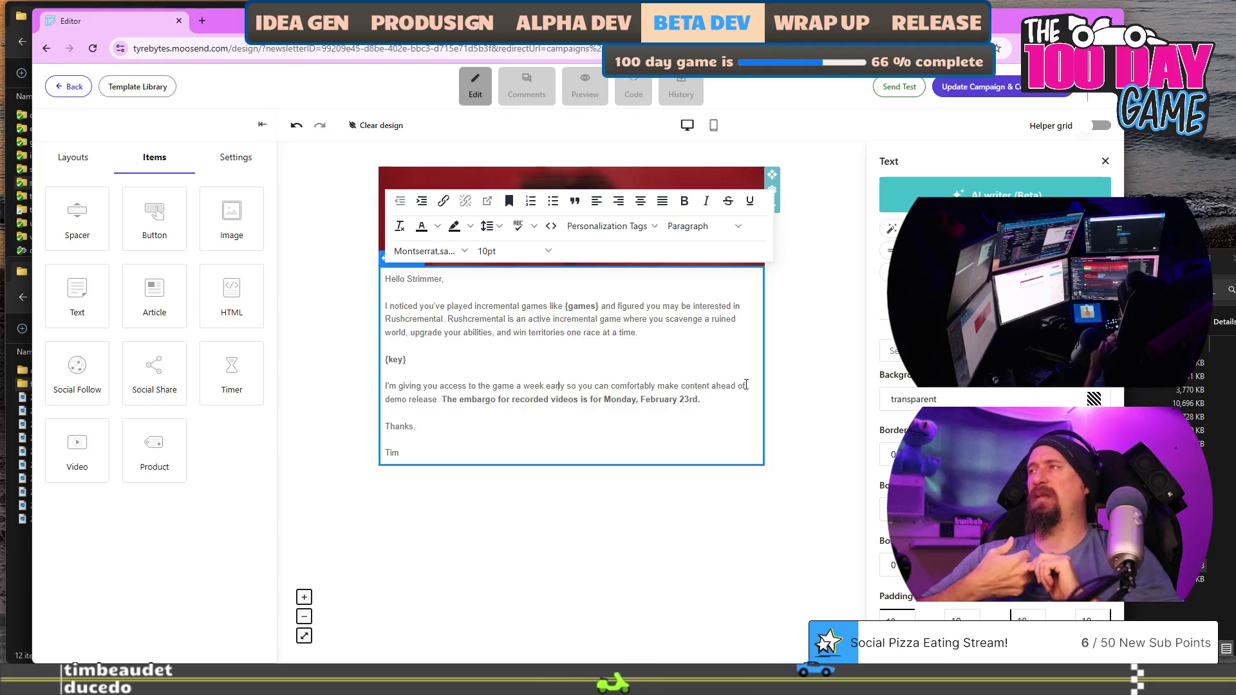
left_click(847, 380)
left_click(847, 380)
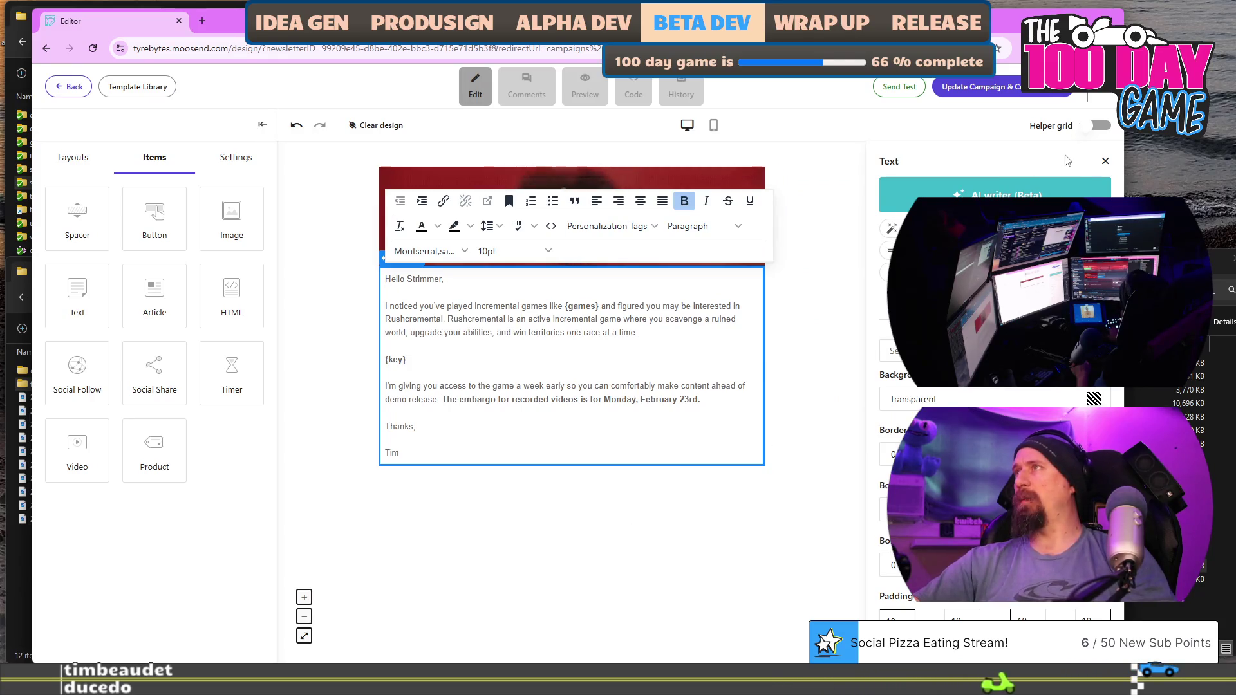
left_click(798, 327)
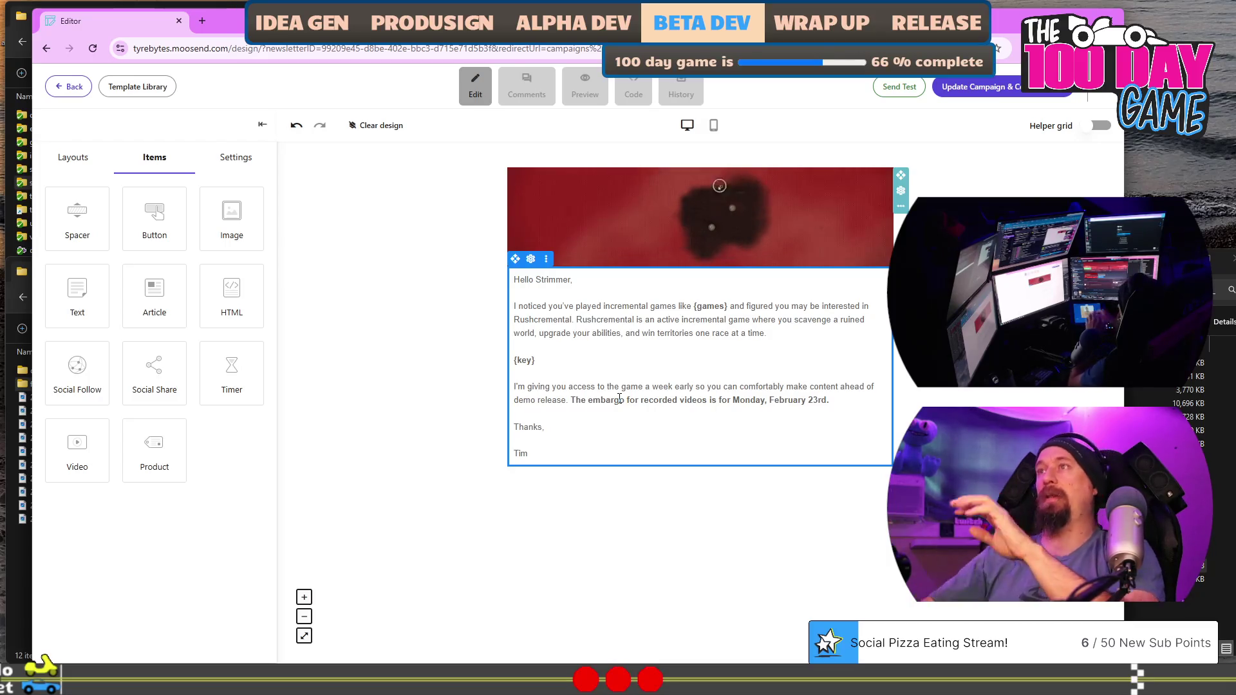
Reword the first paragraph: 'figured' becomes 'thought of', ending '{games} similar to Rushcremental'.
left_click(746, 307)
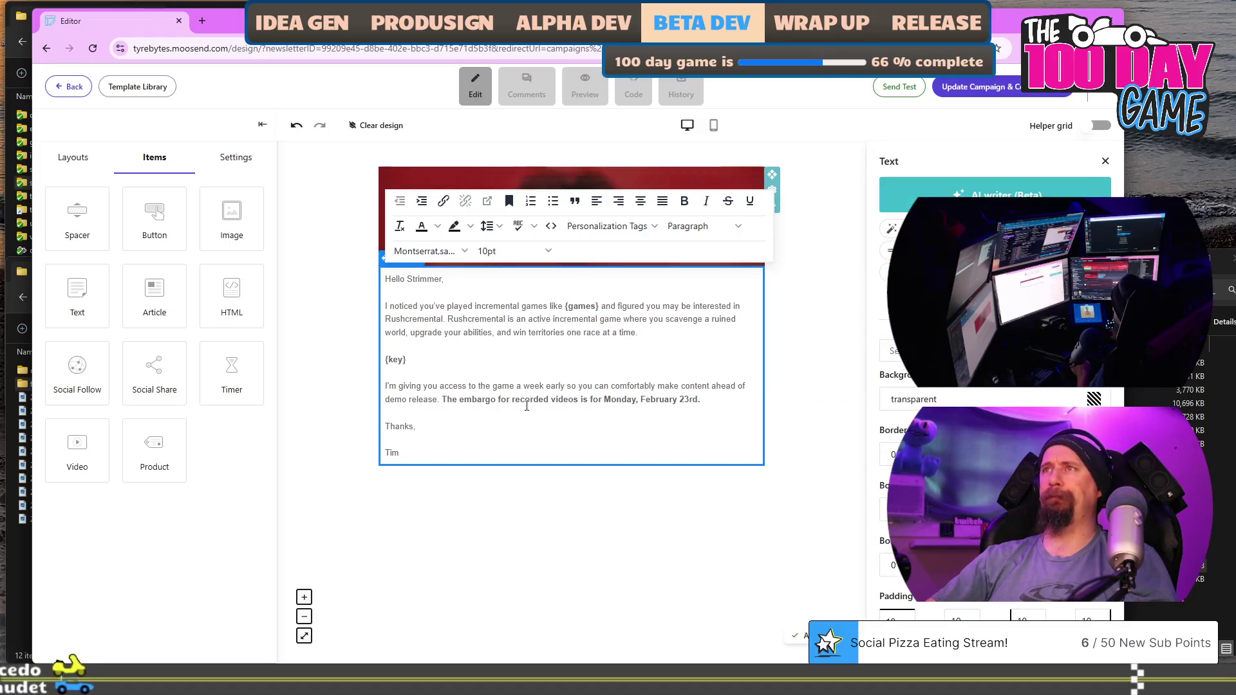
key("ctrl+shift+Right")
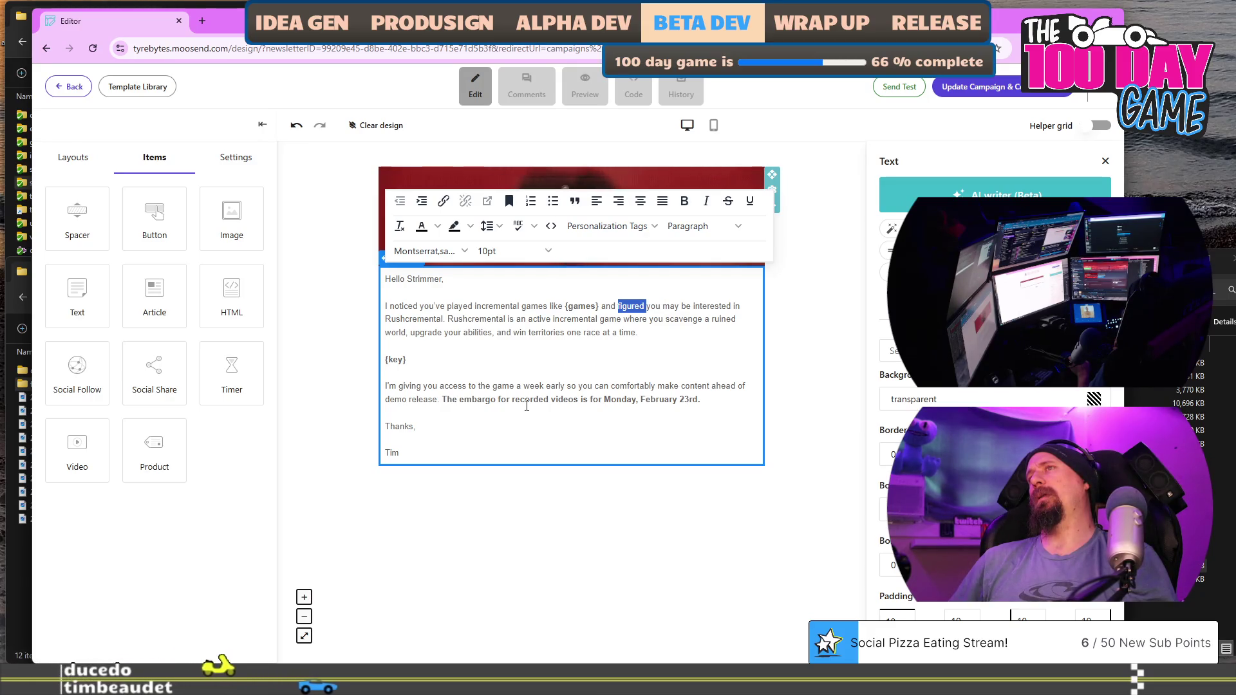
type("thought")
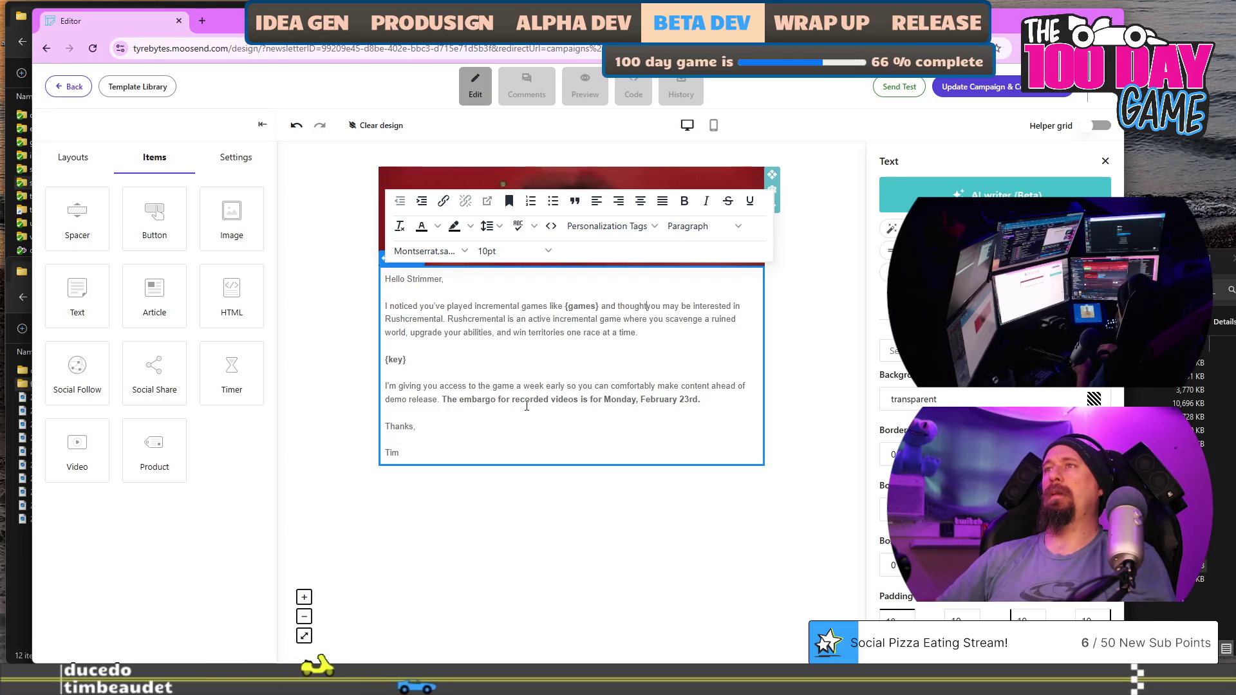
type(" of")
key("ctrl+Right")
key("ctrl+shift+Right")
key("ctrl+shift+Right")
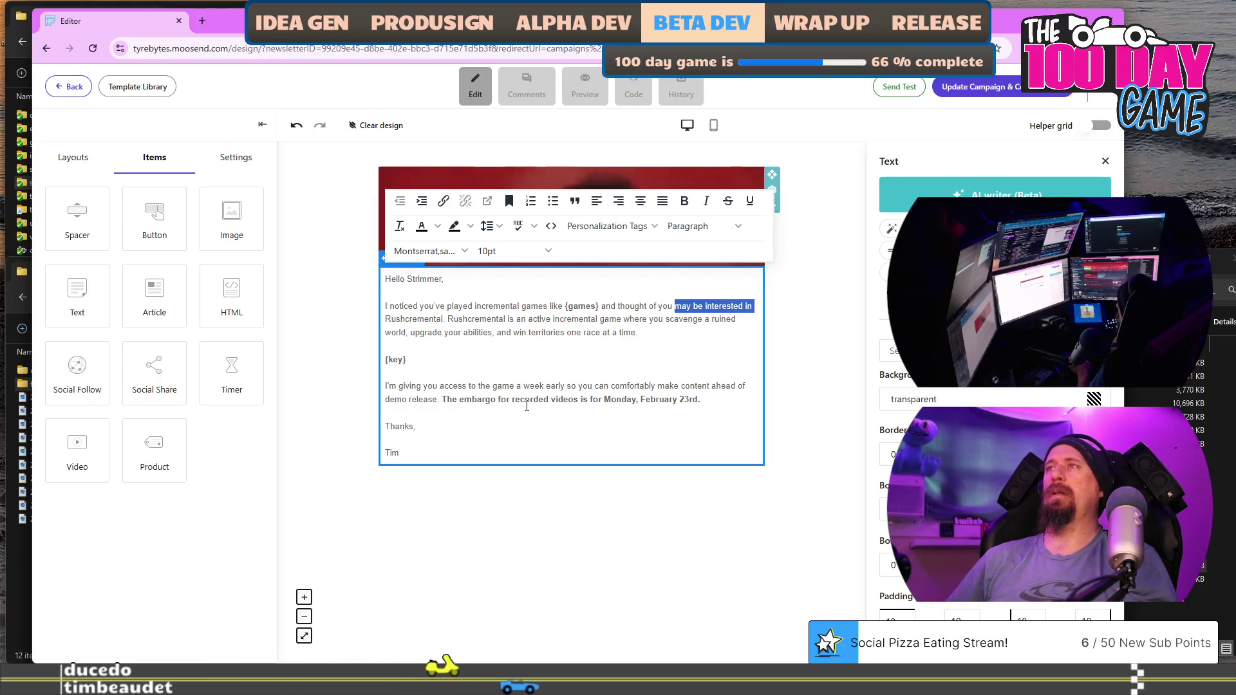
type("for Rushcre")
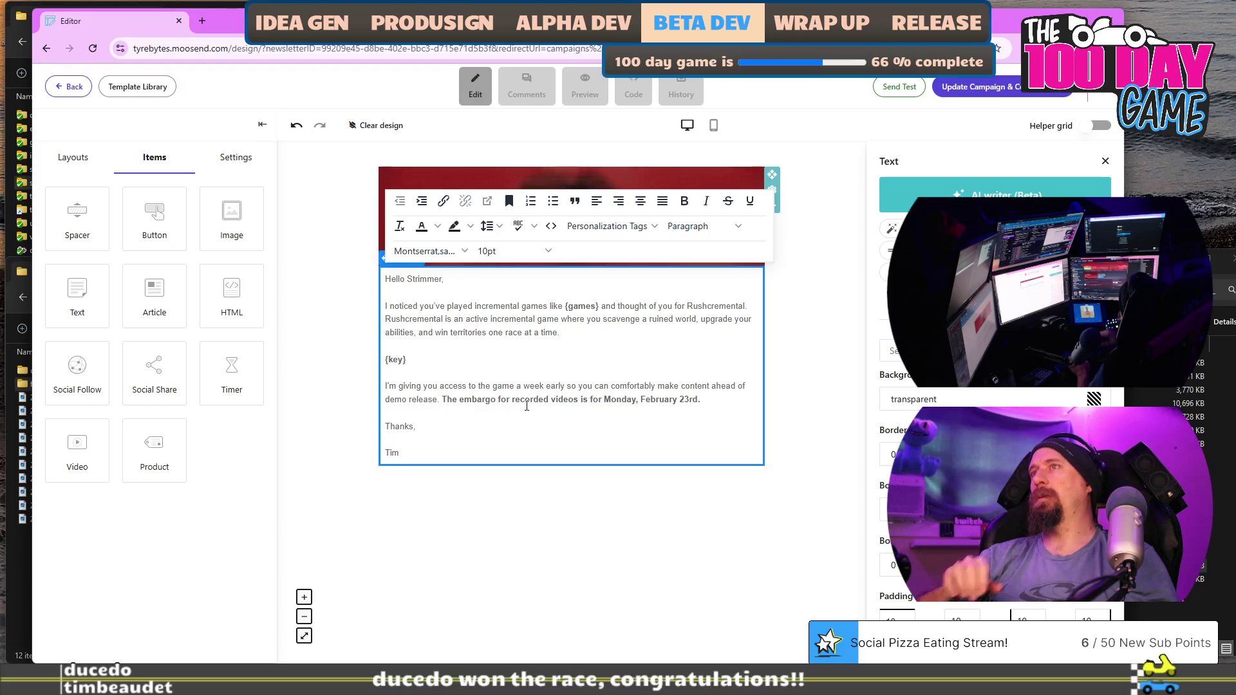
type("simila")
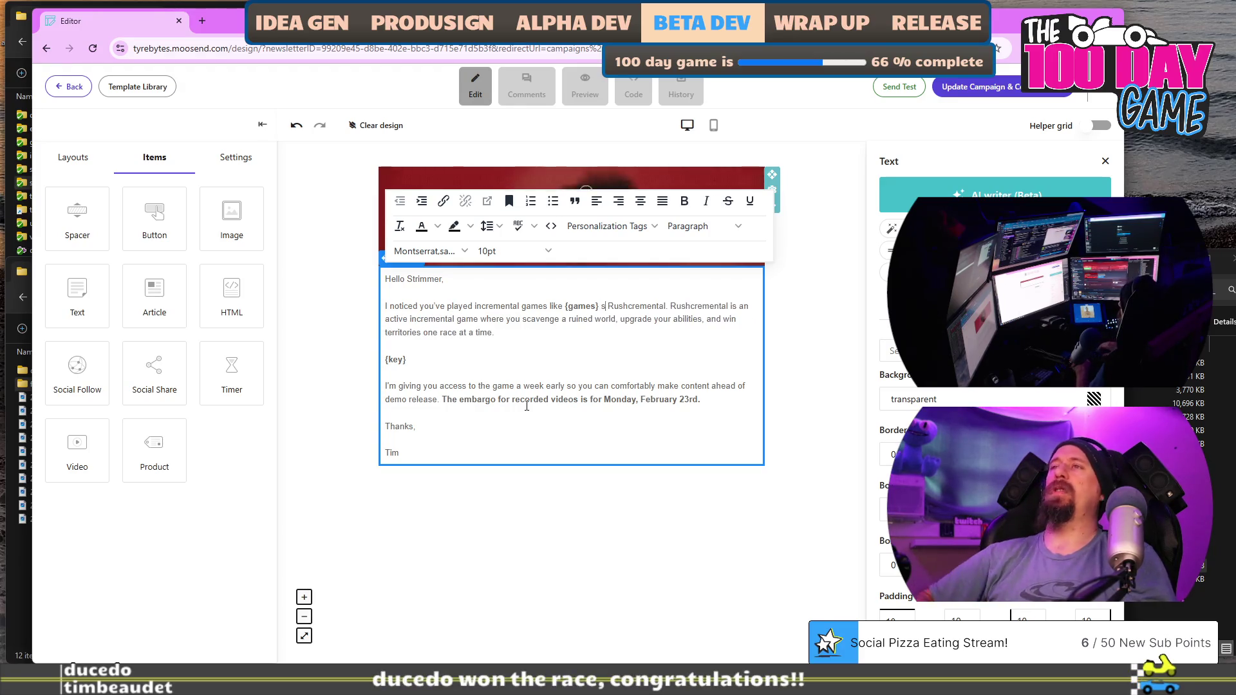
type("r to")
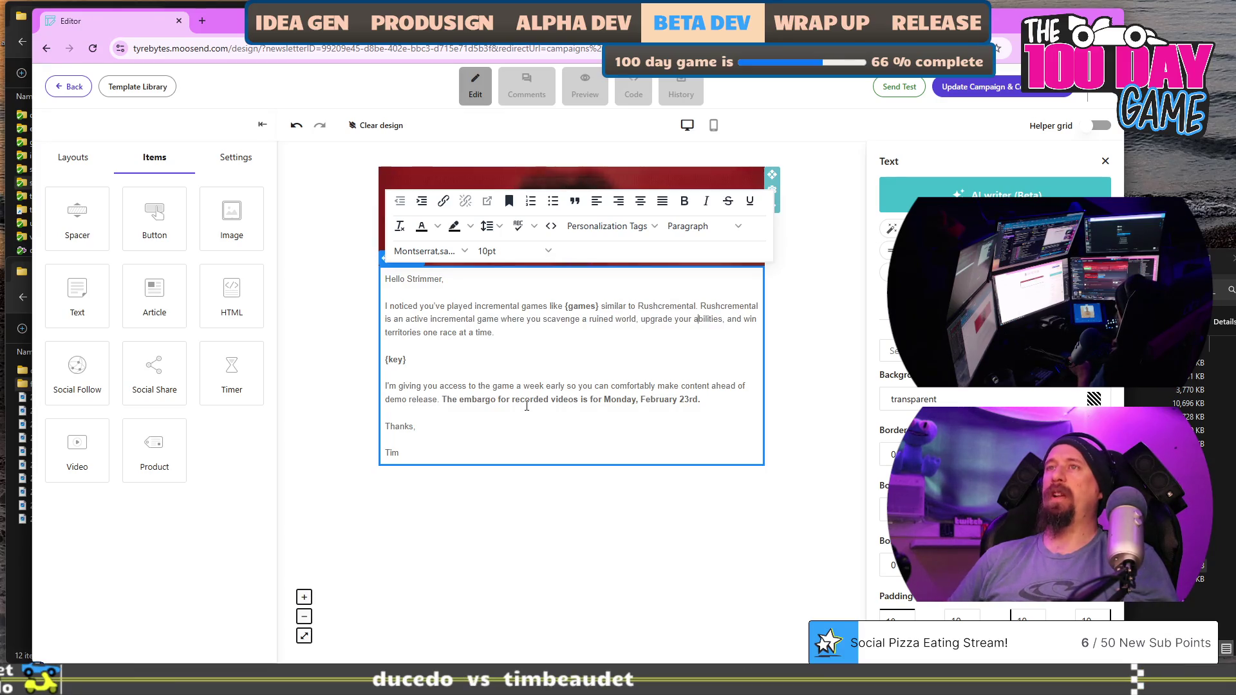
key("shift+End")
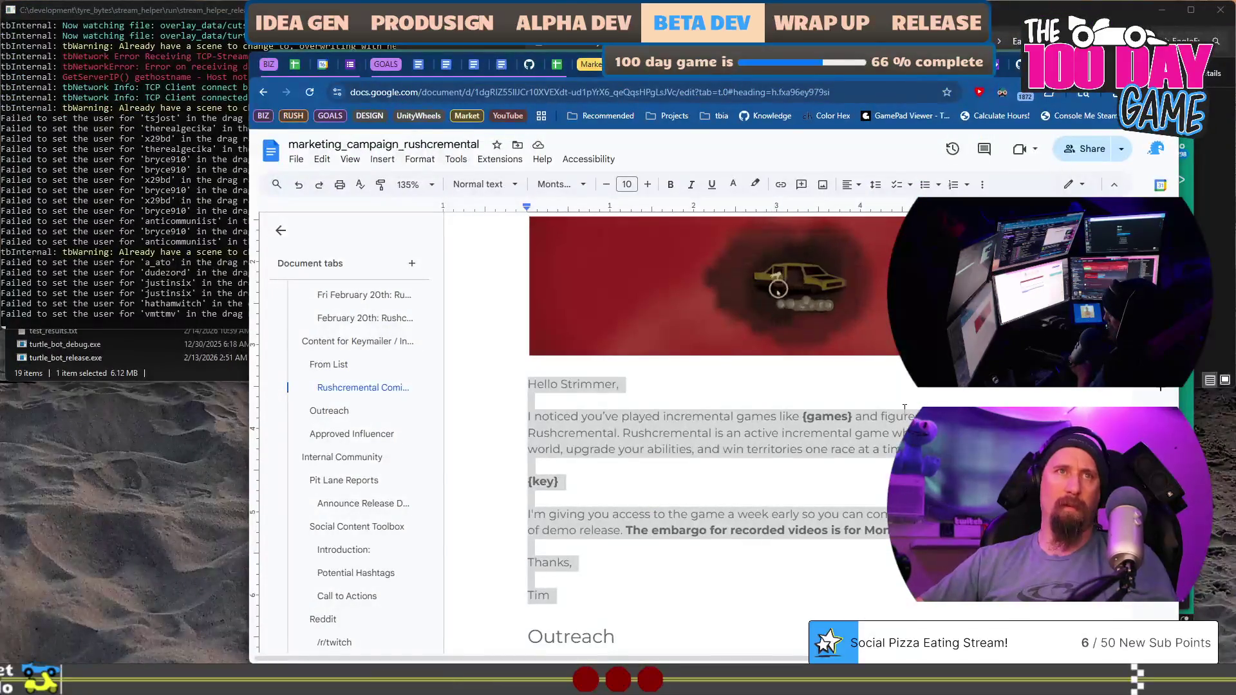
In the doc, replace the words after {games} with 'similar to' to match Moosend.
left_click(905, 407)
left_click(856, 417)
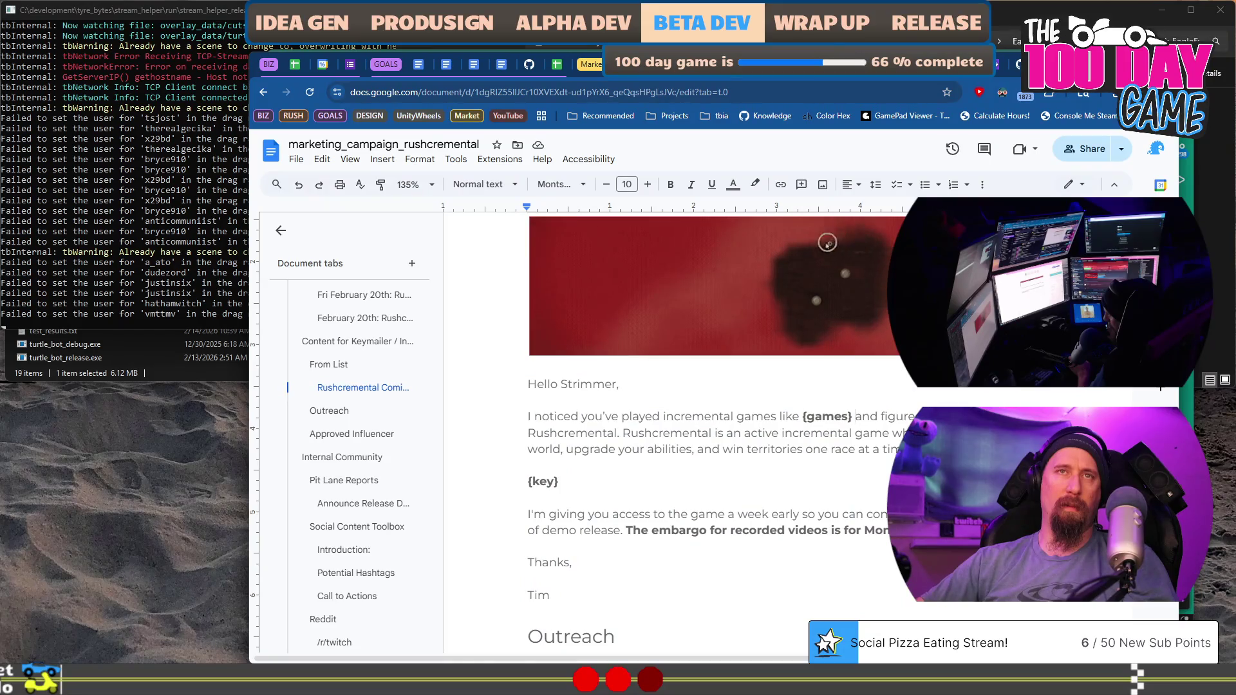
key("ctrl+shift+Right")
key("ctrl+shift+Right")
key("ctrl+shift+Right")
type("simila")
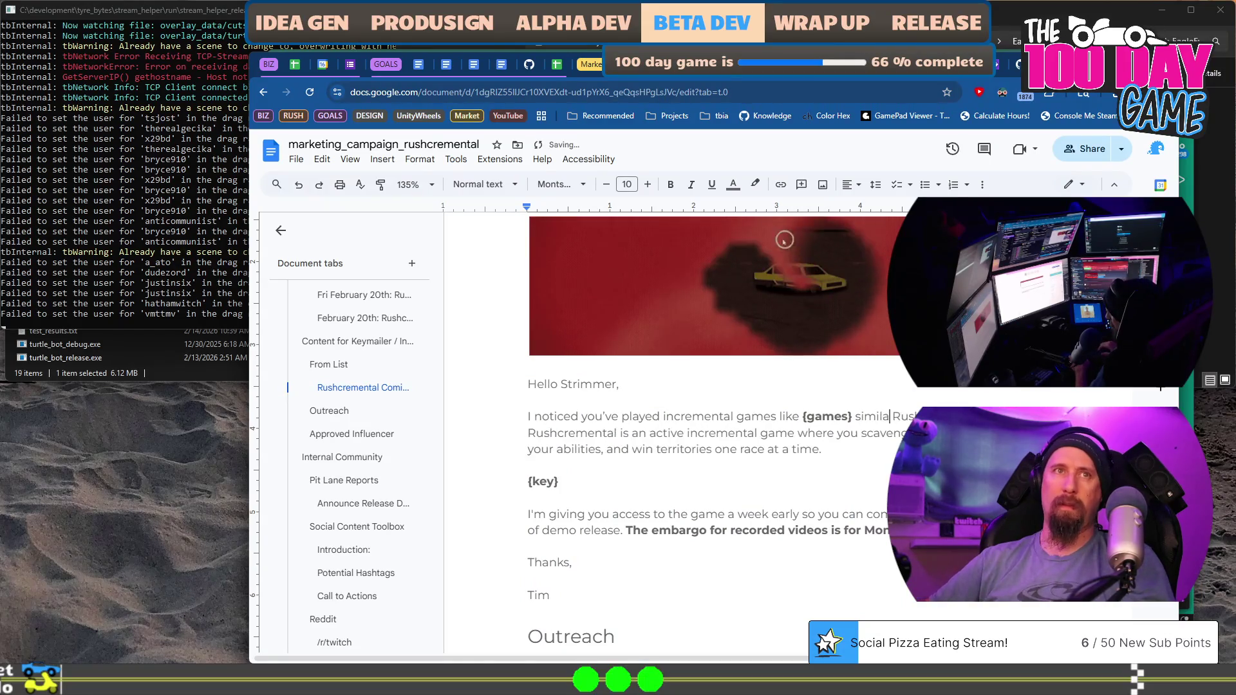
type("r to")
key("Down")
key("Down")
key("End")
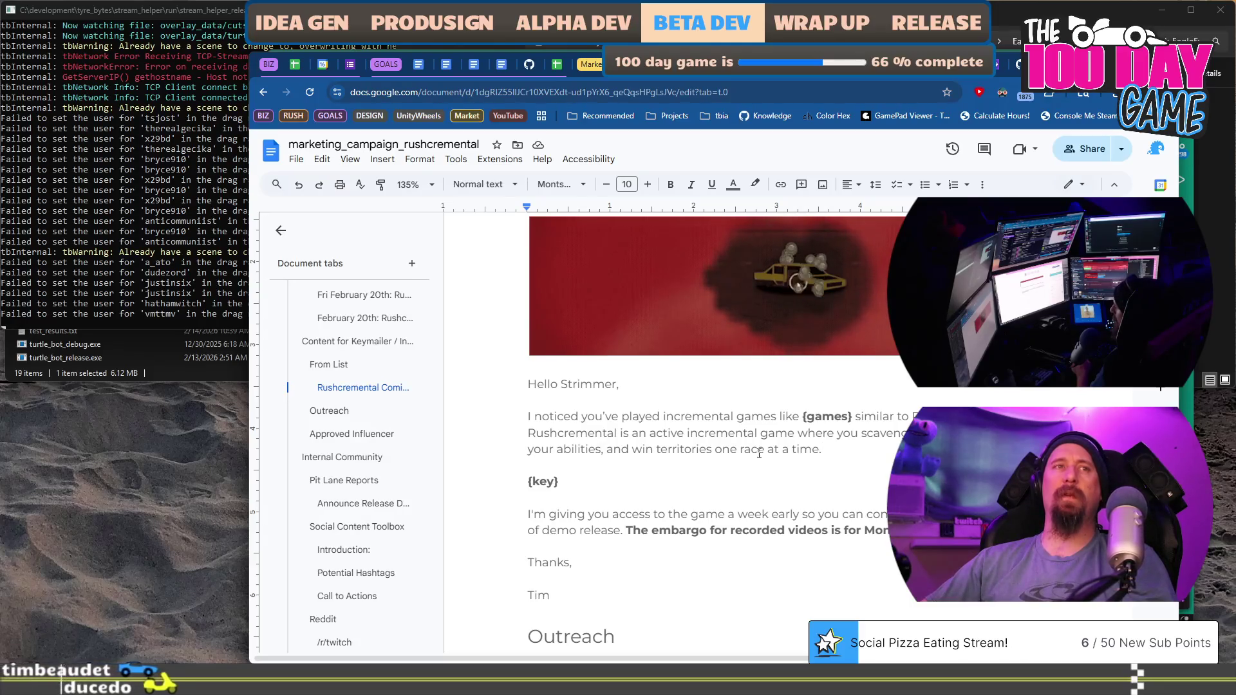
scroll(759, 454, "down", 3)
key("alt+Tab")
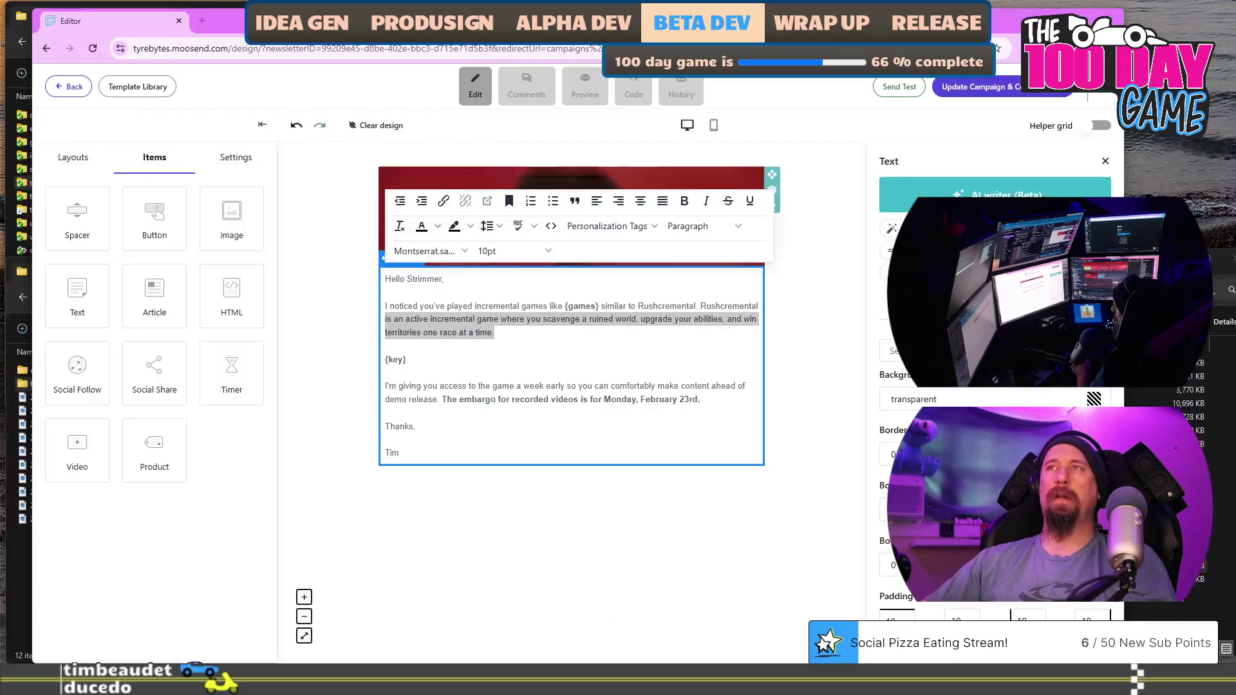
left_click(497, 370)
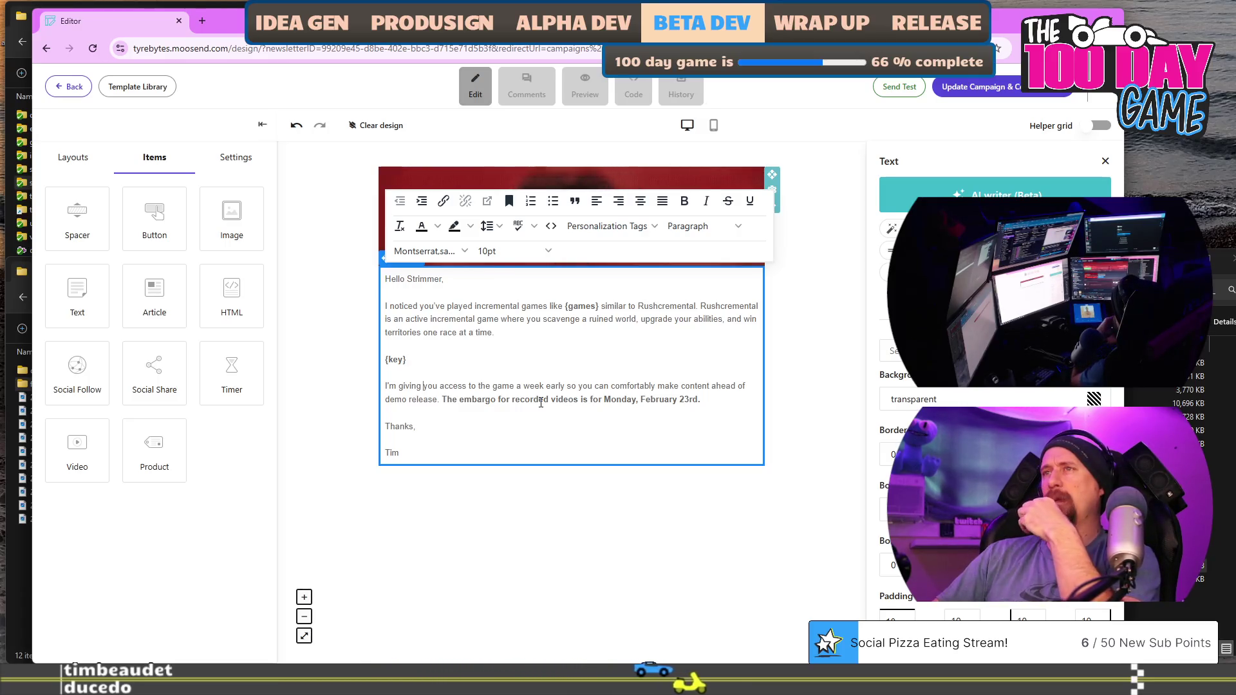
left_click(460, 580)
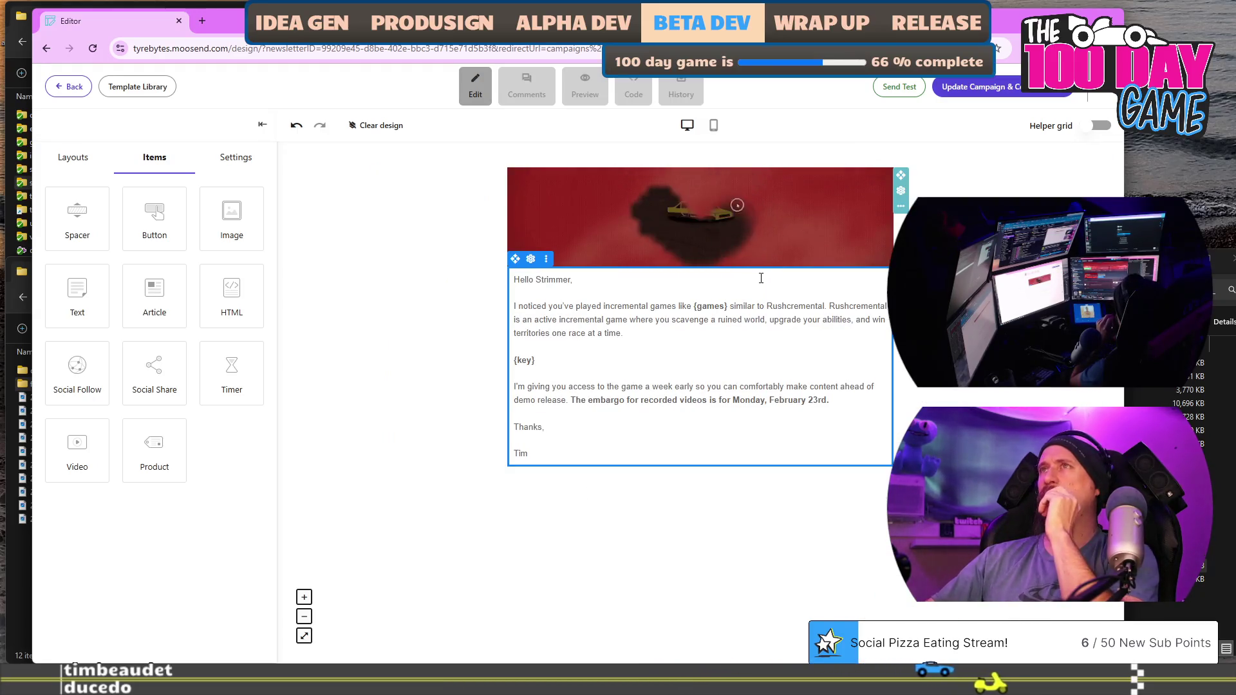
right_click(730, 325)
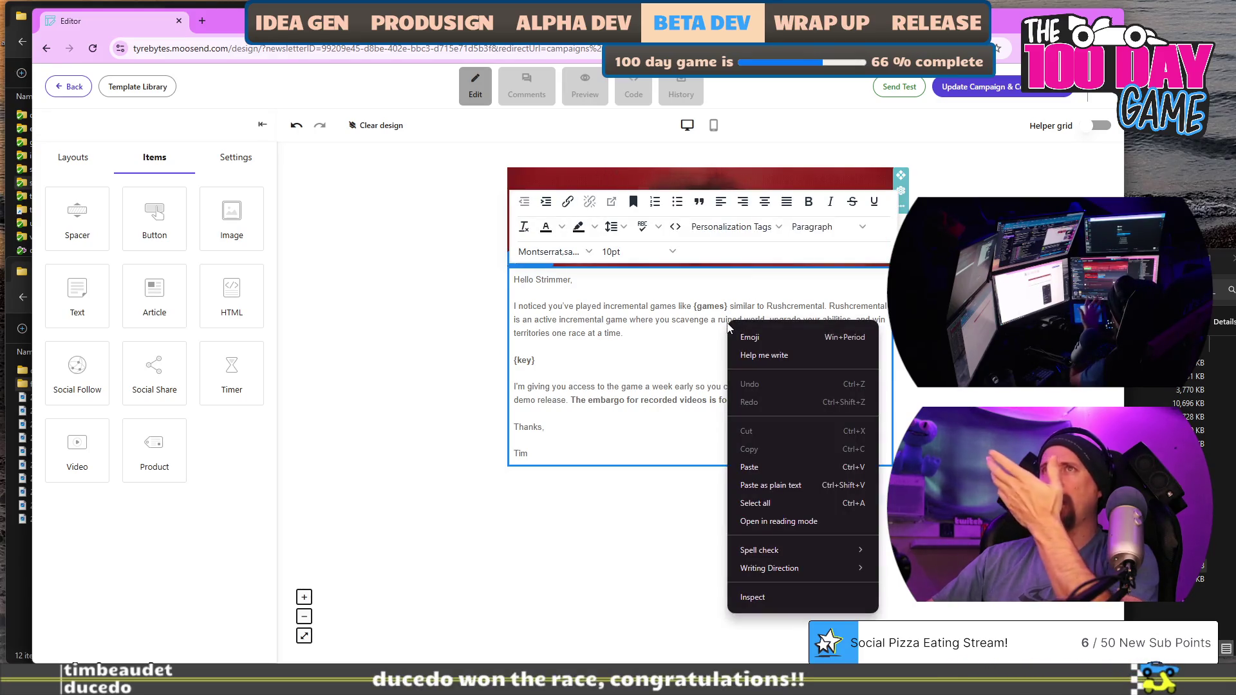
left_click(600, 565)
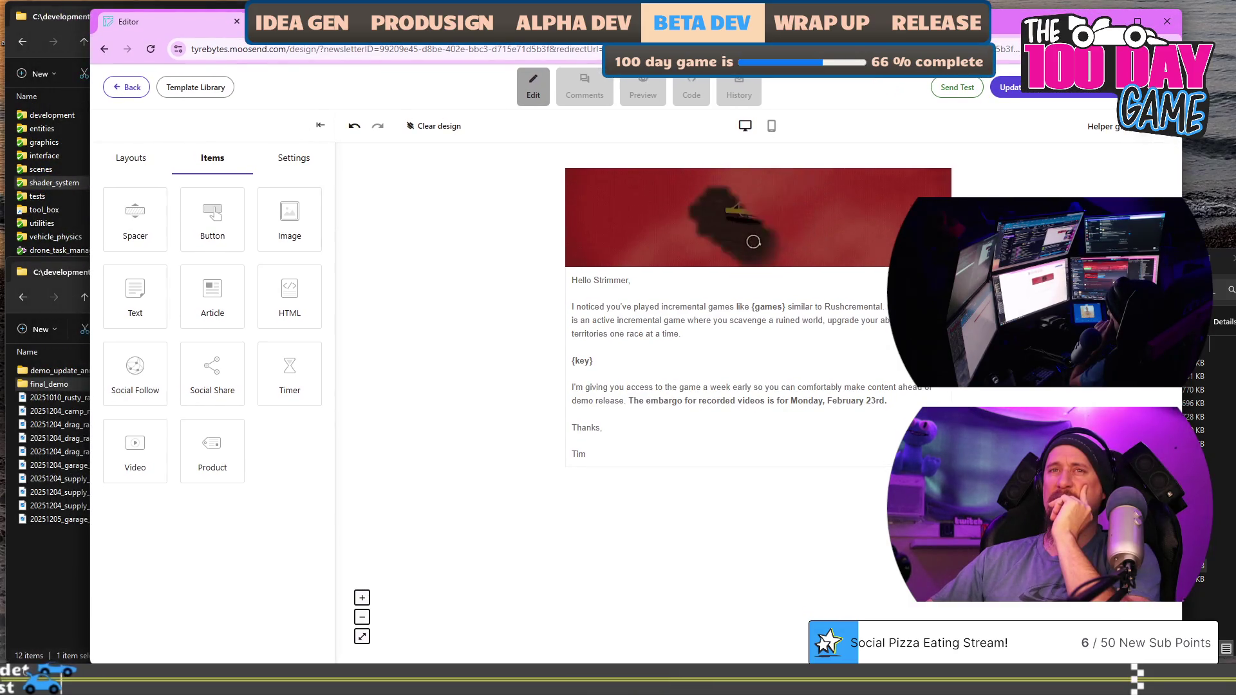
key("super+Down")
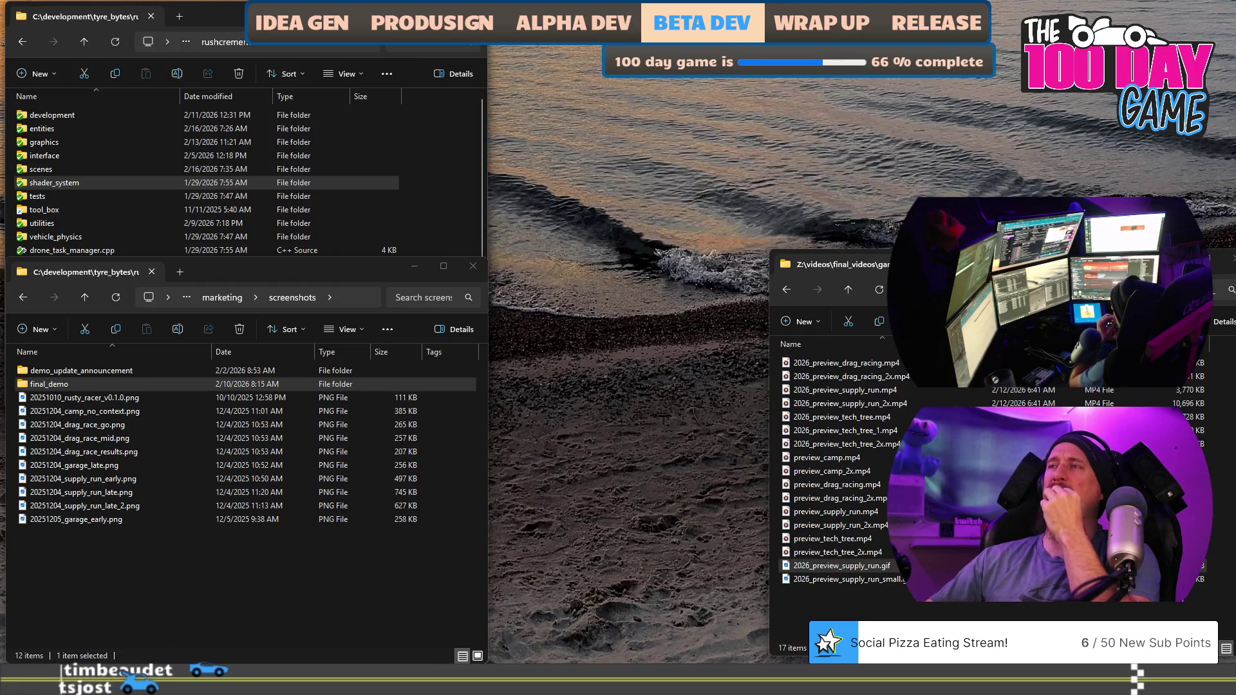
Switch to the other virtual desktop and back to bring the marketing doc forward.
key("ctrl+super+Right")
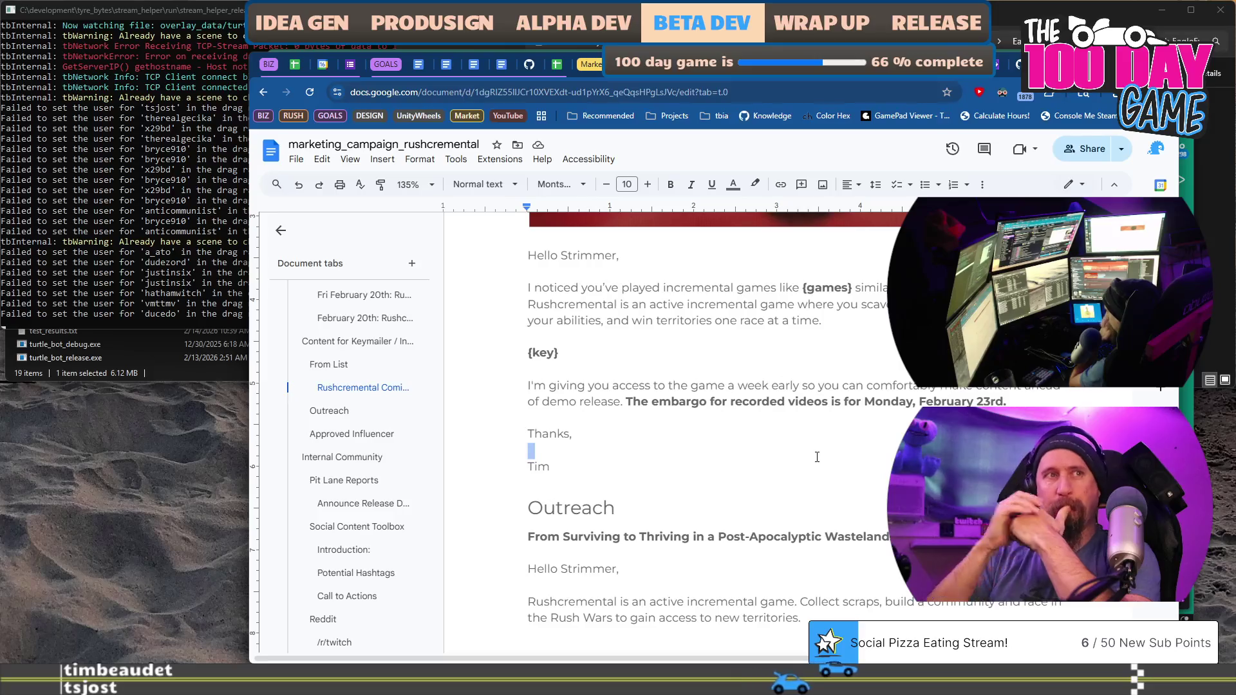
key("ctrl+super+Left")
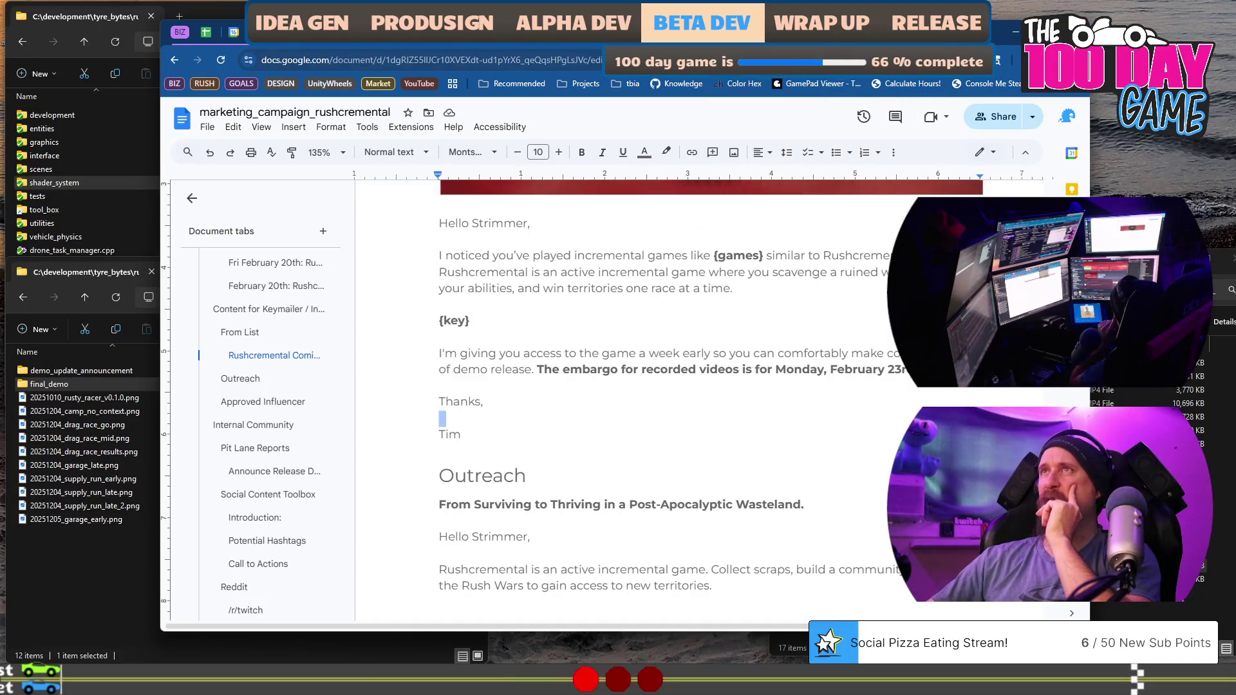
In Drive, go up to tyre_bytes, then open projects > rushcremental > rushcremental_press_kit.
left_click(575, 31)
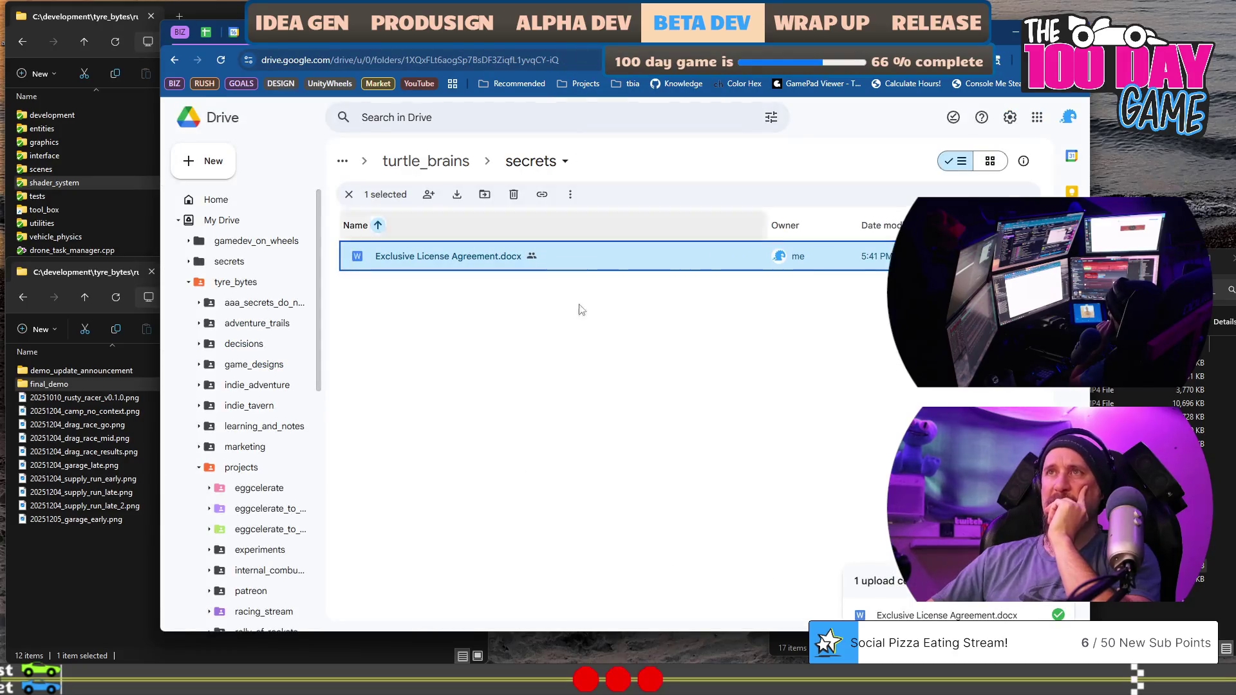
left_click(416, 159)
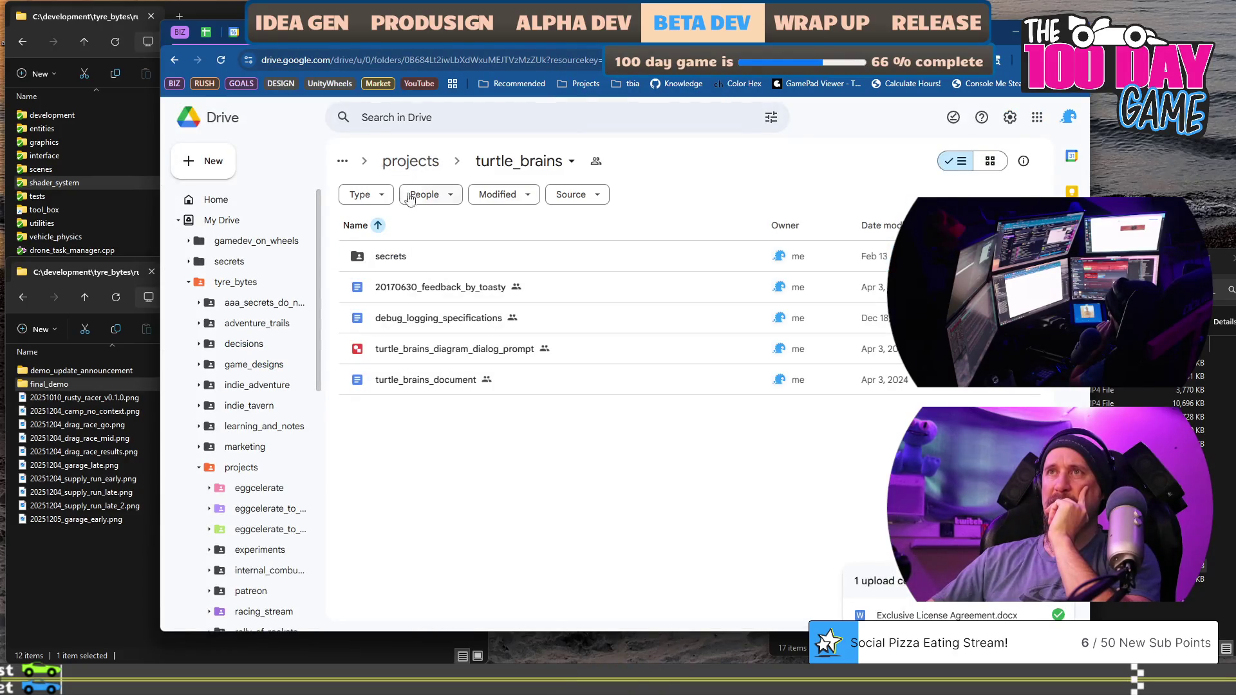
left_click(417, 161)
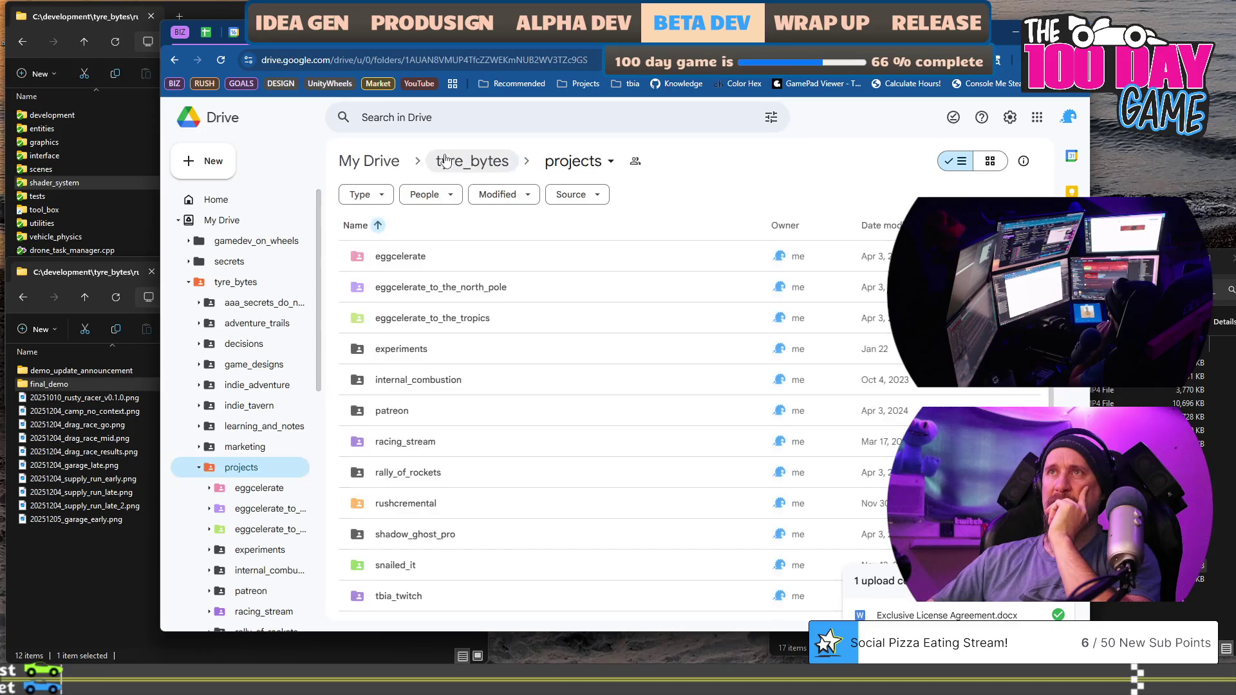
left_click(477, 163)
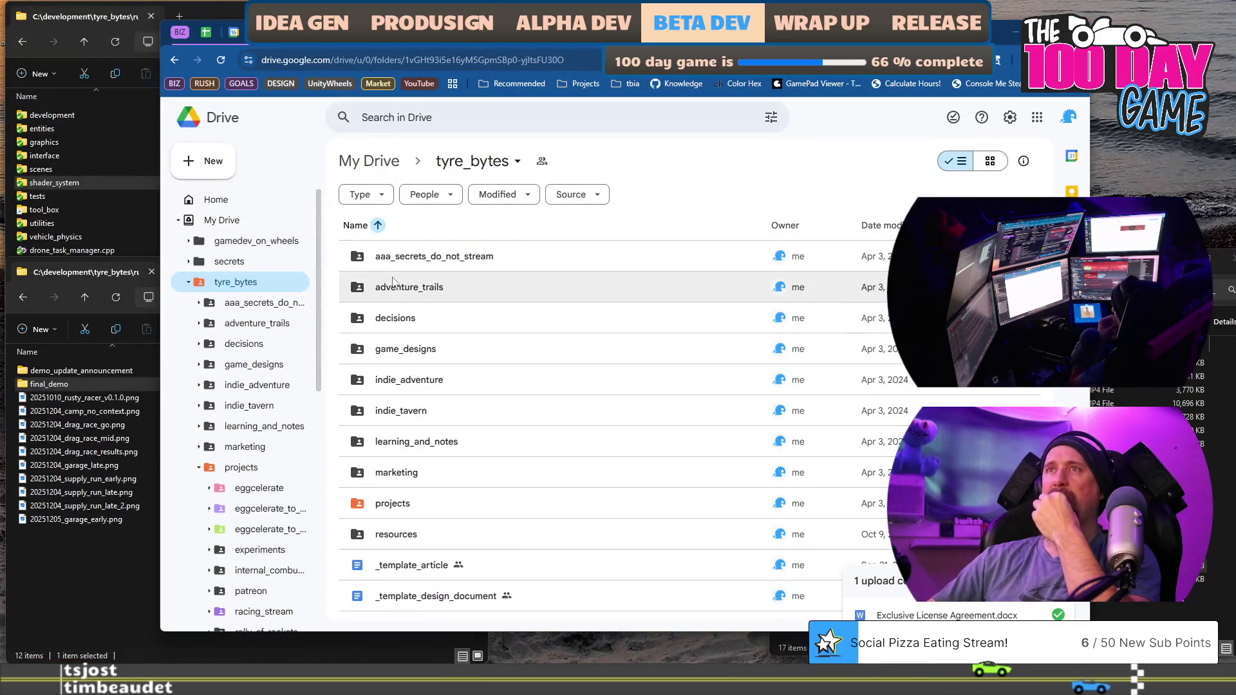
double_click(414, 502)
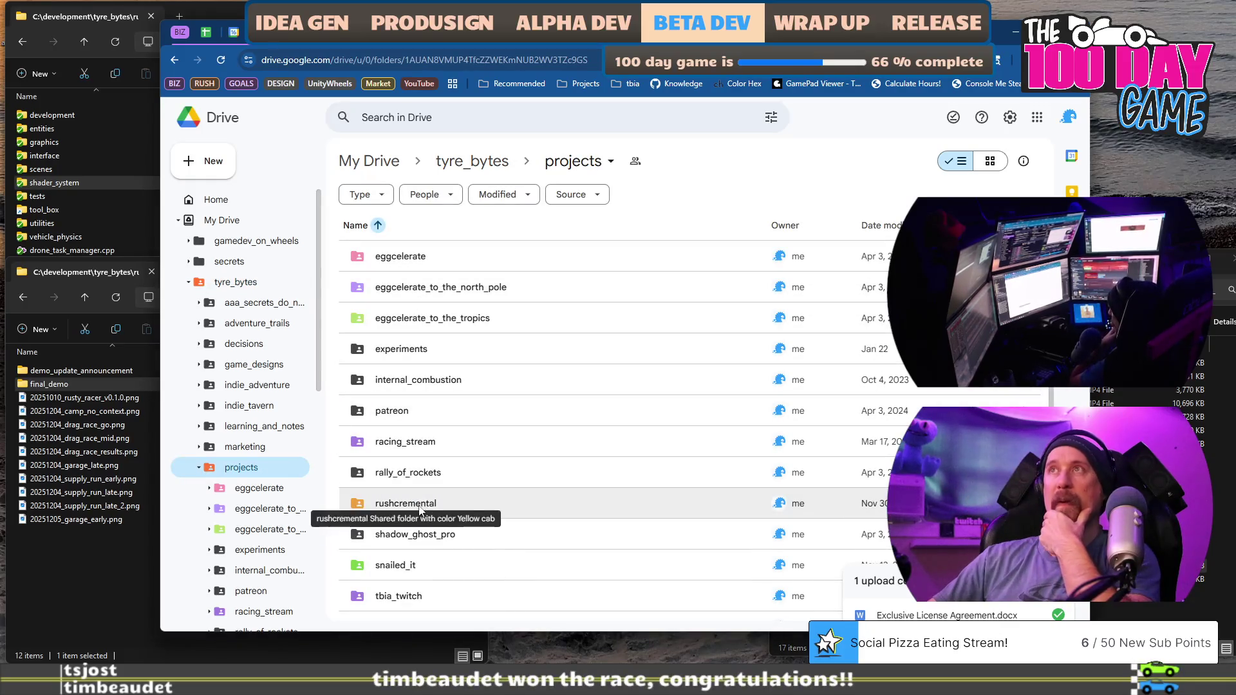
double_click(417, 506)
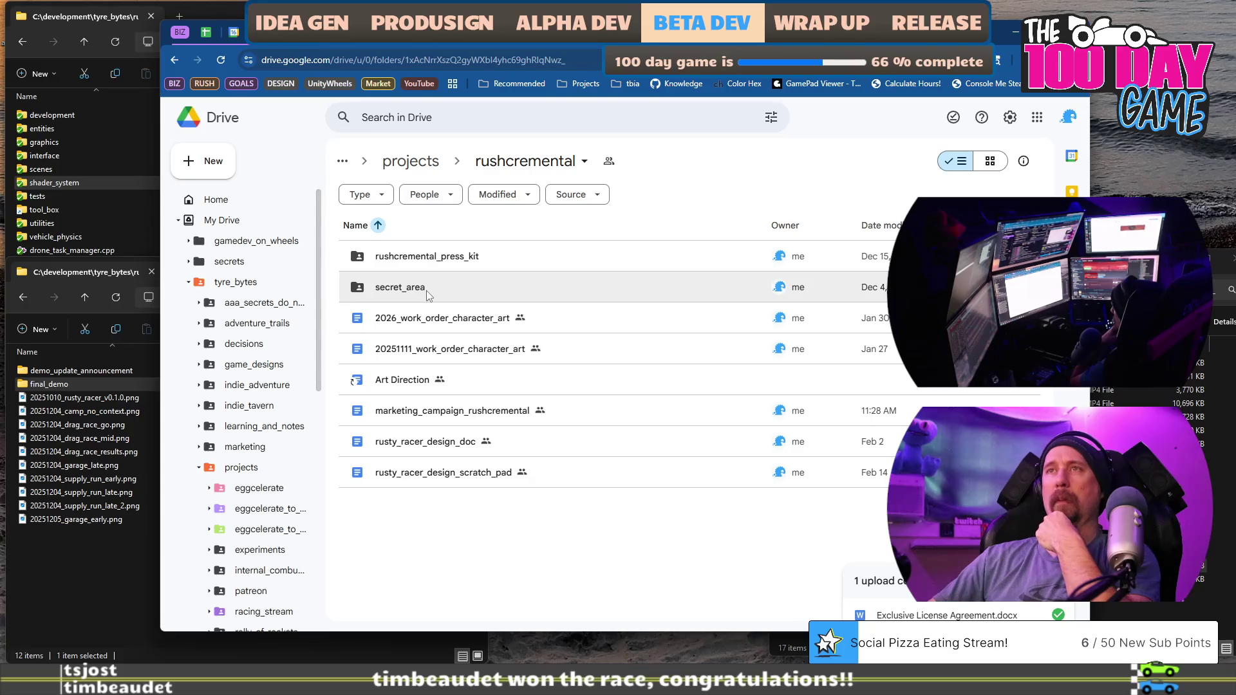
double_click(430, 259)
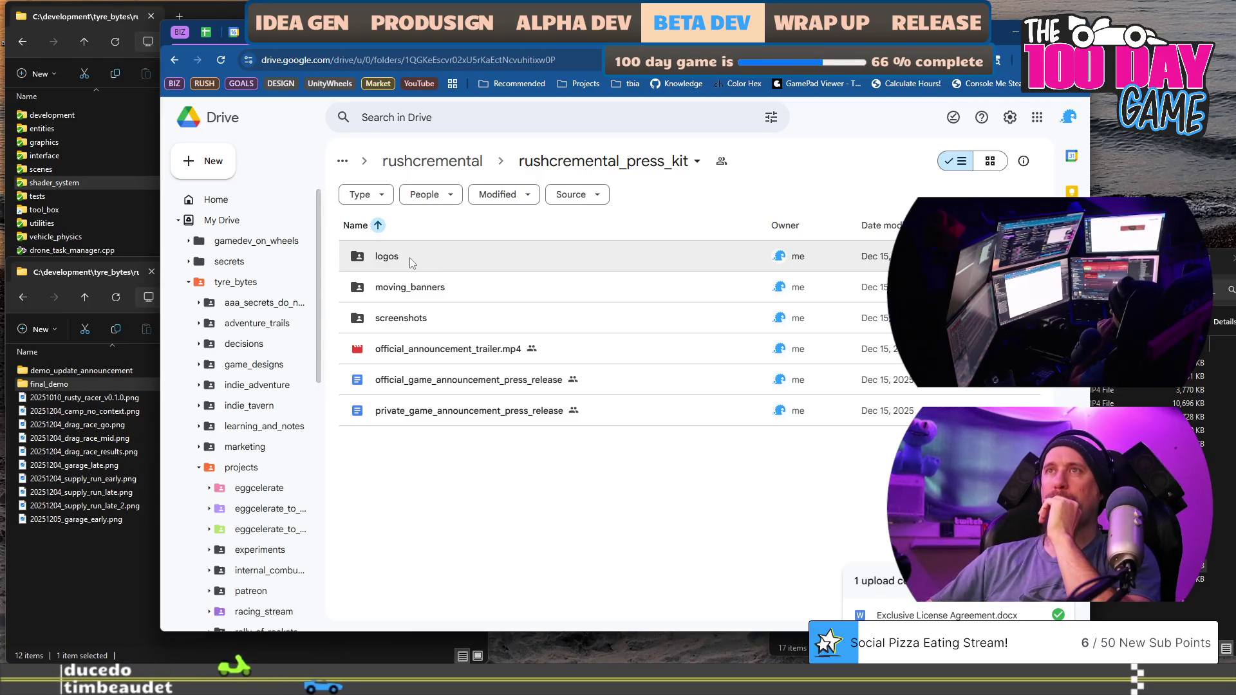
double_click(409, 258)
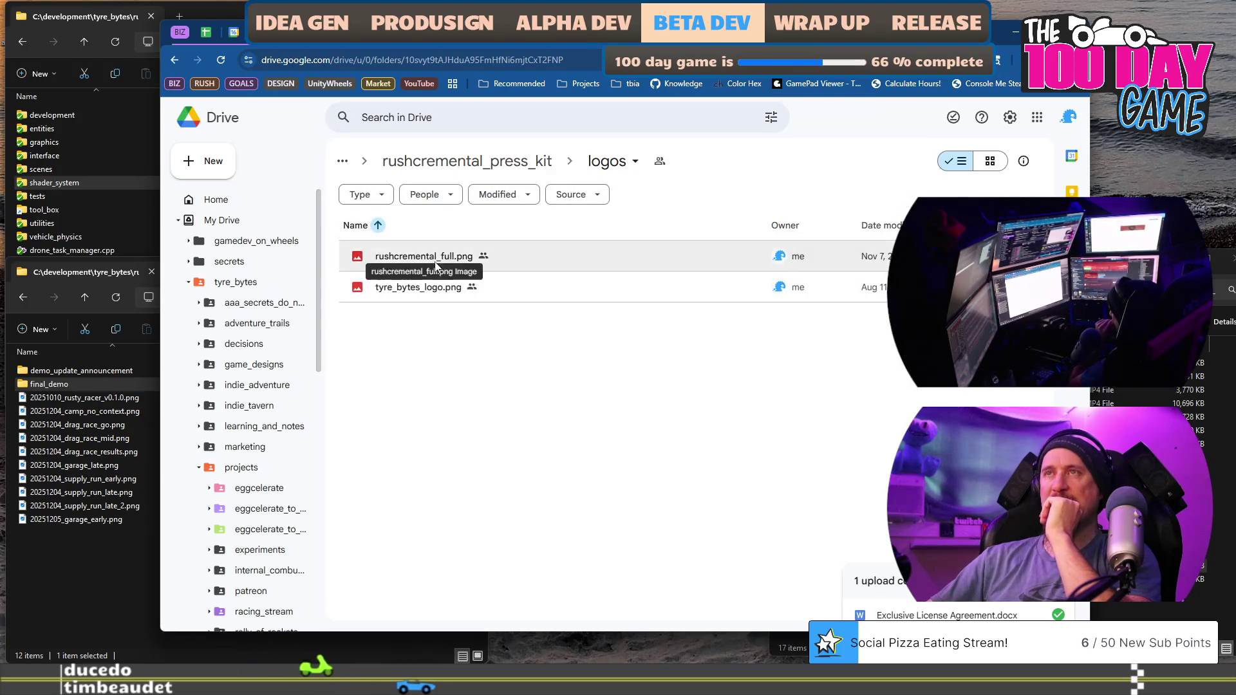
double_click(435, 263)
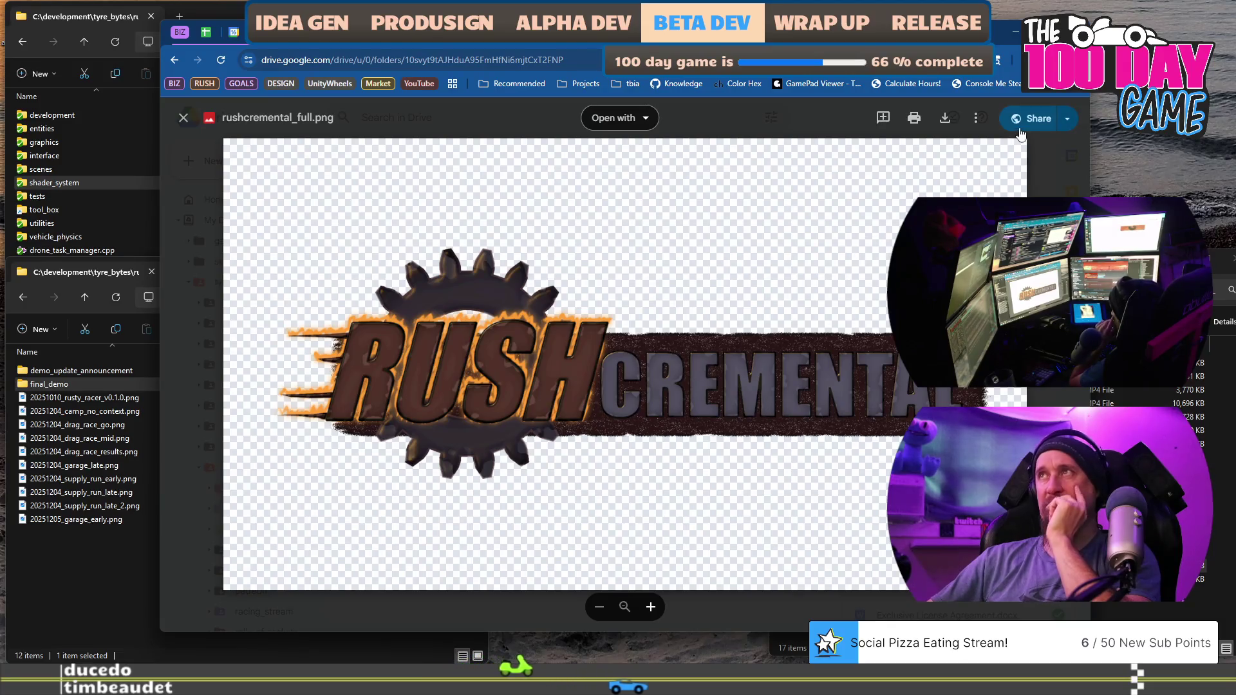
left_click(183, 118)
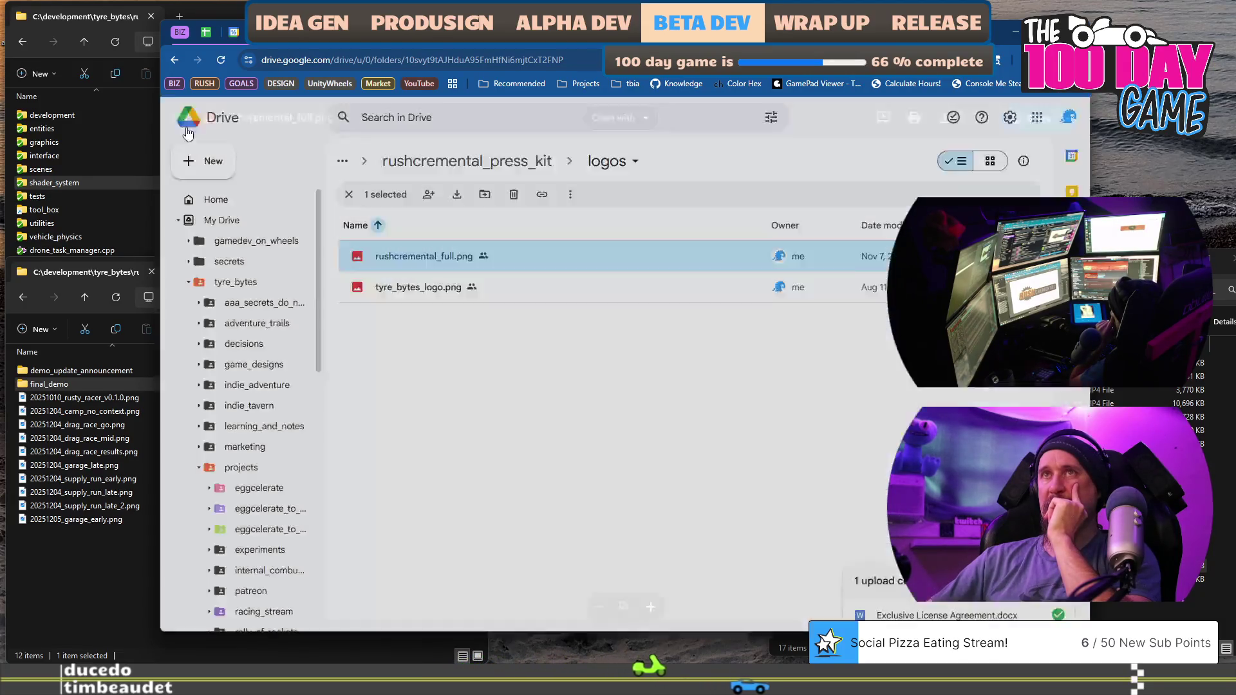
double_click(428, 256)
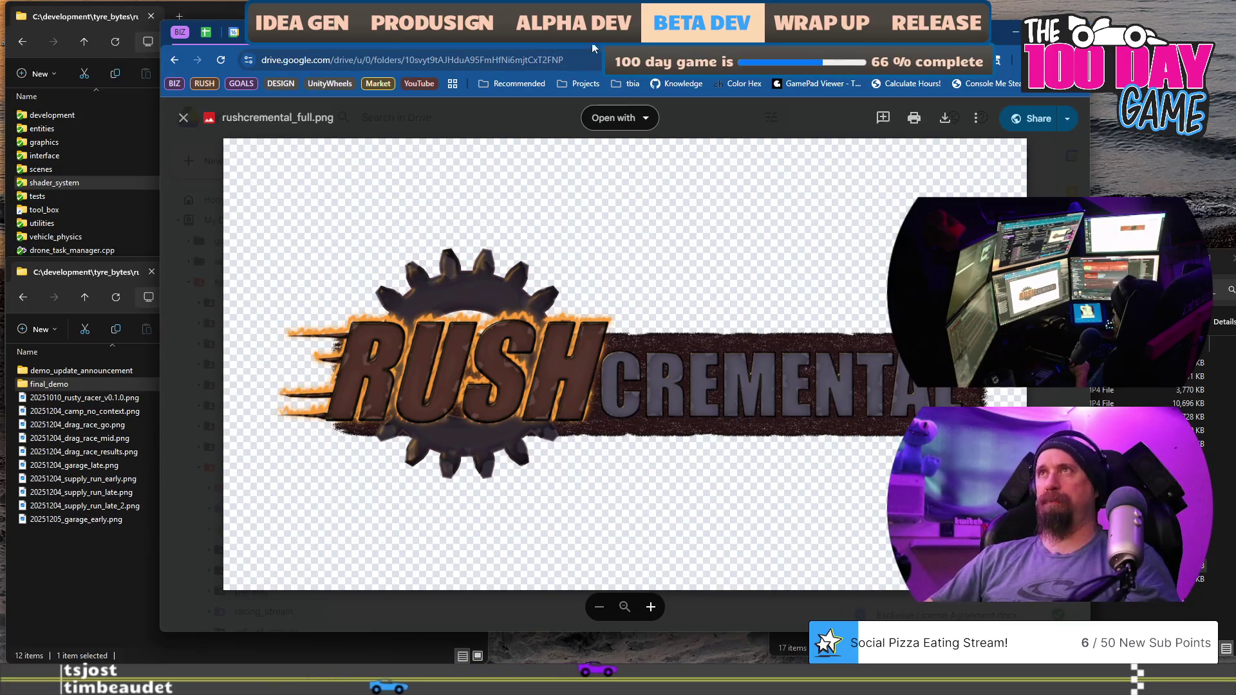
left_click(172, 60)
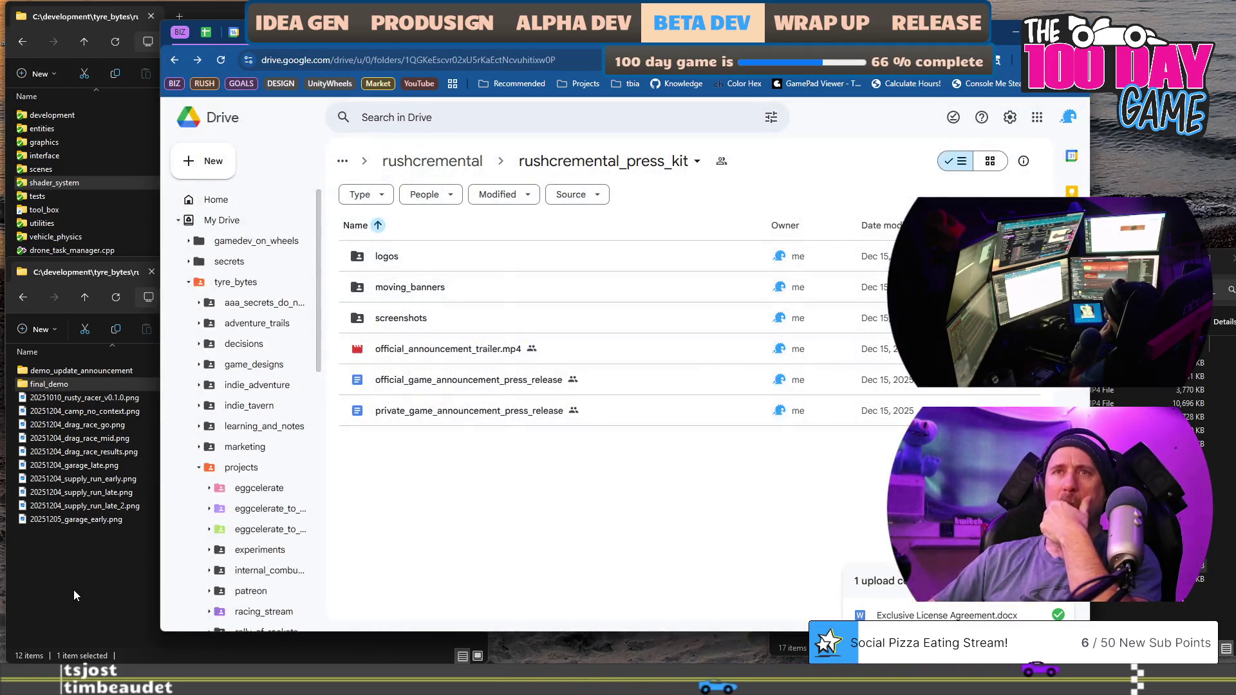
left_click(73, 589)
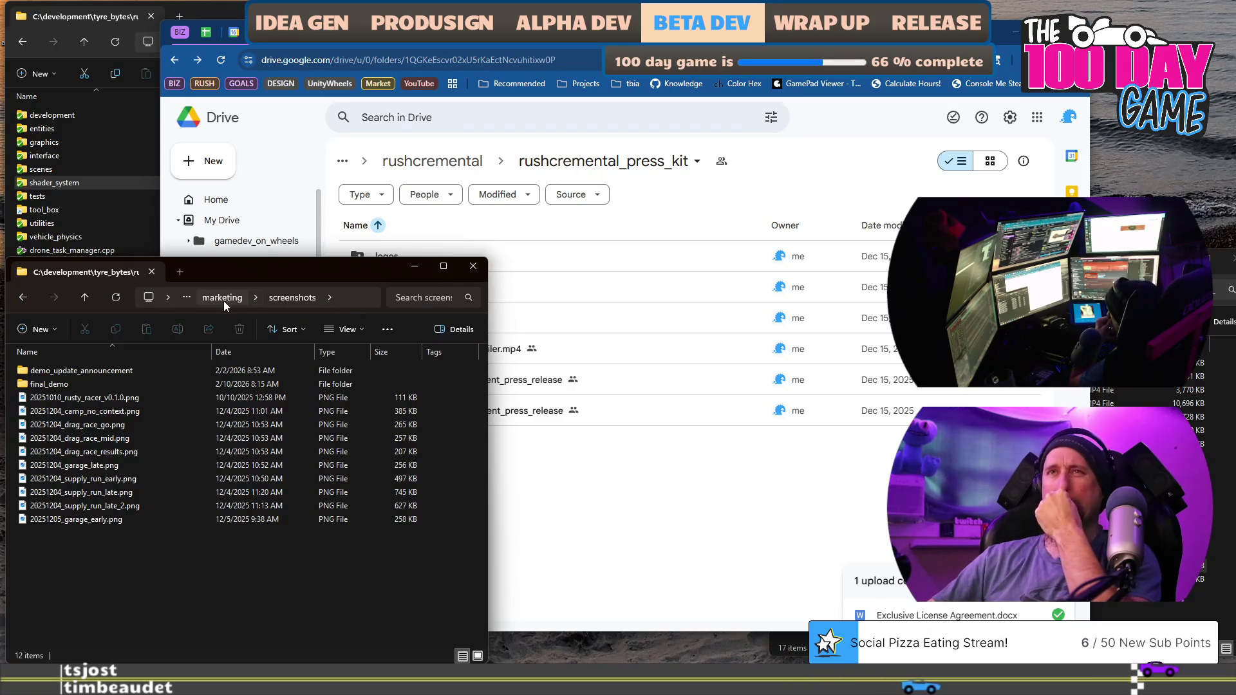
In File Explorer, go up to tyre_bytes and look into the marketing and art assets folders.
left_click(78, 155)
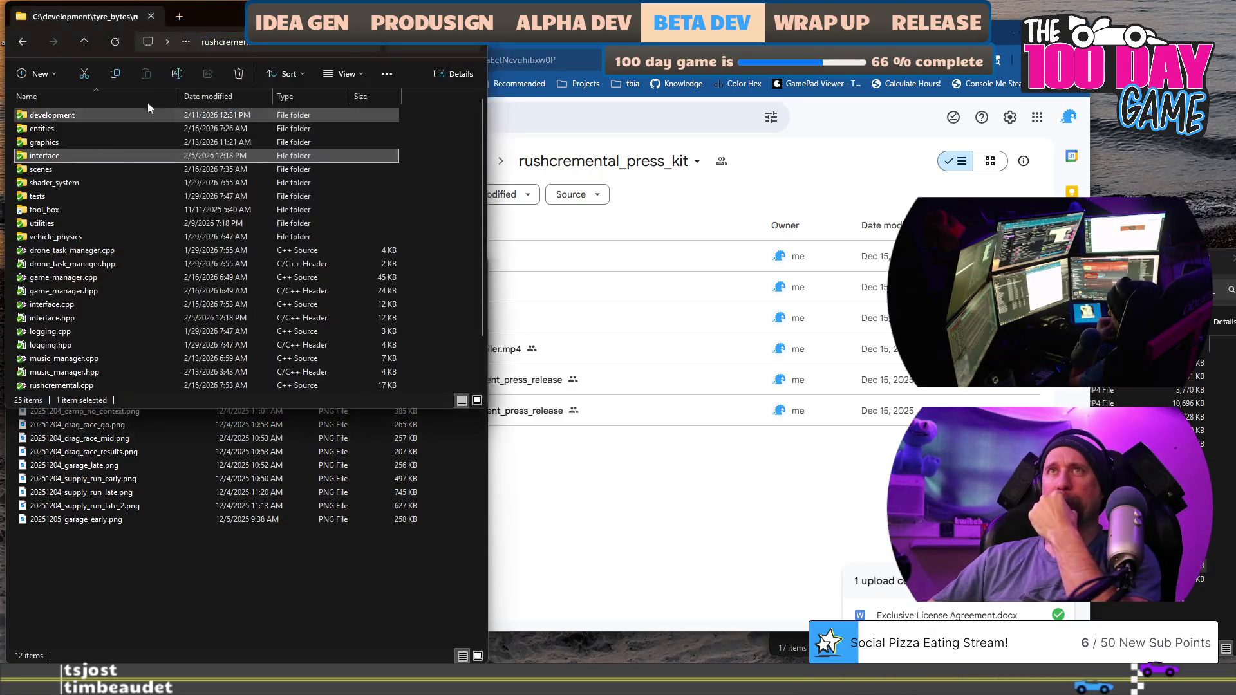
left_click(220, 48)
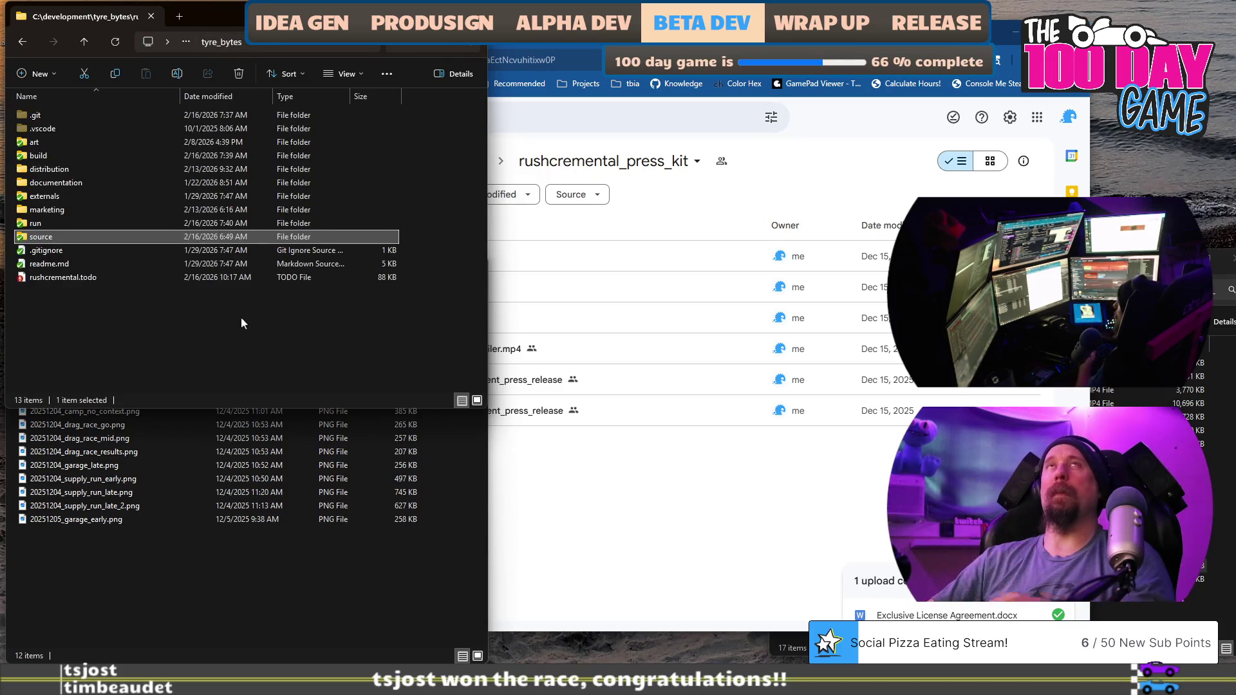
left_click(91, 157)
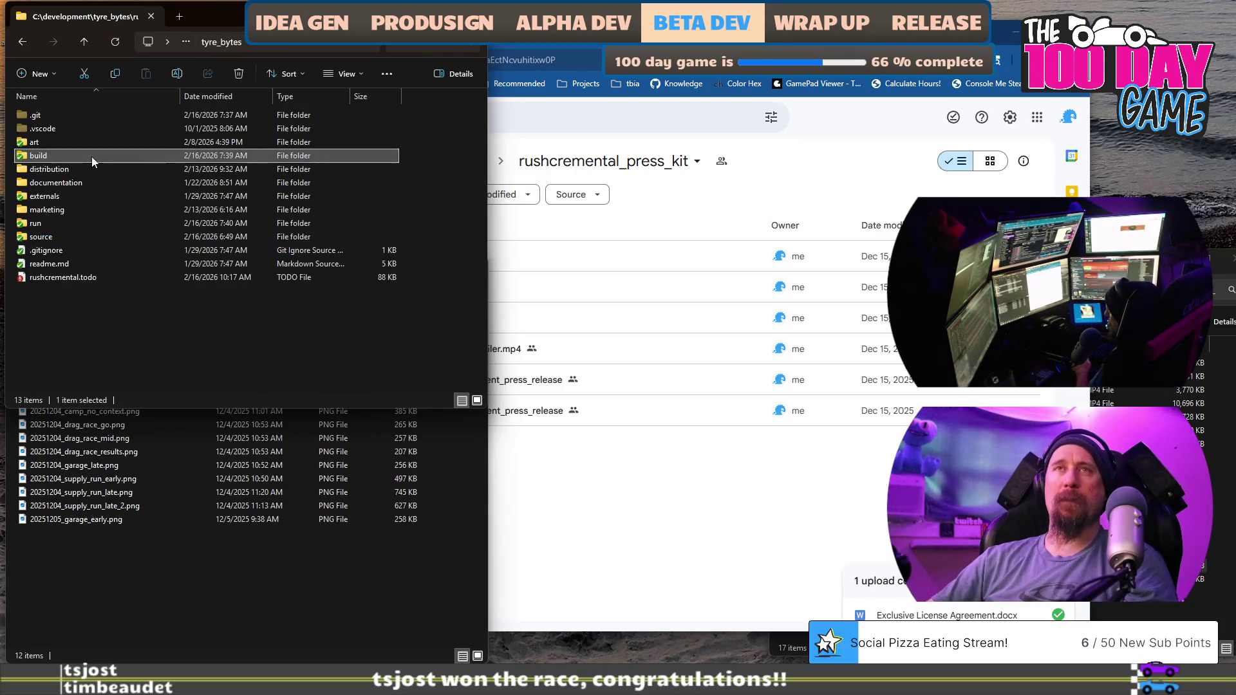
mouse_move(52, 153)
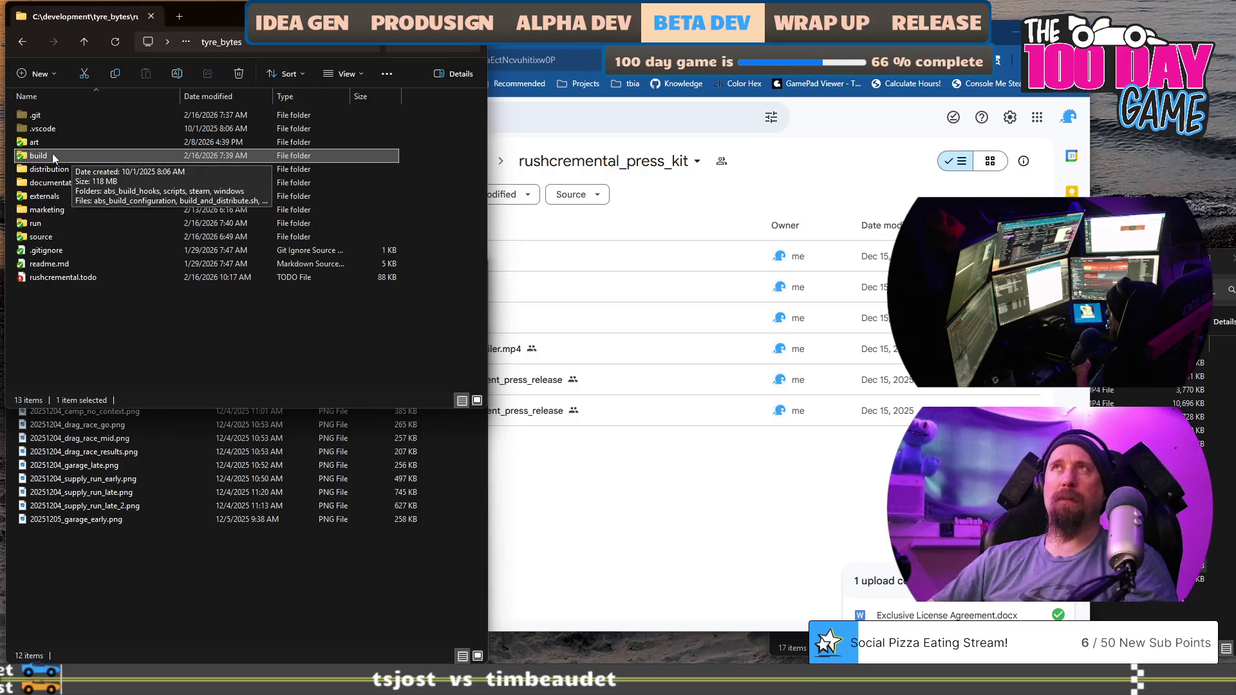
double_click(52, 211)
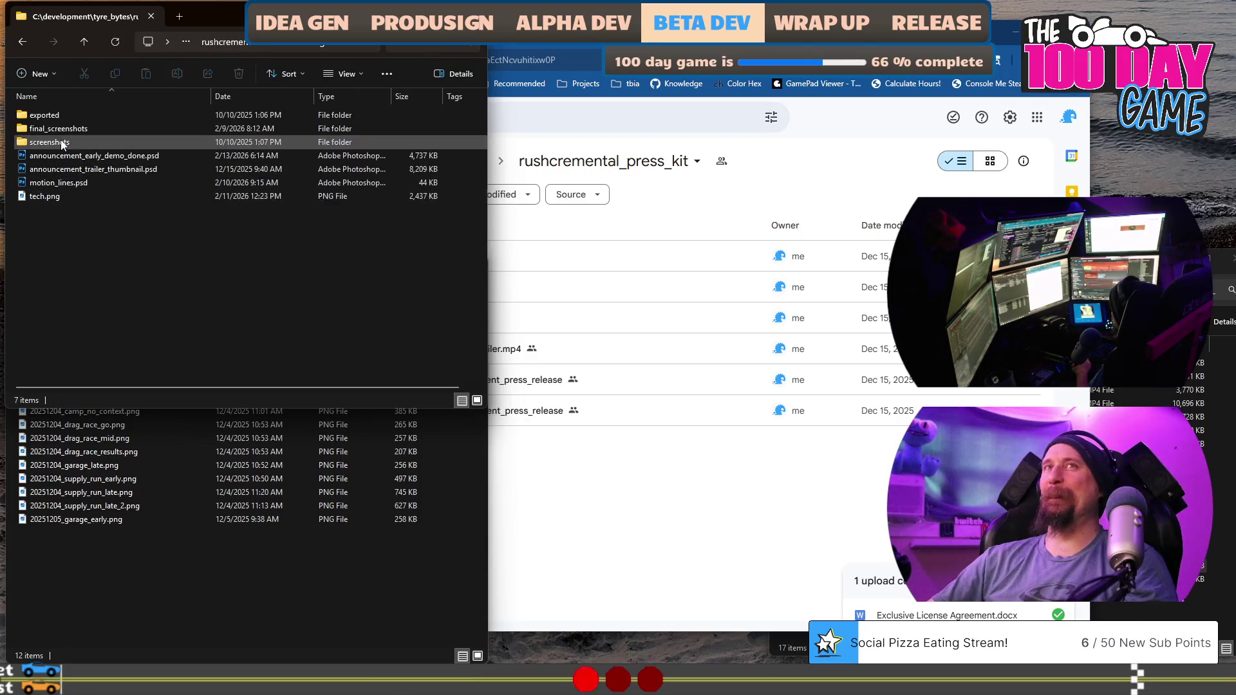
left_click(211, 50)
double_click(94, 142)
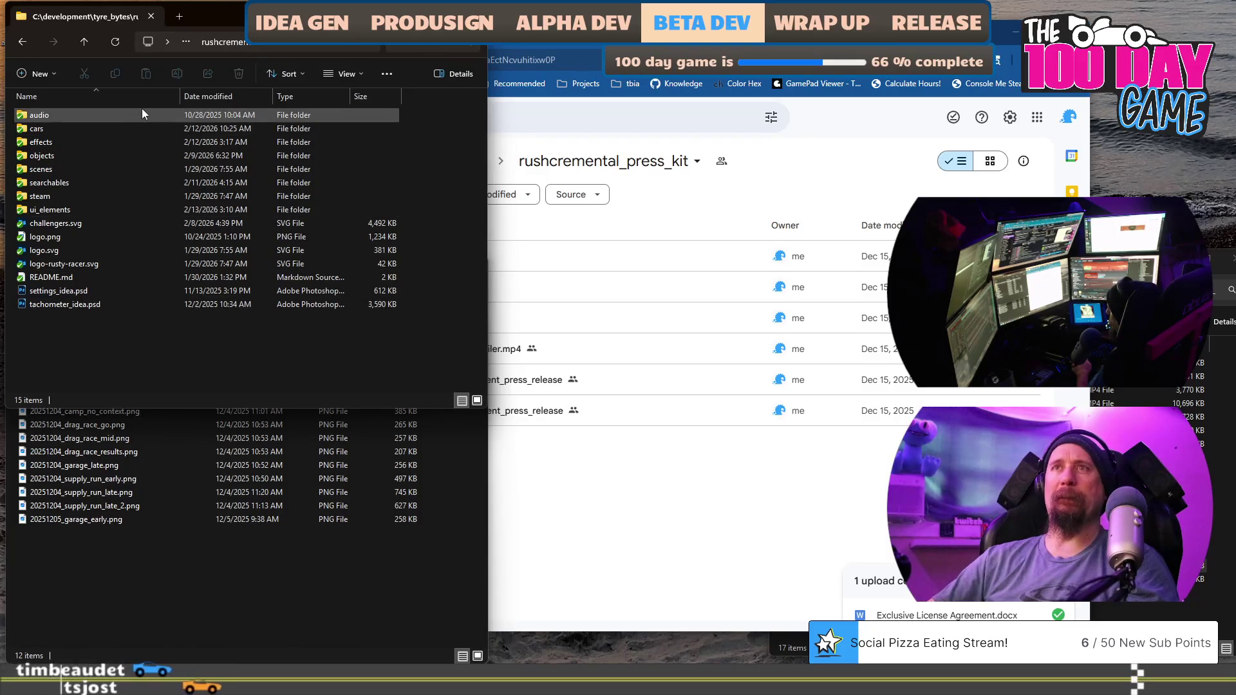
Browse from tyre_bytes into marketing > exported > capsules.
left_click(218, 41)
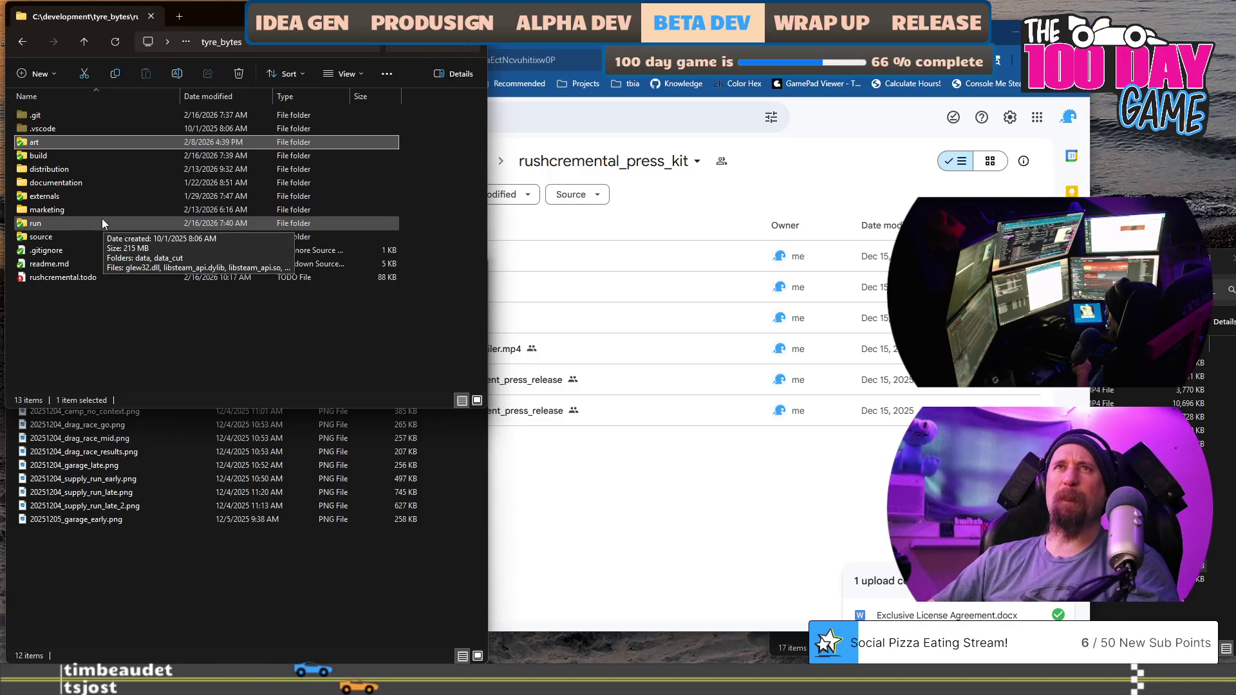
mouse_move(91, 212)
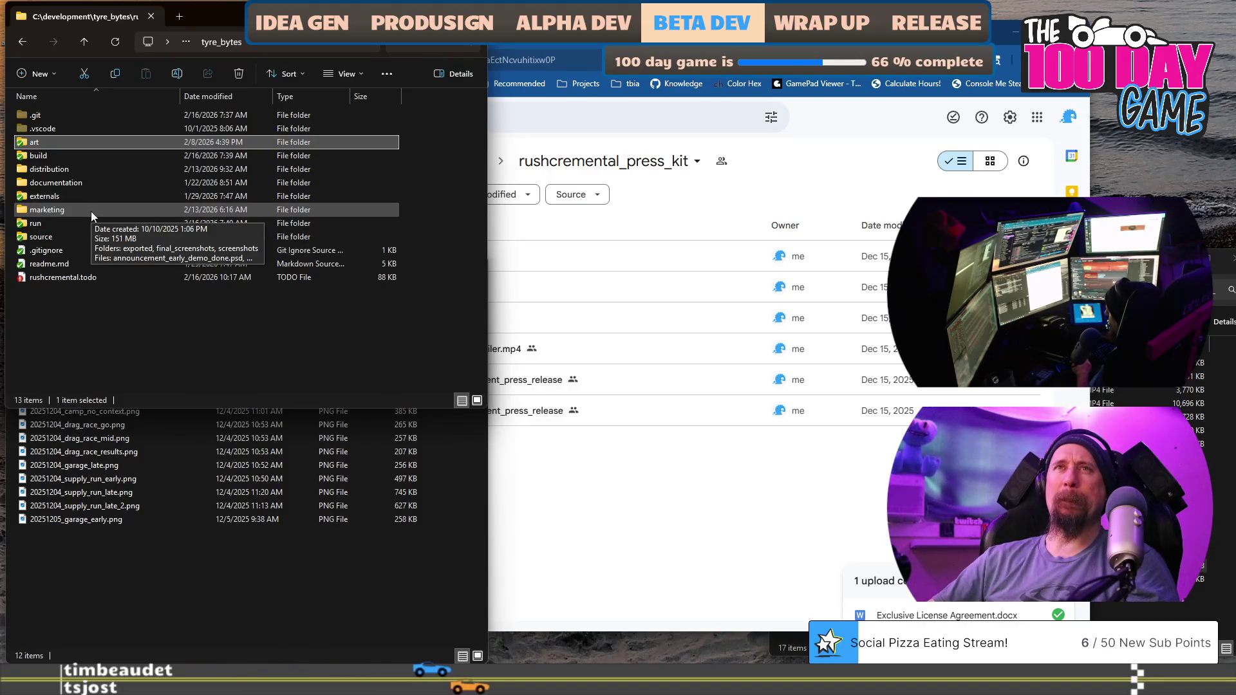
double_click(63, 208)
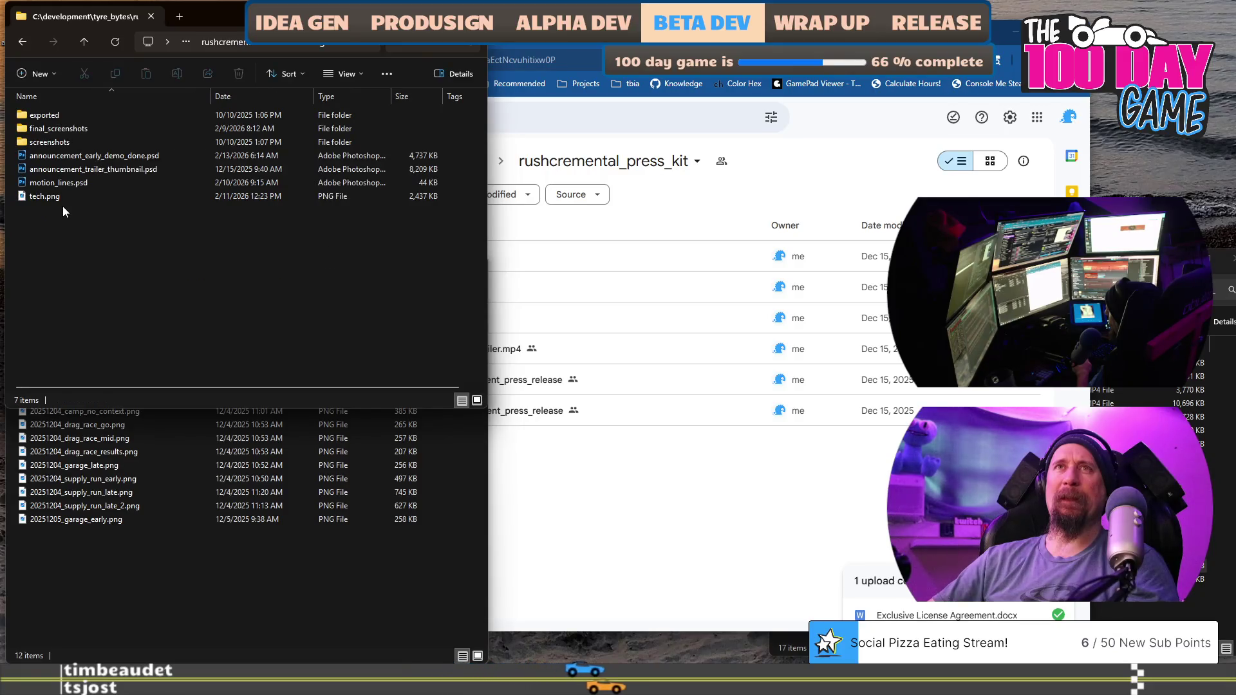
double_click(52, 116)
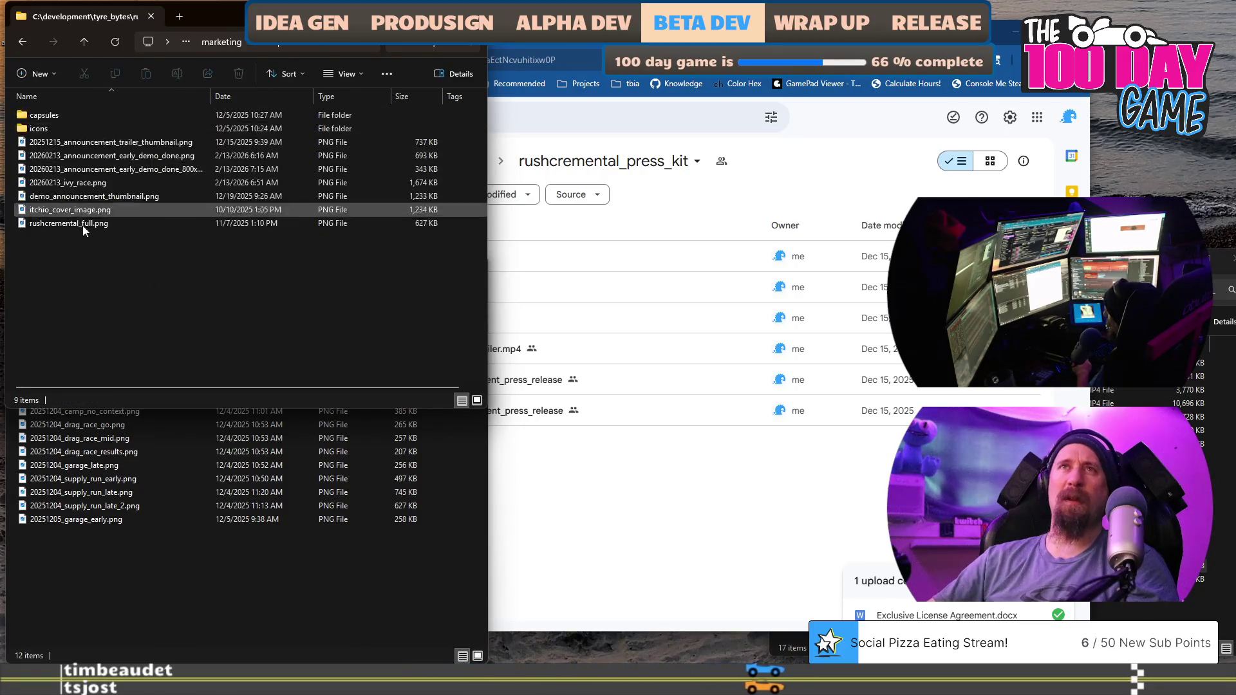
left_click(41, 126)
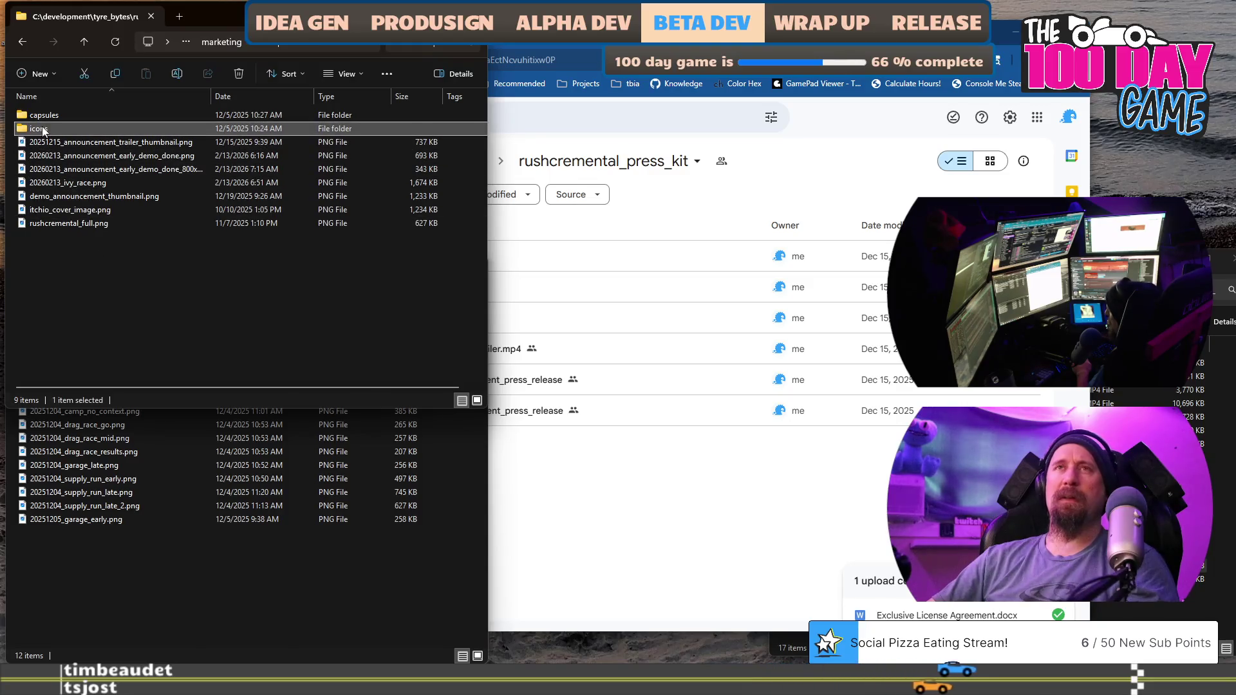
left_click(43, 116)
double_click(43, 116)
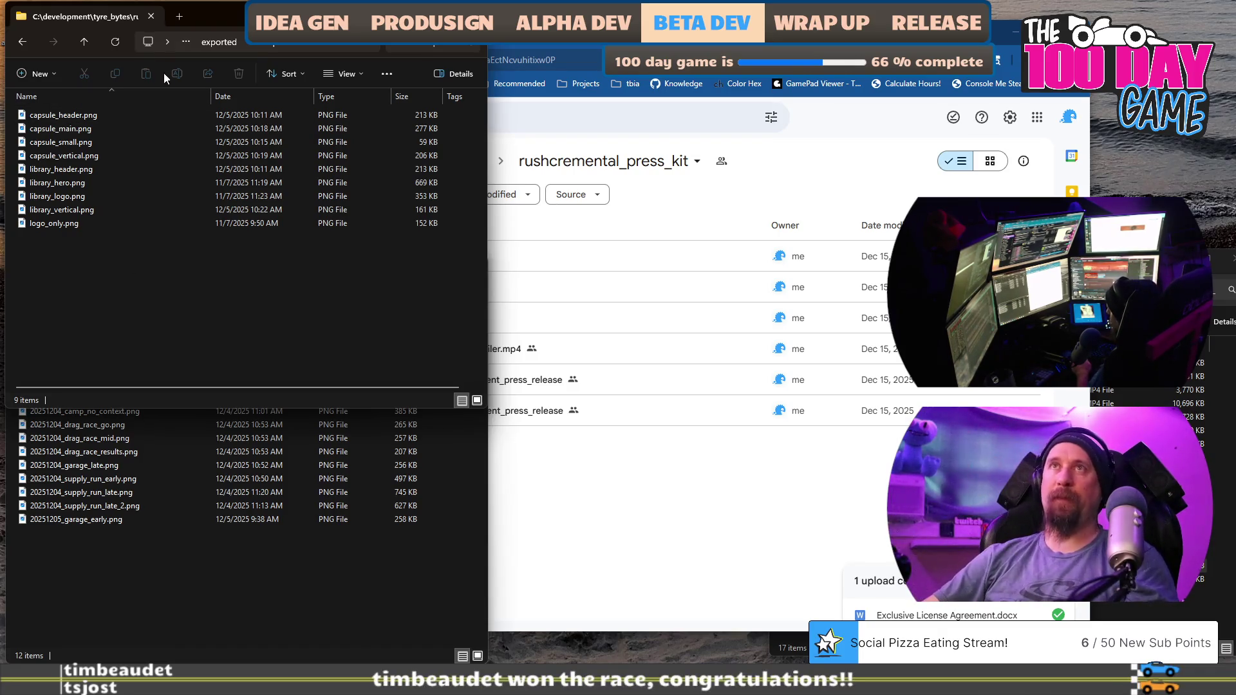
Return to the tyre_bytes project folder and open the art folder.
left_click(29, 44)
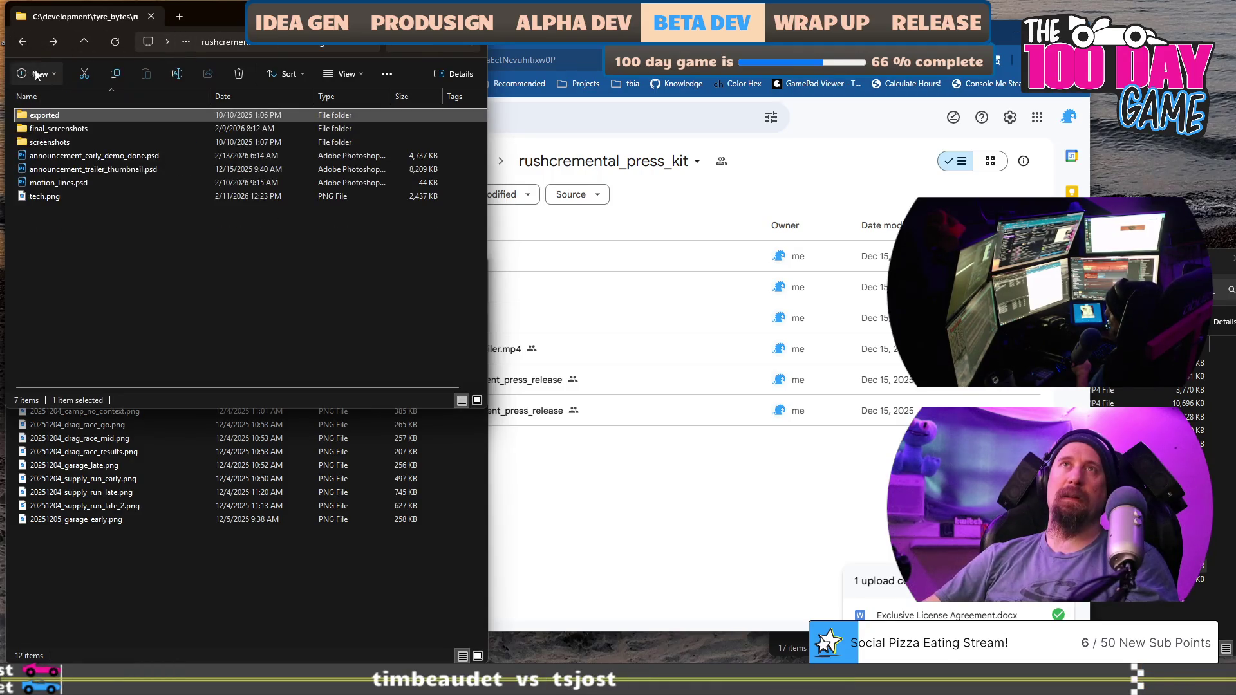
left_click(26, 43)
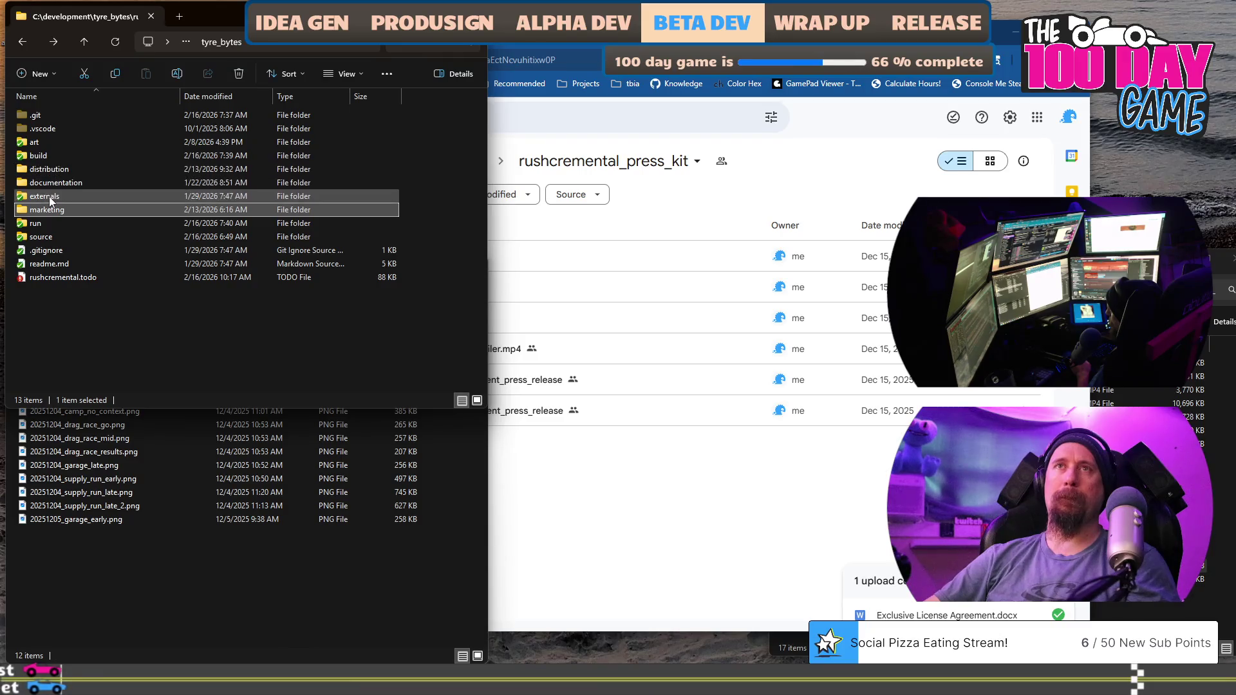
double_click(49, 144)
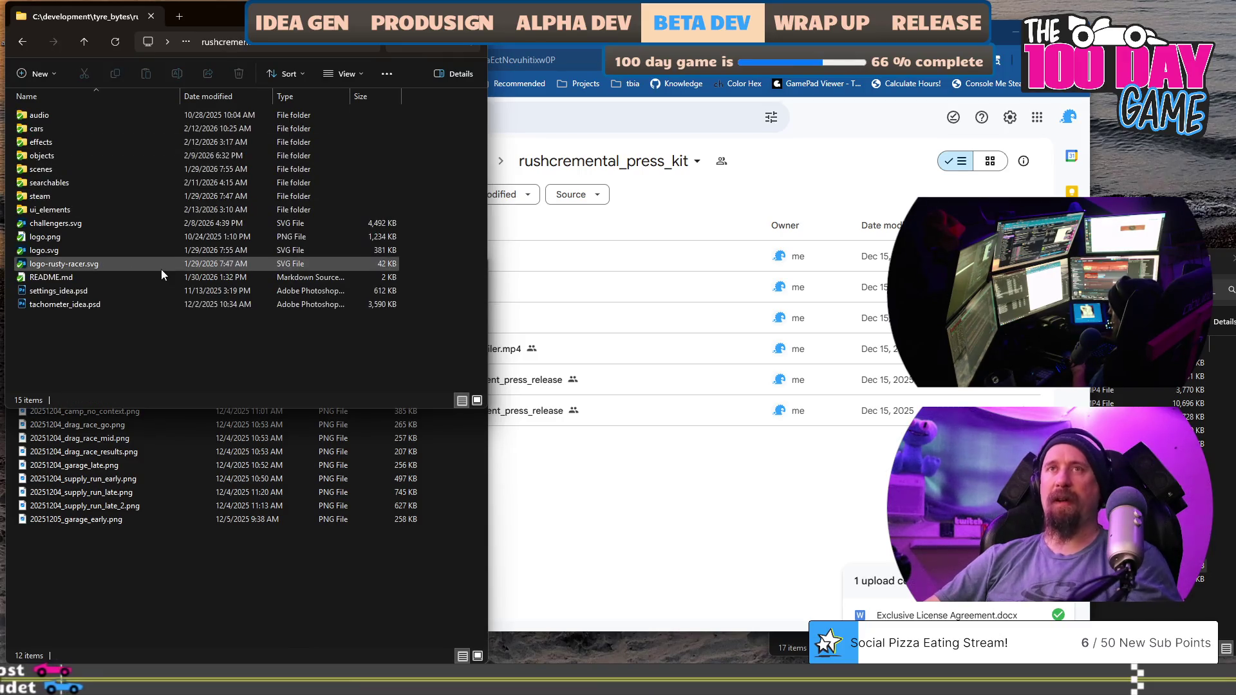
key("super")
Launch Photoshop via a 'pho' search, preview logo.png, then open logo.svg in Photoshop.
type("pho")
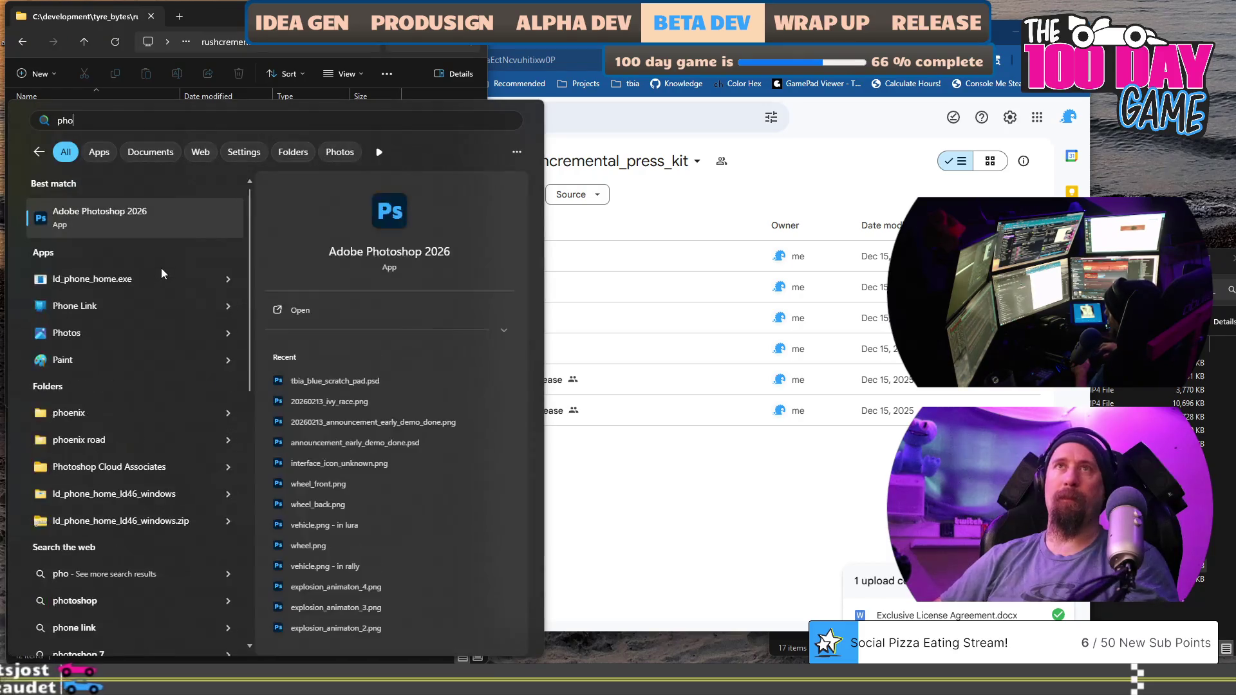
key("Return")
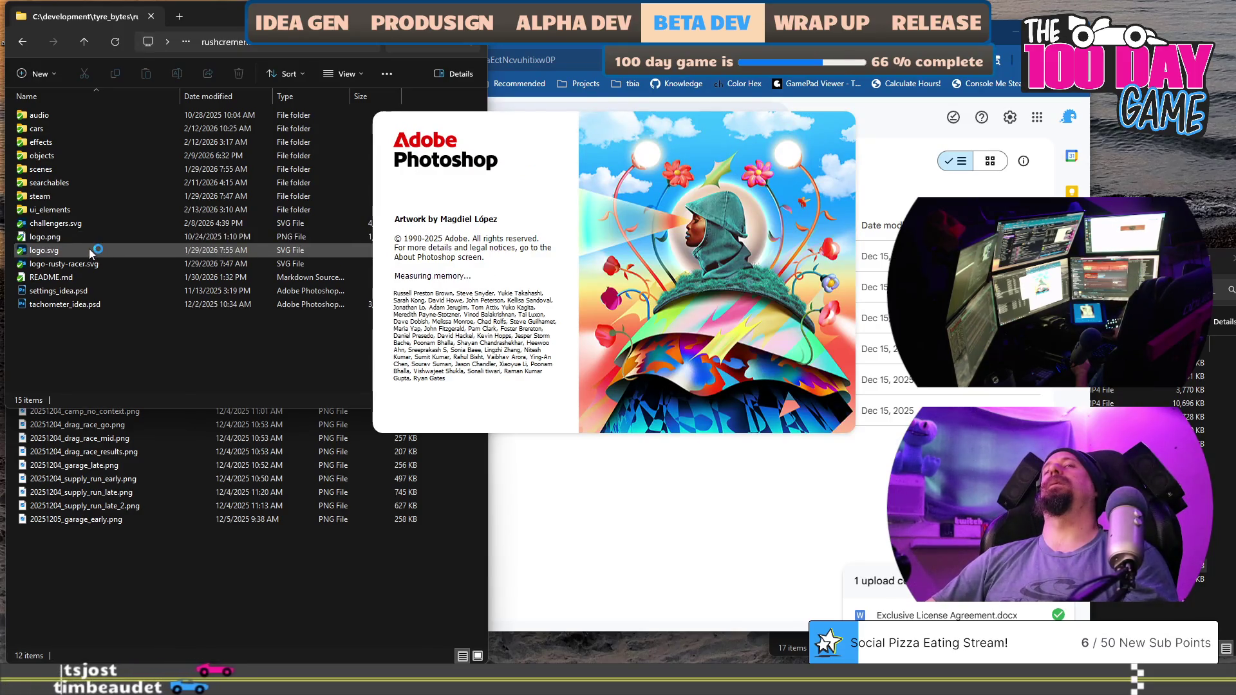
left_click(48, 238)
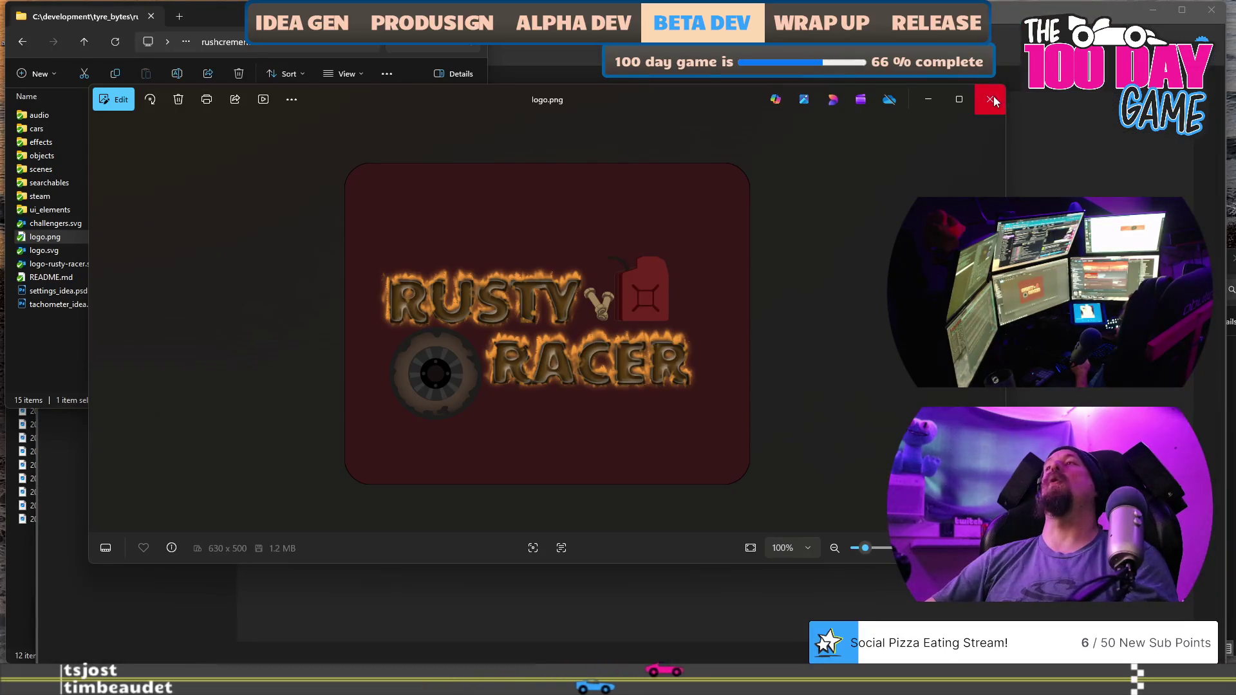
left_click(990, 99)
double_click(60, 252)
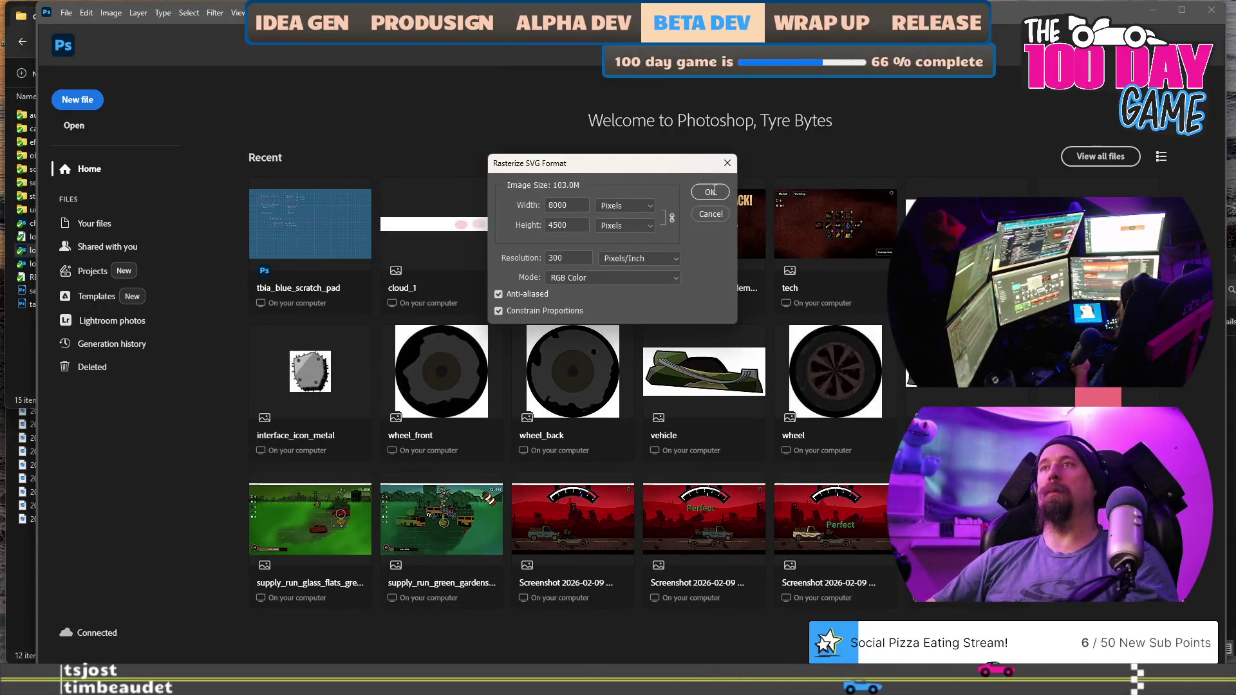
Rasterize logo.svg at 8000 × 4500, then close it without saving.
left_click(710, 192)
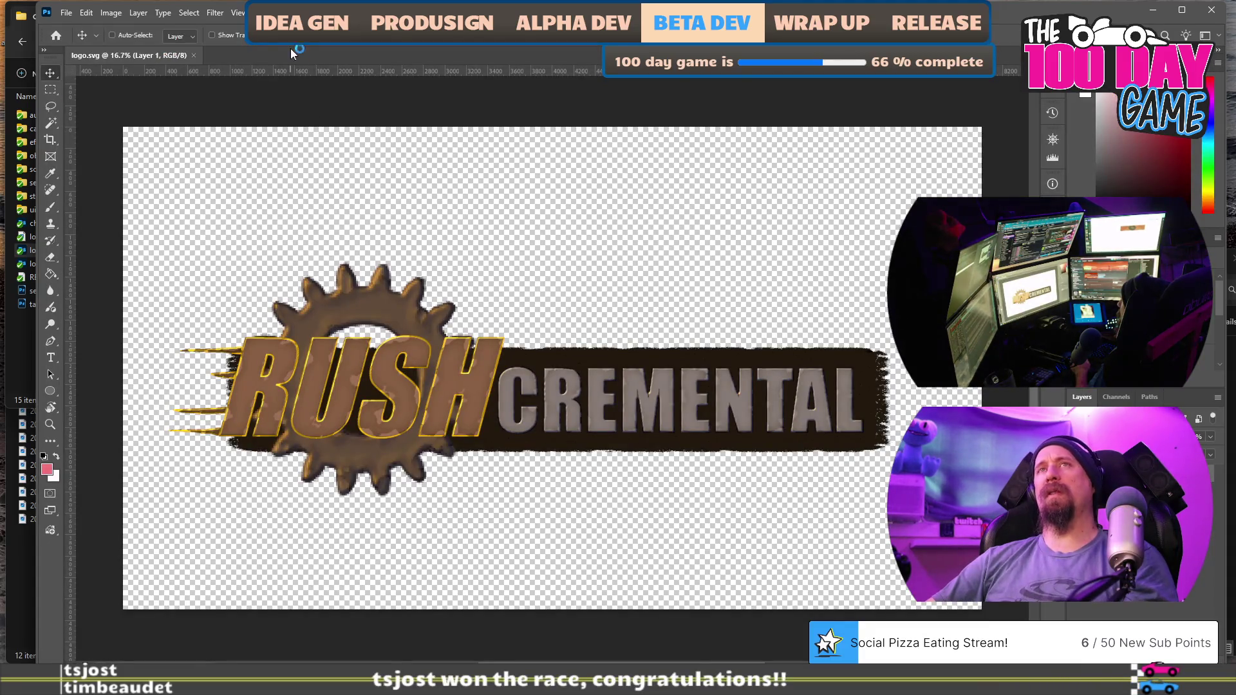
left_click(191, 55)
left_click(637, 260)
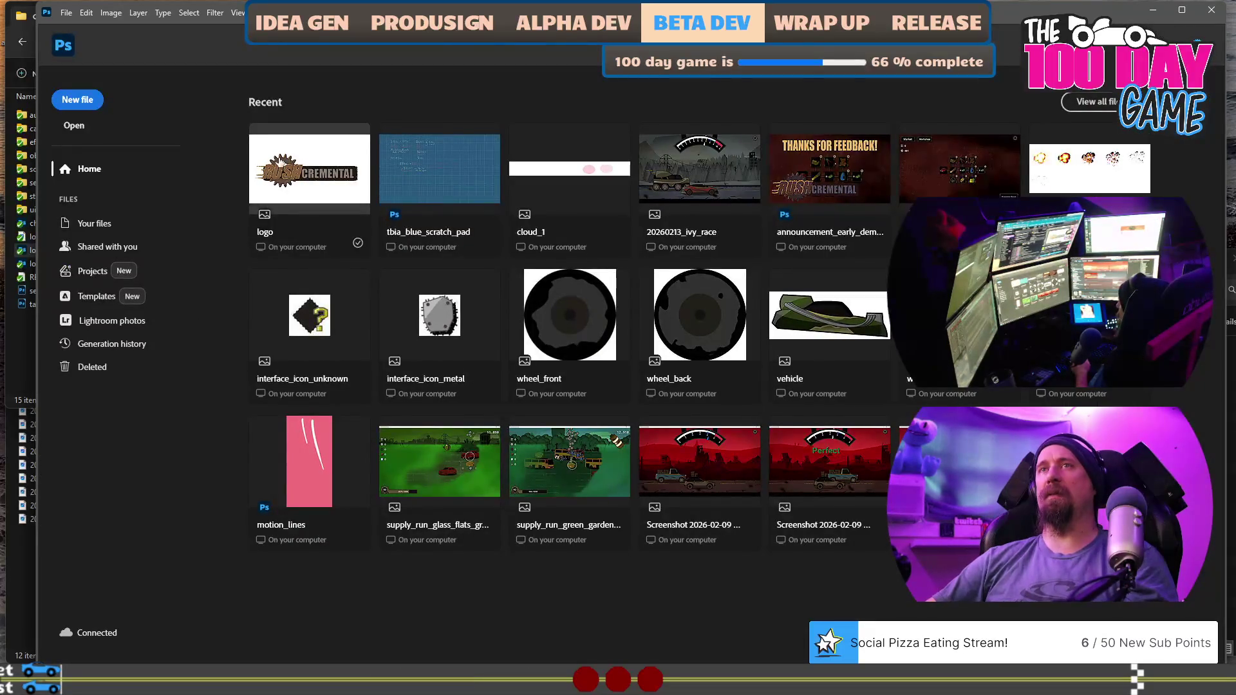
Reopen the recent logo twice, cancelling each time, then return to File Explorer.
left_click(280, 164)
left_click(704, 214)
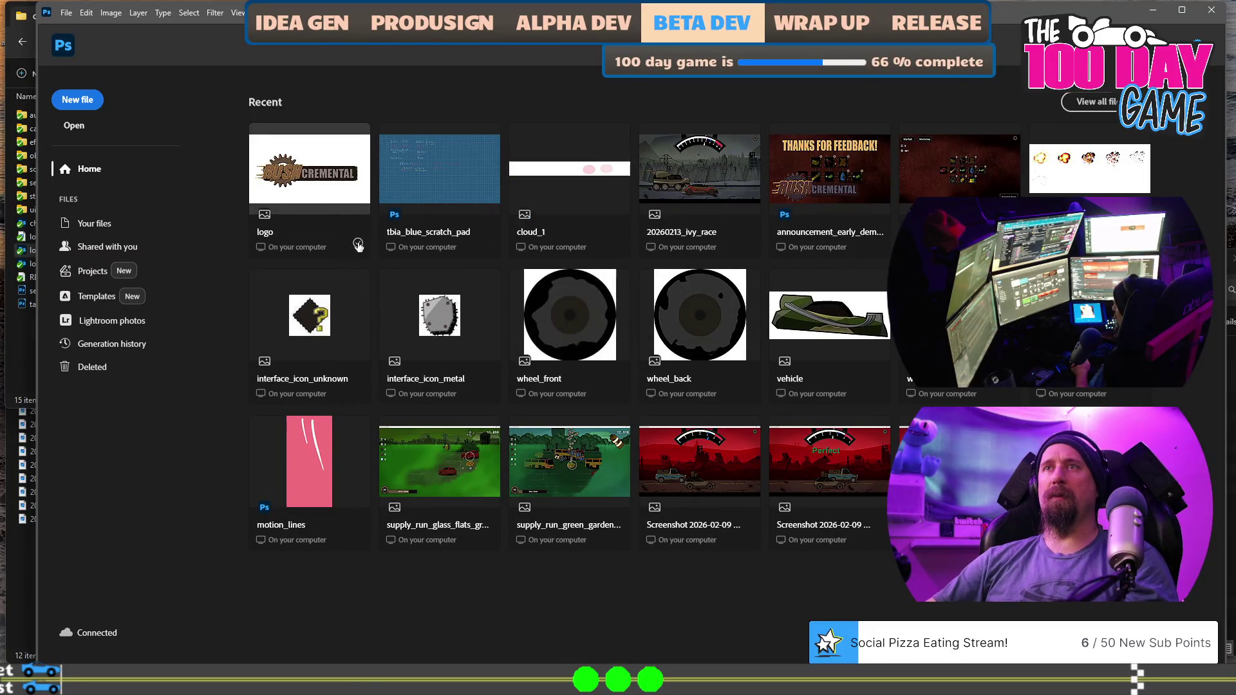
left_click(358, 246)
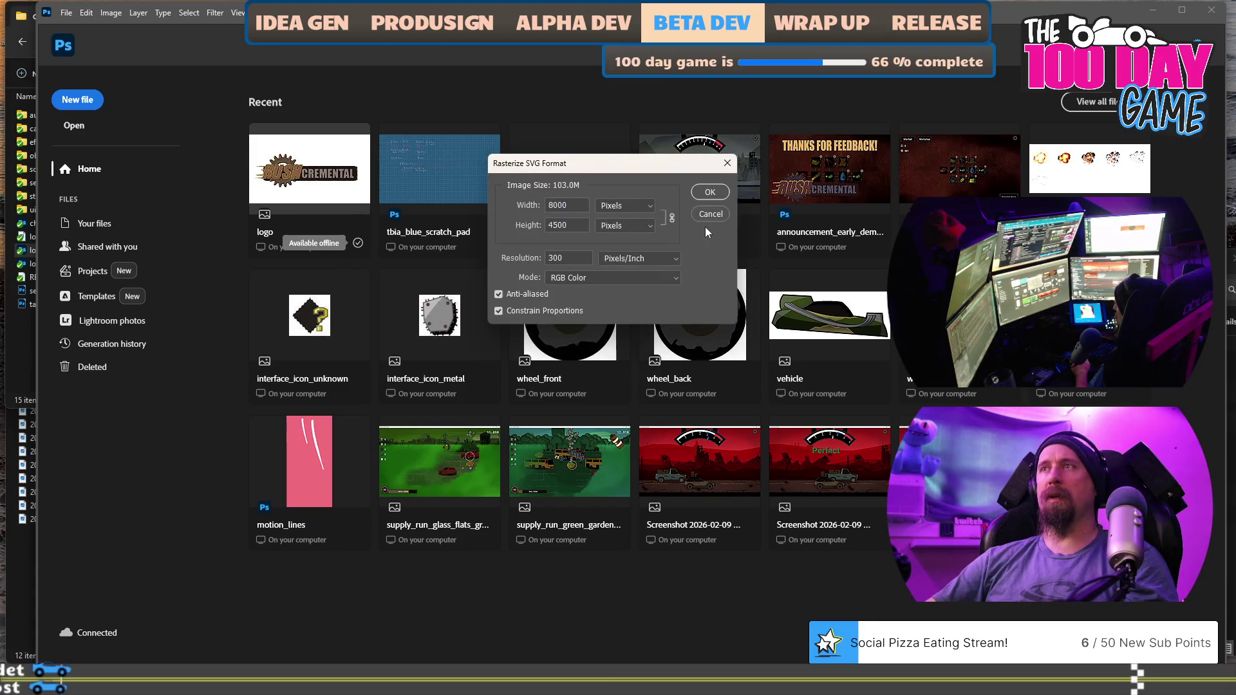
left_click(710, 214)
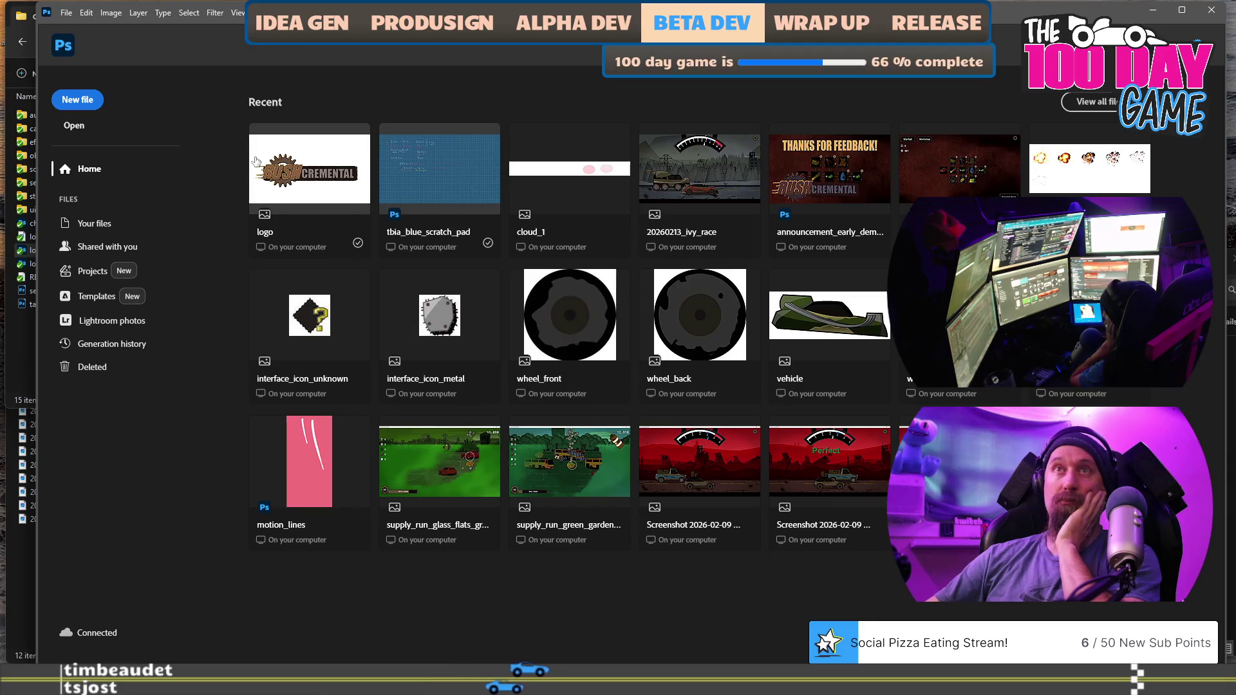
left_click(22, 366)
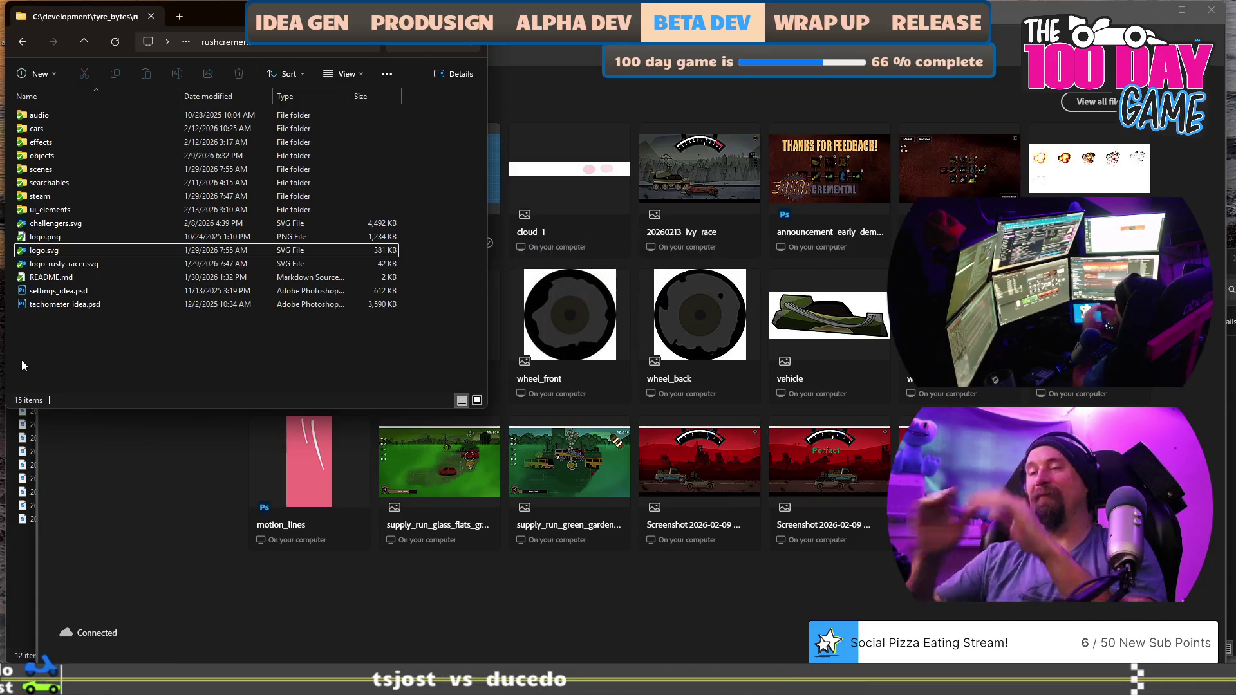
key("alt+Tab")
key("alt+Tab")
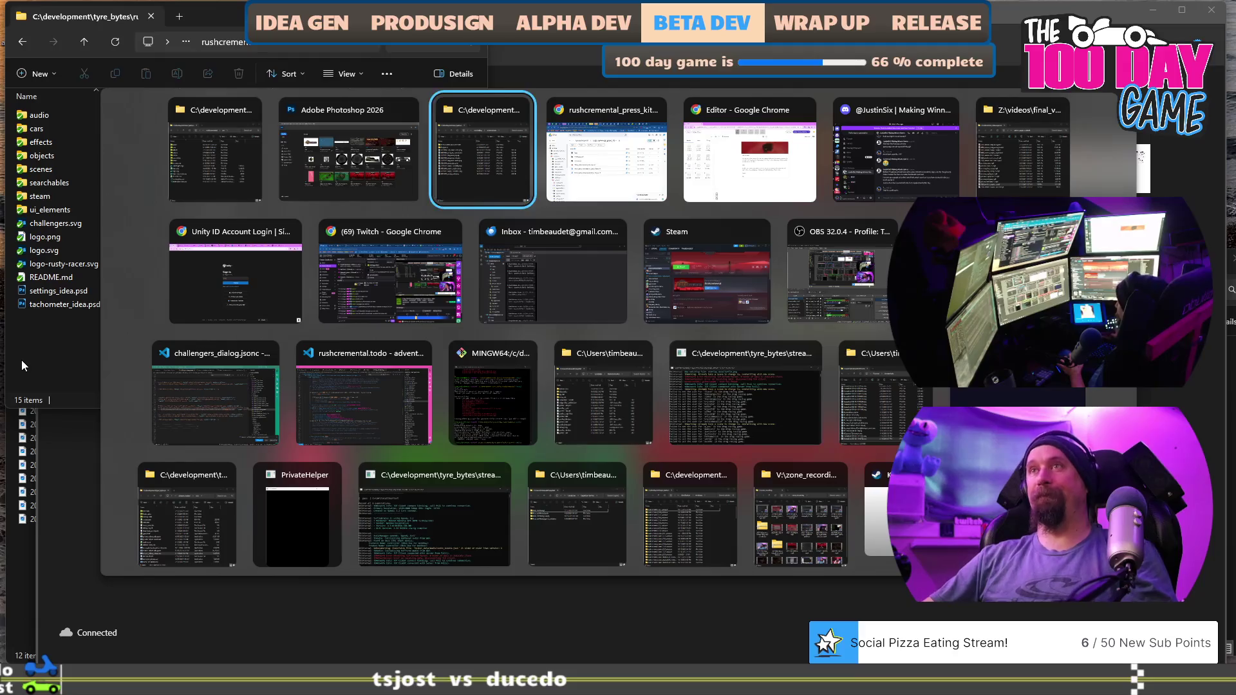
Open the press kit's logos folder in Google Drive and select rushcremental_full.png.
key("alt+Tab")
left_click(408, 261)
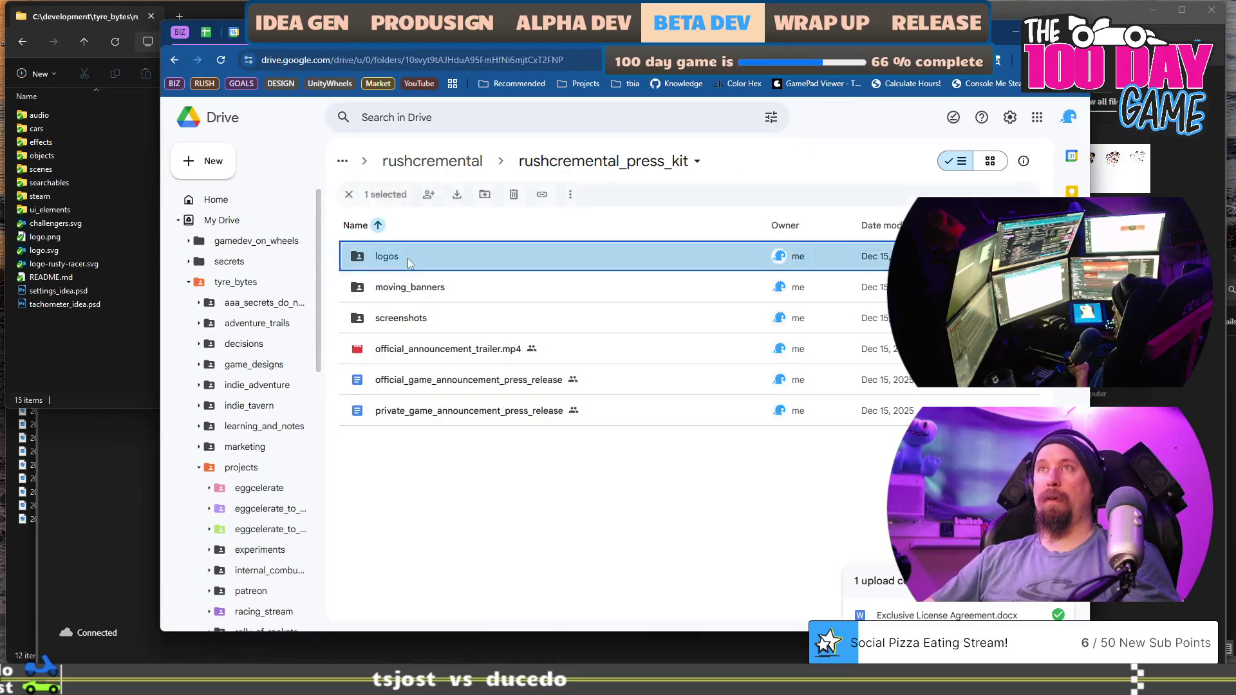
double_click(408, 261)
left_click(354, 269)
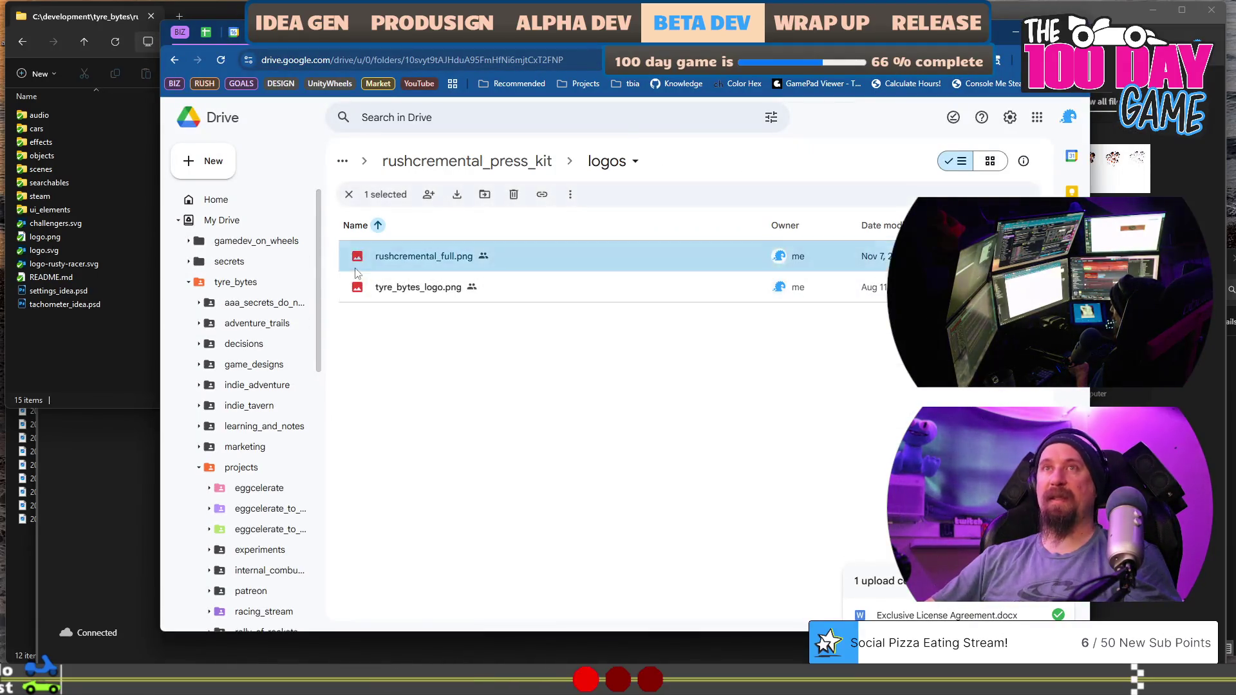
Open the project's marketing folder in File Explorer and drag rushcremental_full.png toward it.
left_click(56, 345)
left_click(227, 42)
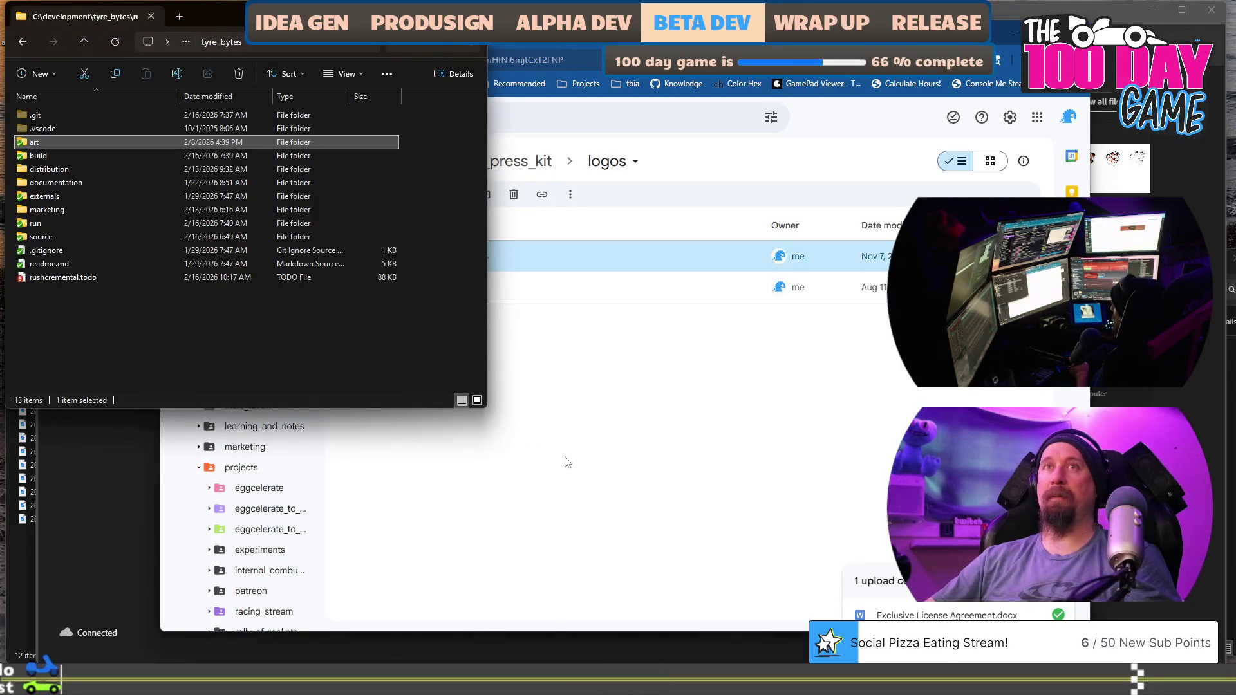
left_click(84, 208)
double_click(85, 209)
left_click(642, 408)
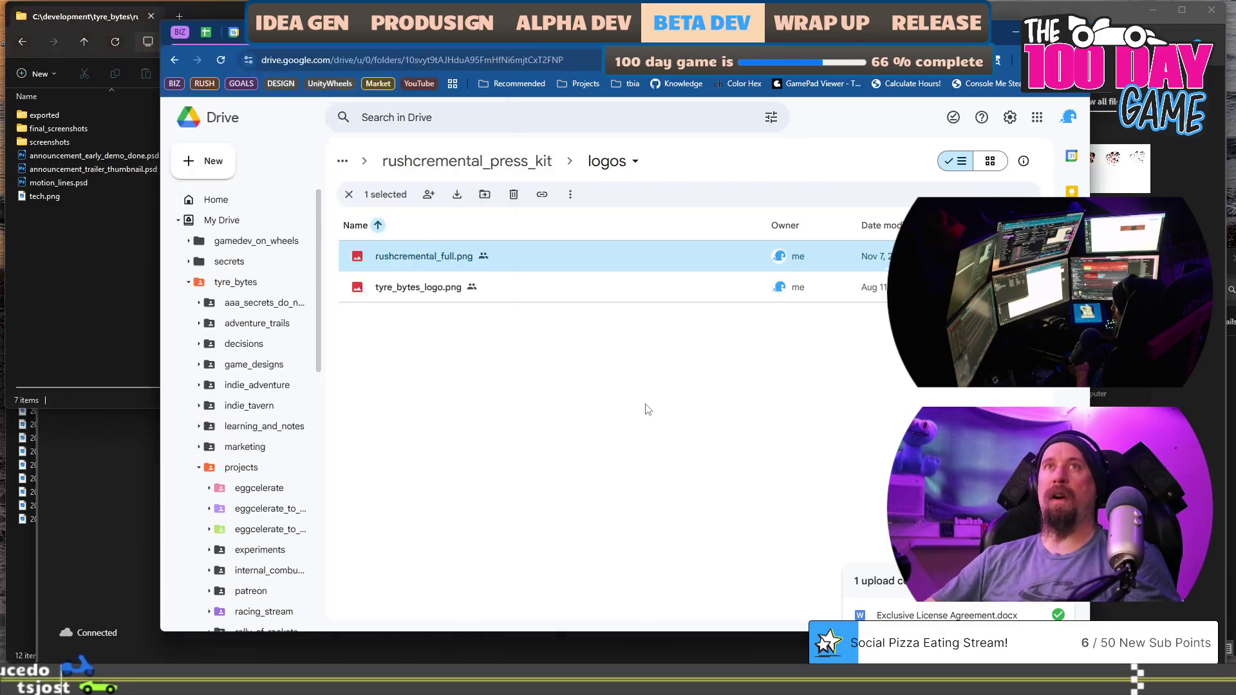
left_click_drag(426, 257, 52, 259)
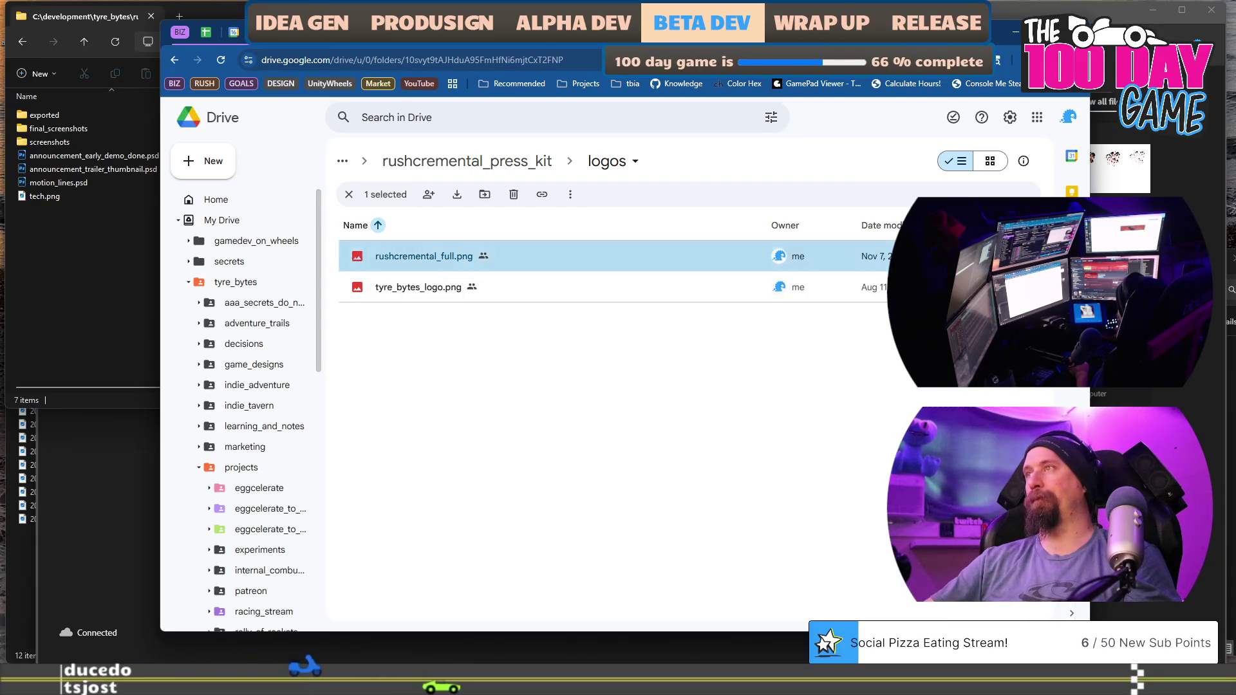
Download rushcremental_full.png from Drive to Downloads and move it into the local marketing folder.
right_click(1011, 268)
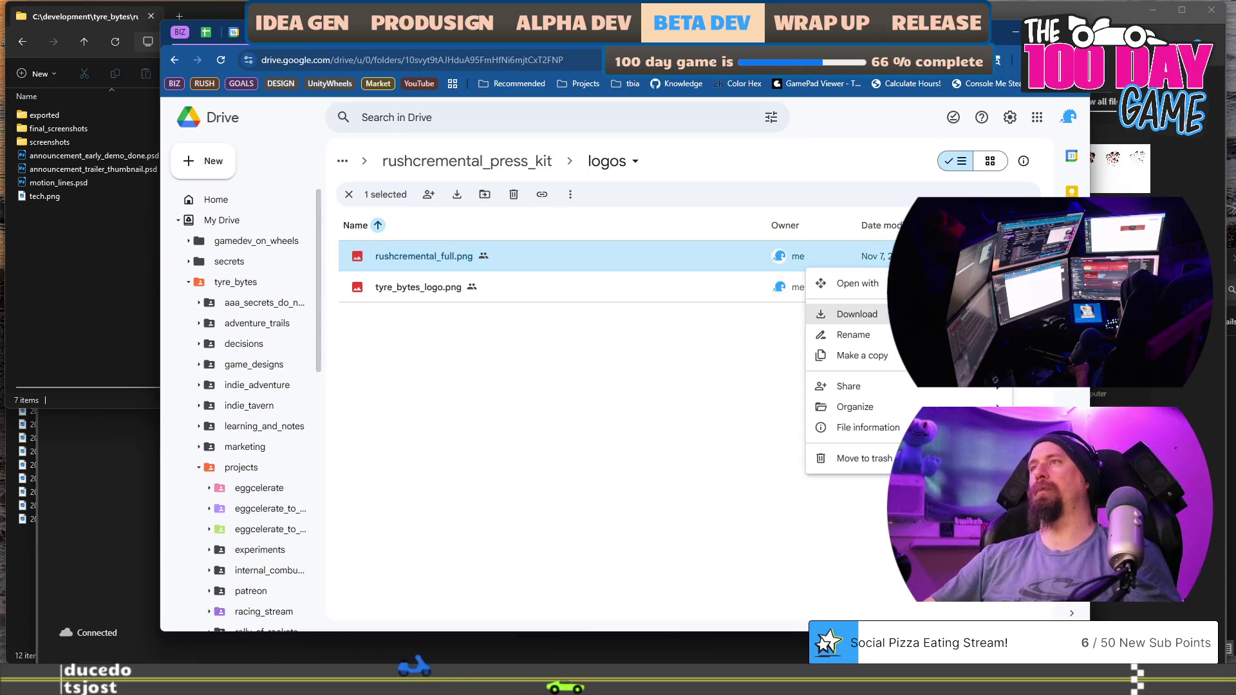
left_click(856, 315)
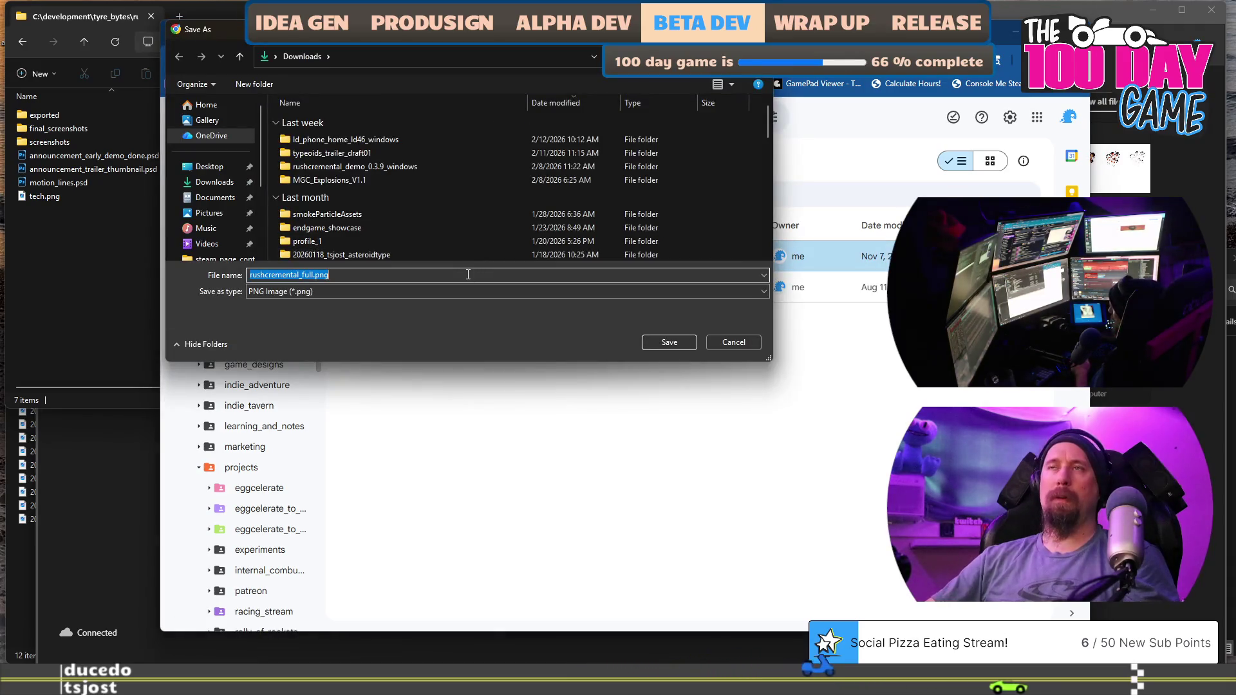
left_click(650, 345)
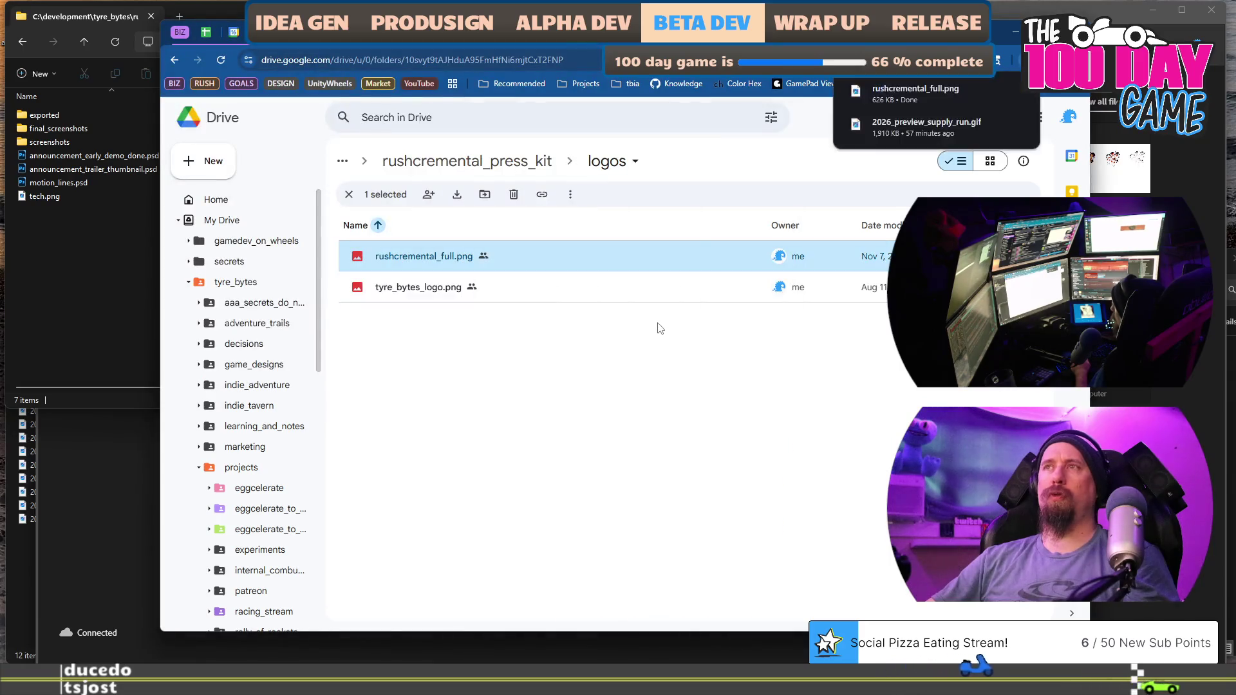
left_click(995, 92)
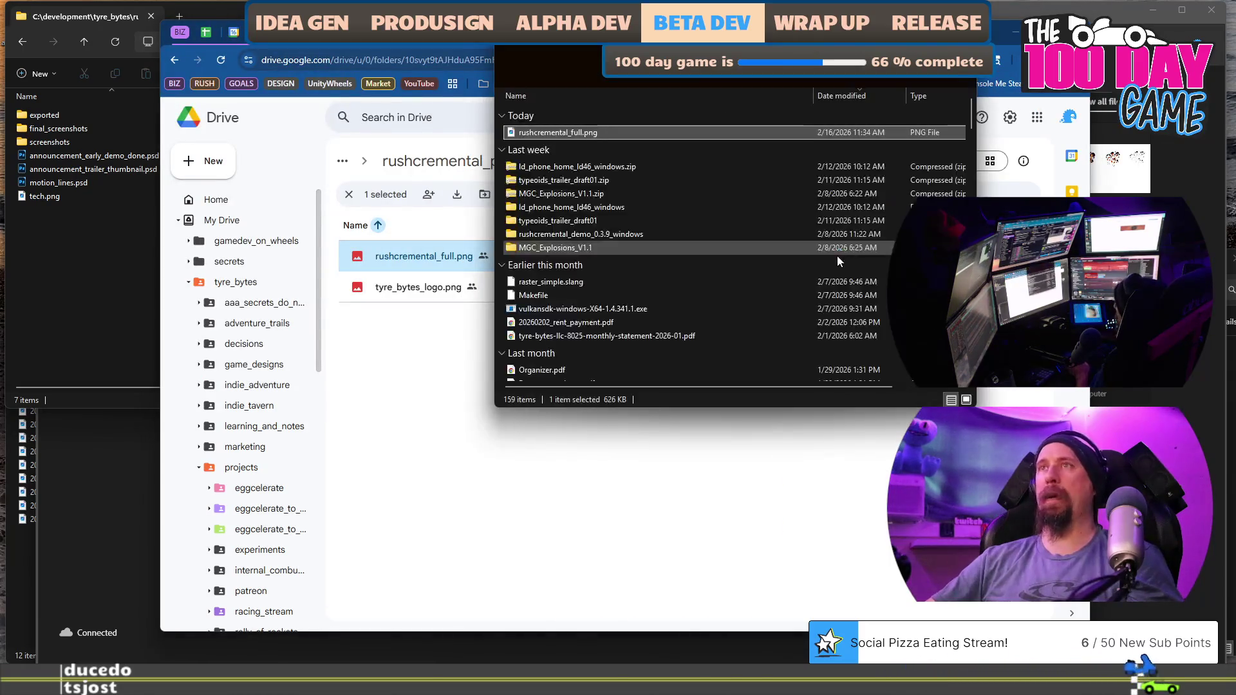
left_click_drag(71, 278, 70, 278)
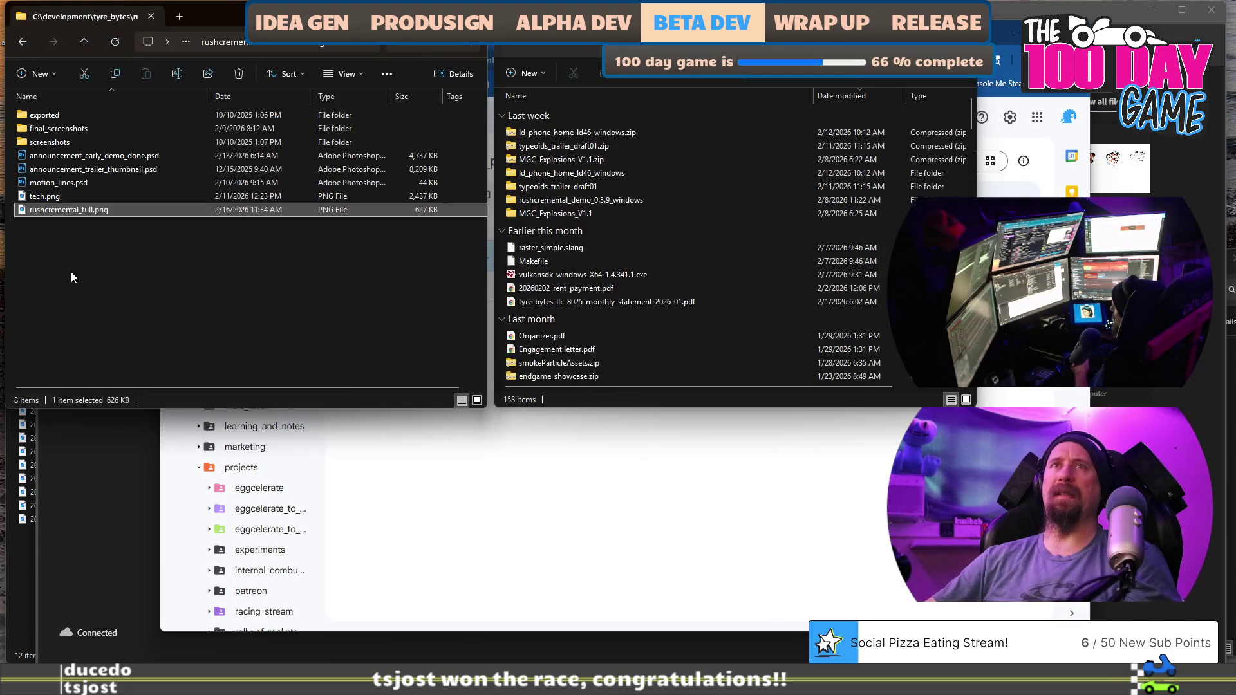
key("Return")
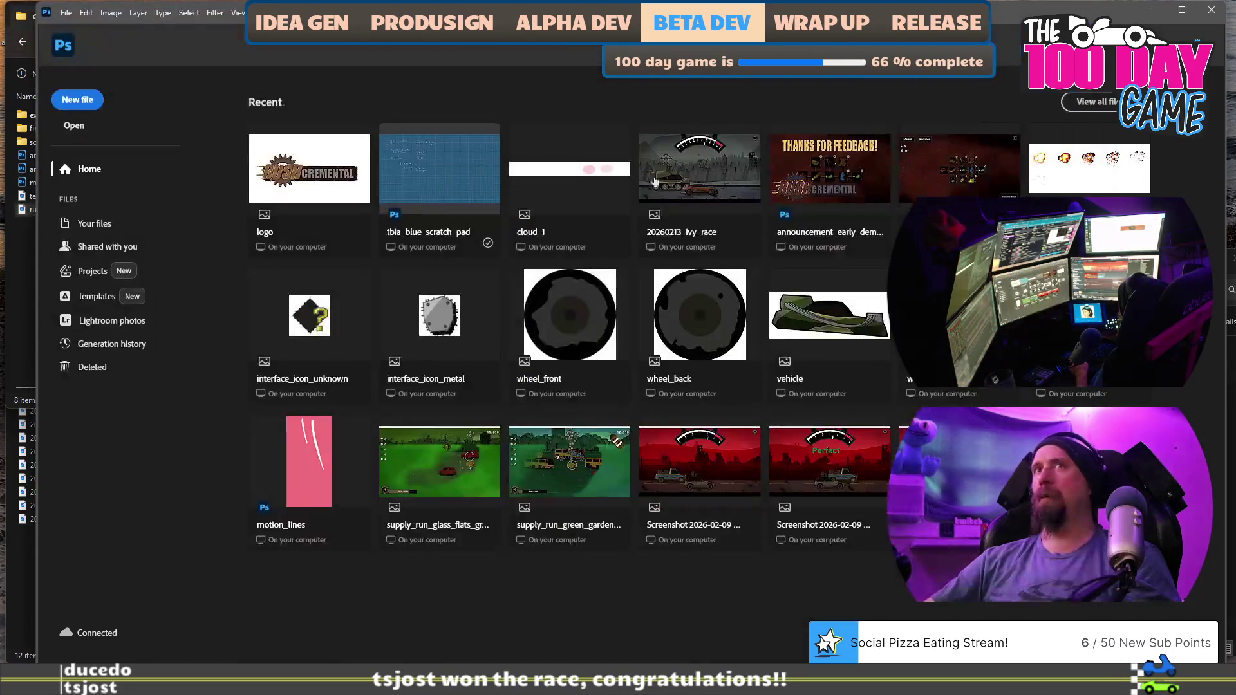
Open rushcremental_full.png in Photoshop and sample the logo's dark brown with the Brush tool.
mouse_move(28, 216)
left_mouse_down()
mouse_move(174, 264)
mouse_move(384, 110)
mouse_move(380, 175)
left_mouse_up()
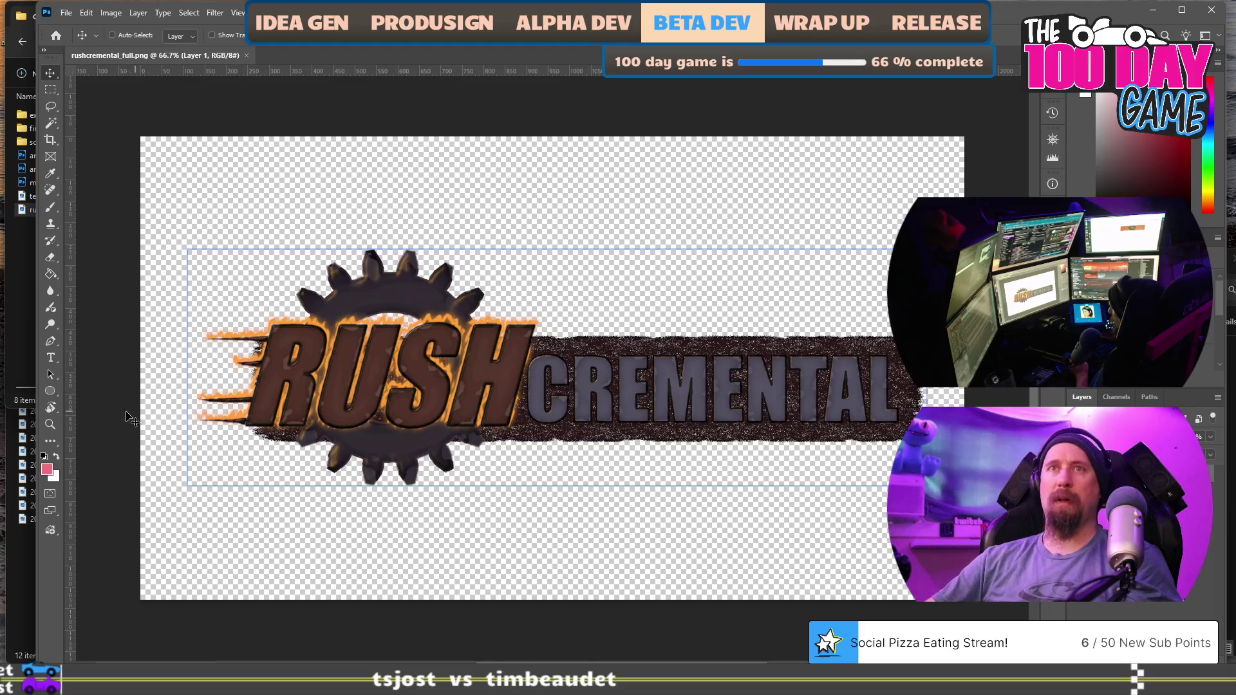
scroll(636, 402, "up", 5)
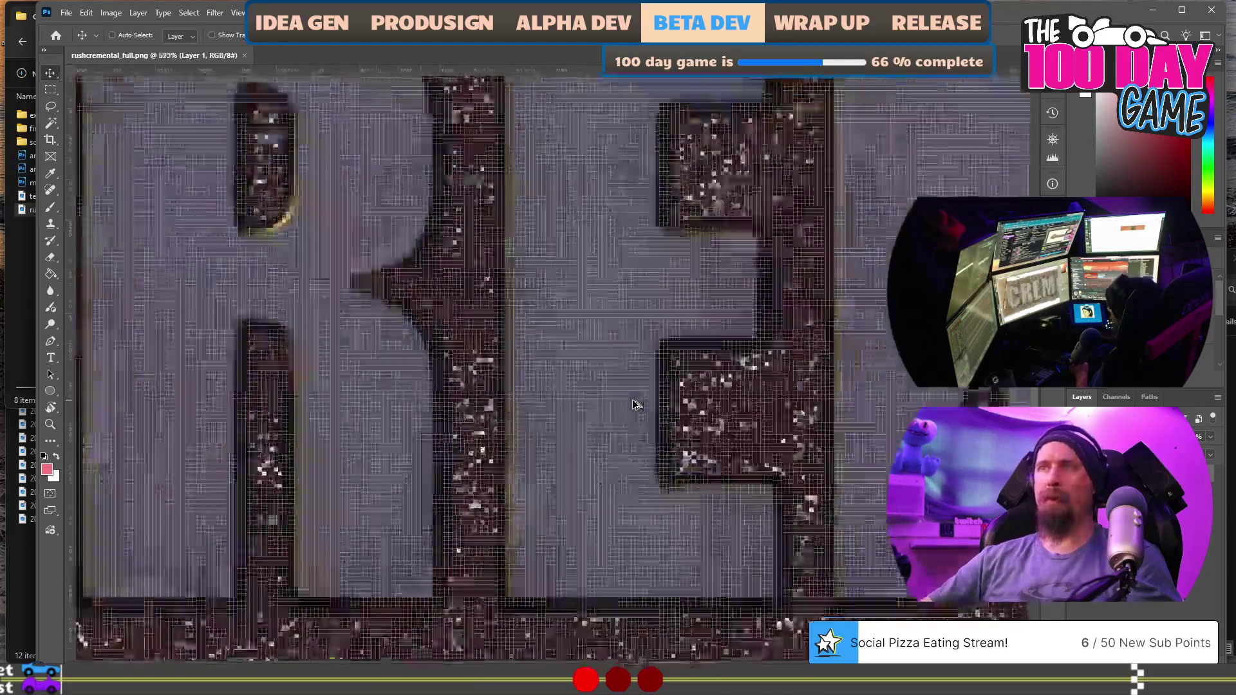
scroll(634, 404, "up", 2)
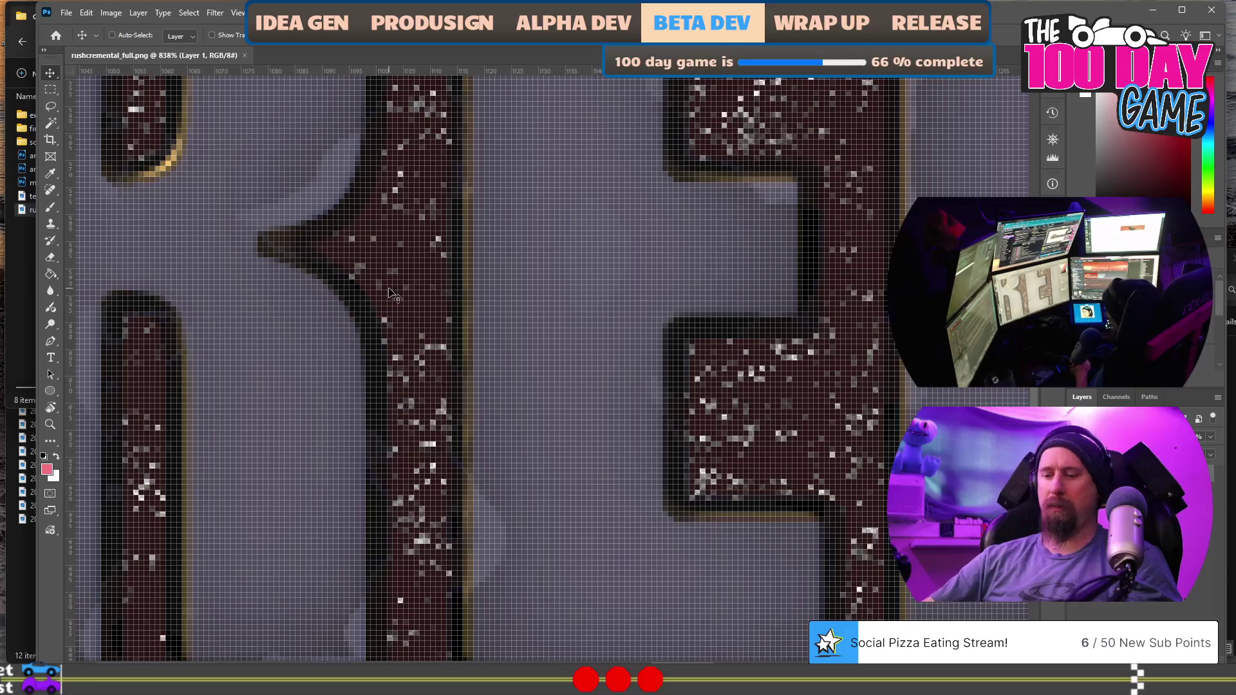
key("b")
left_click(423, 279, "alt")
scroll(424, 278, "down", 5)
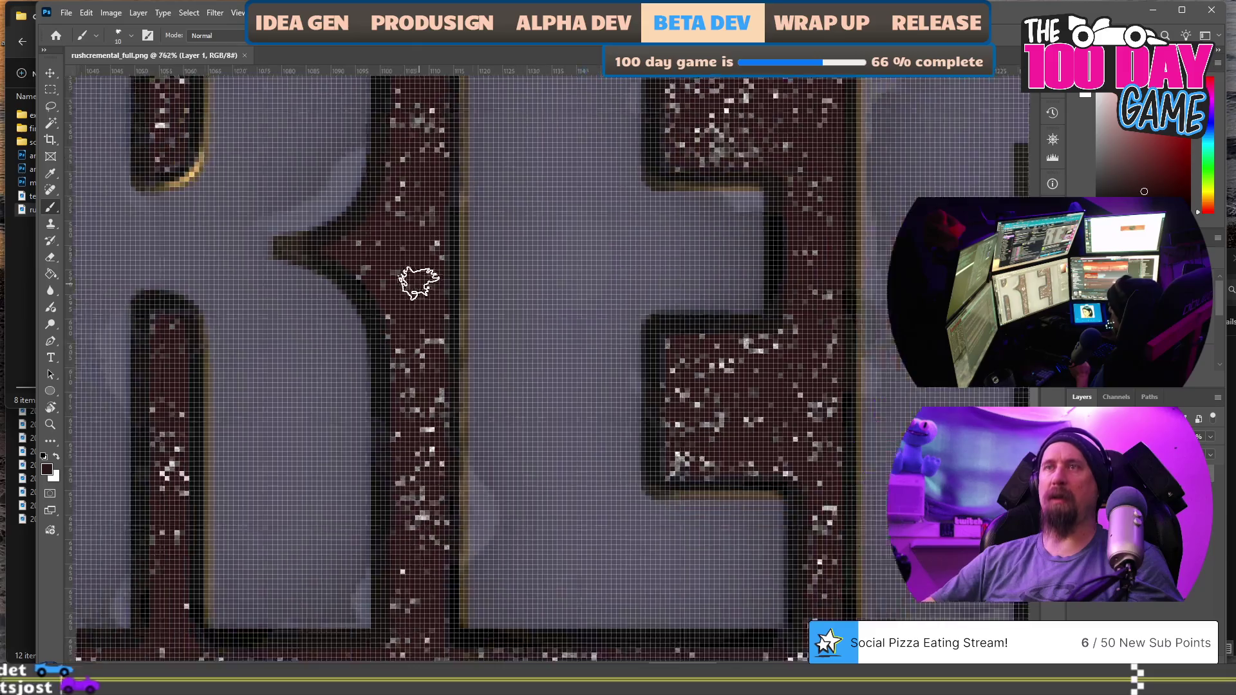
scroll(423, 279, "down", 3)
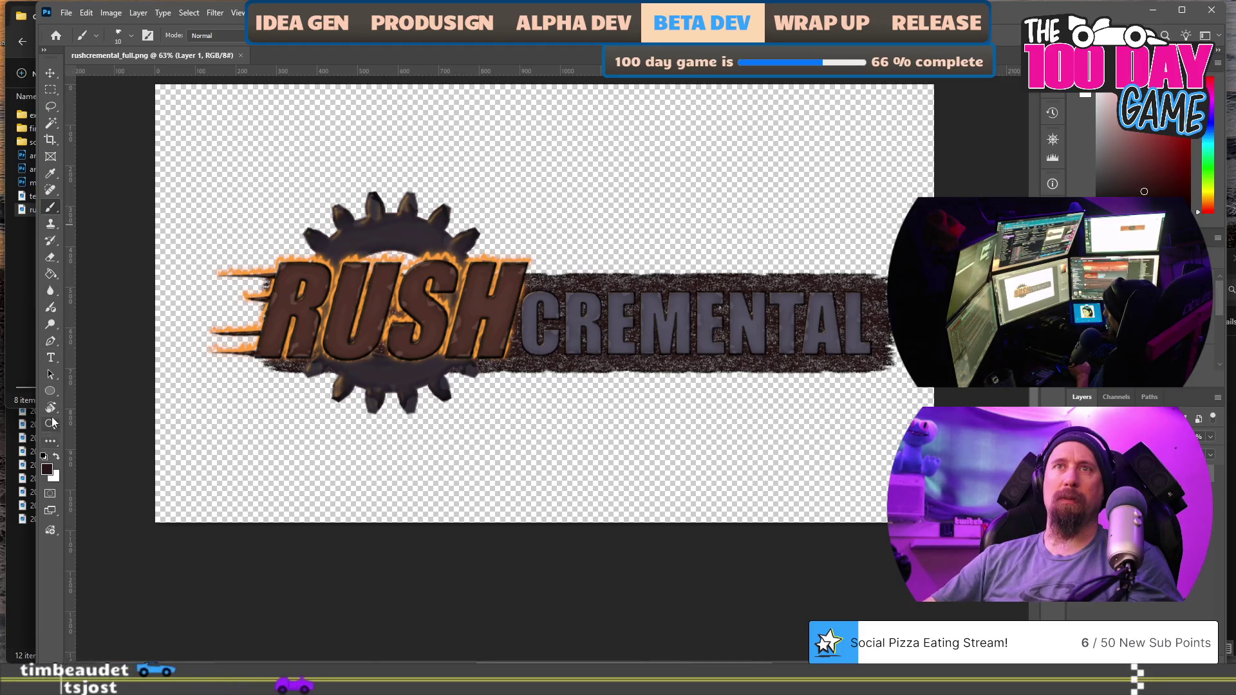
Draw a dark rectangle across the logo's bar and send it behind the lettering.
left_click(51, 390)
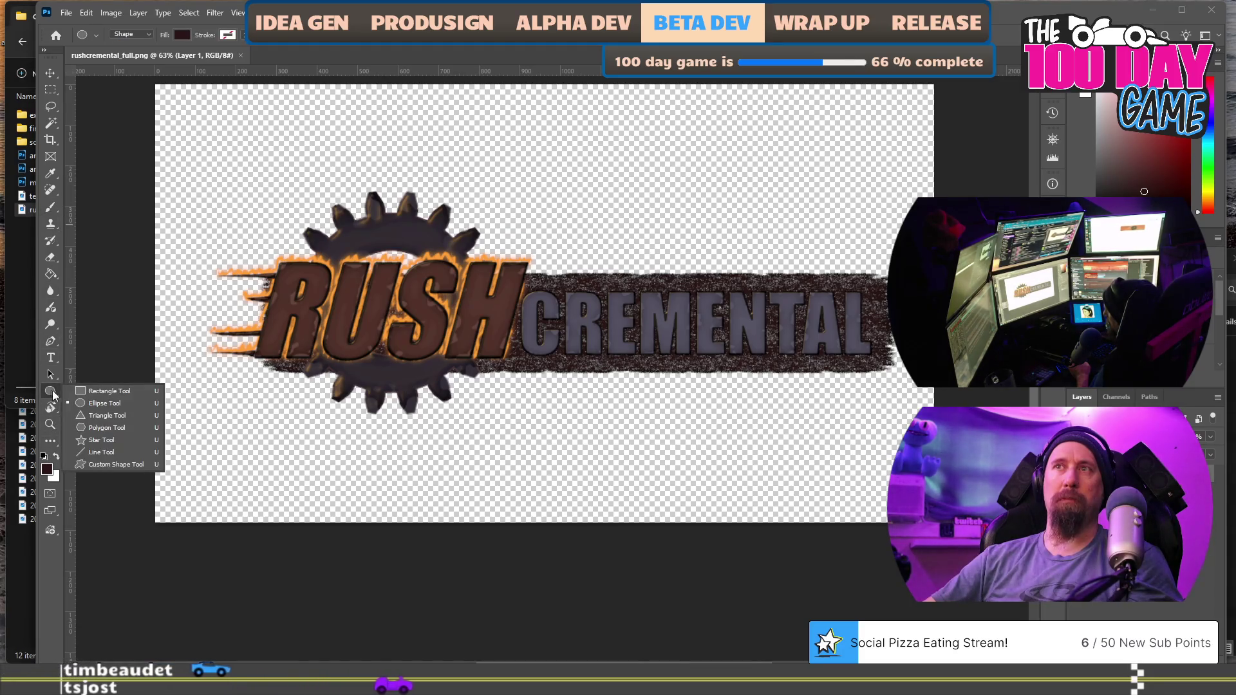
left_click(229, 273)
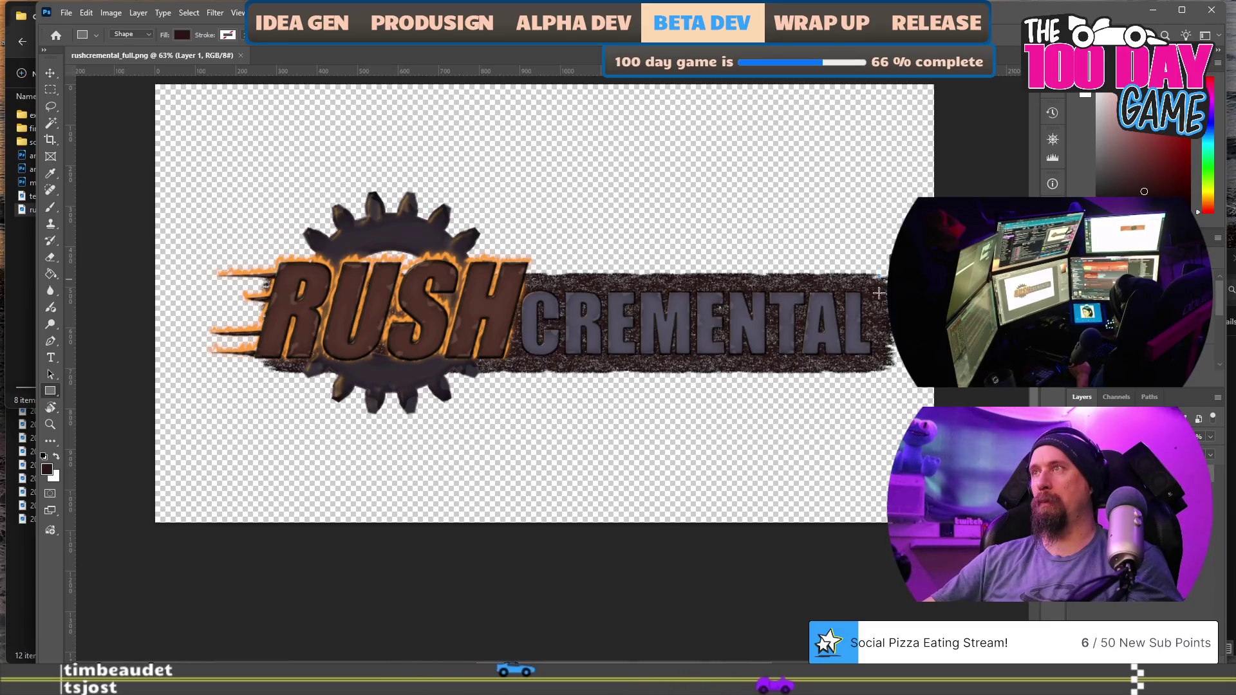
mouse_move(878, 293)
left_mouse_down()
mouse_move(789, 348)
mouse_move(515, 373)
mouse_move(272, 368)
left_mouse_up()
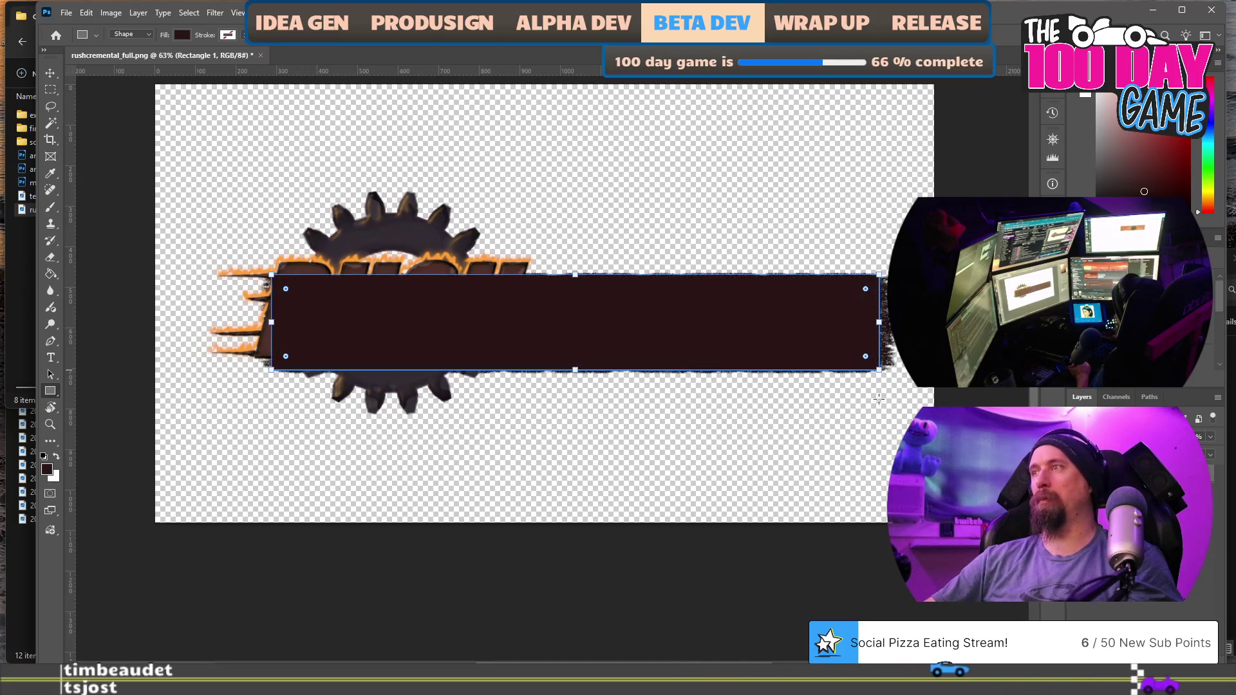
key("ctrl+bracketleft")
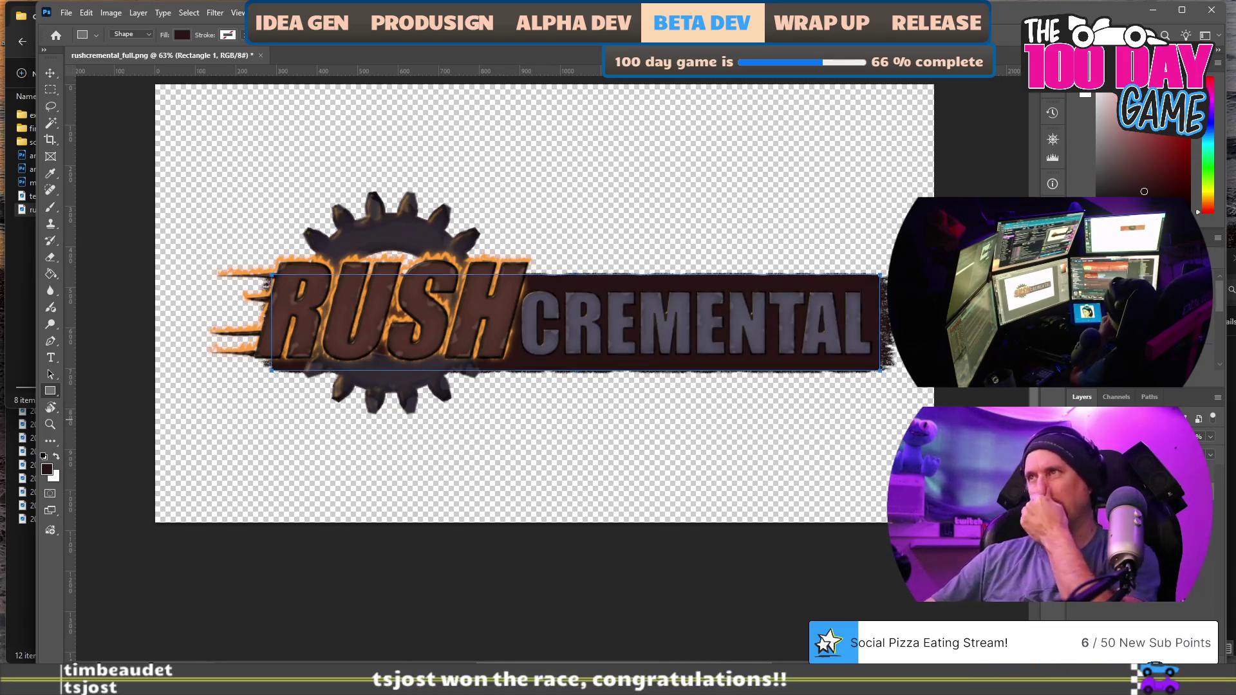
Add a second dark rectangle at the right end of the logo's bar.
left_click(272, 369)
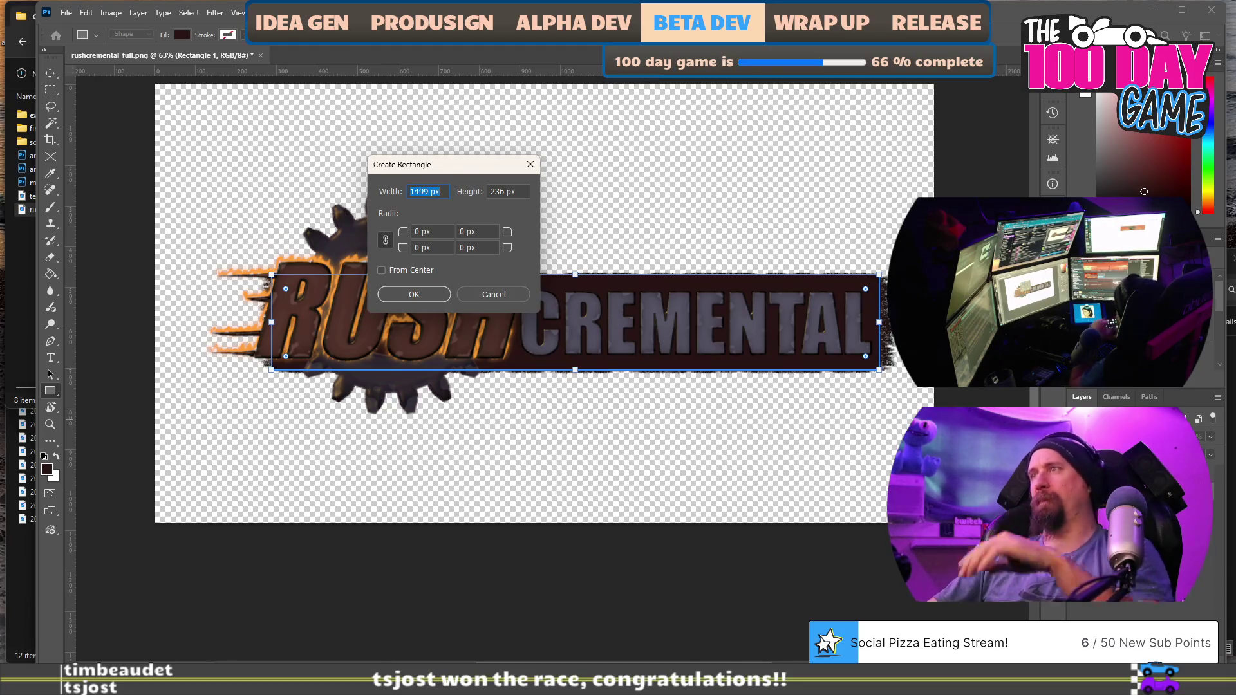
left_click(485, 293)
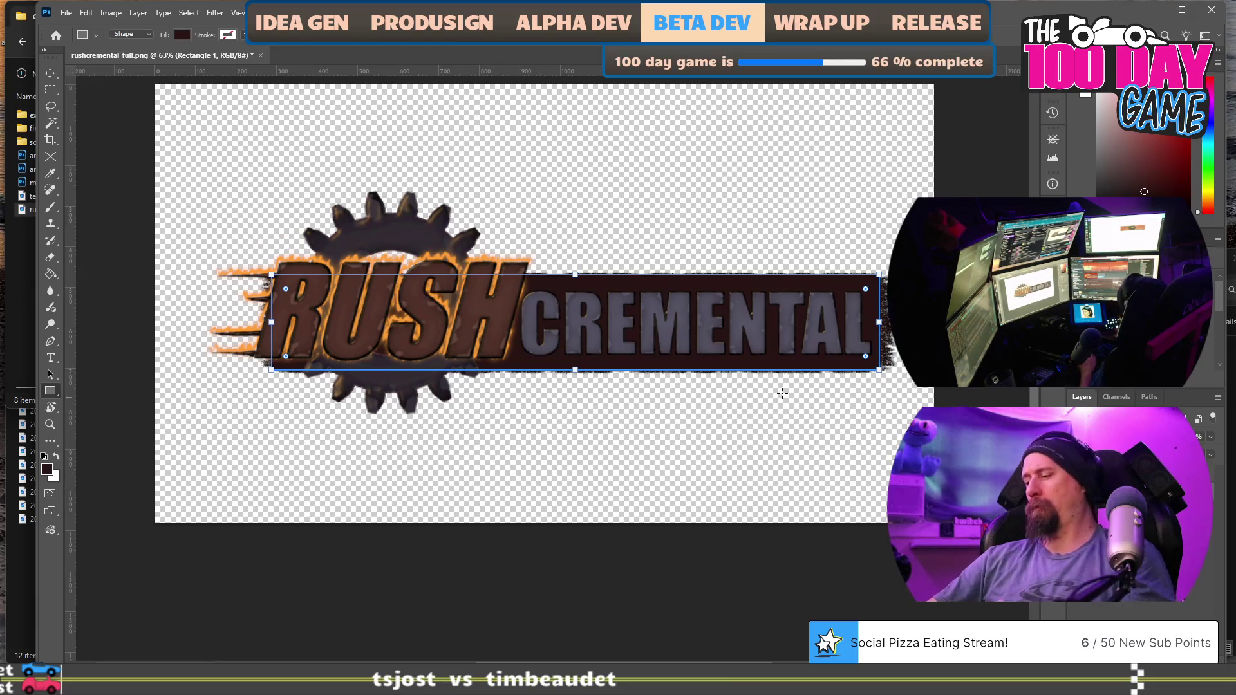
key("Escape")
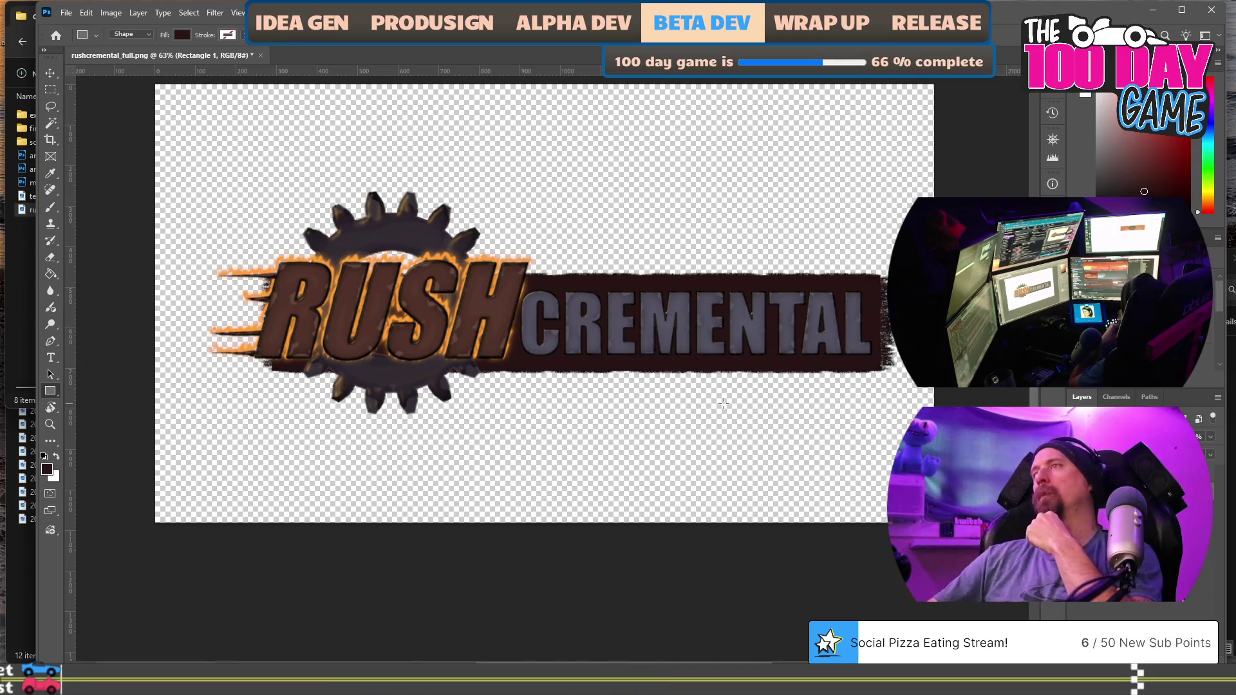
scroll(826, 350, "up", 7)
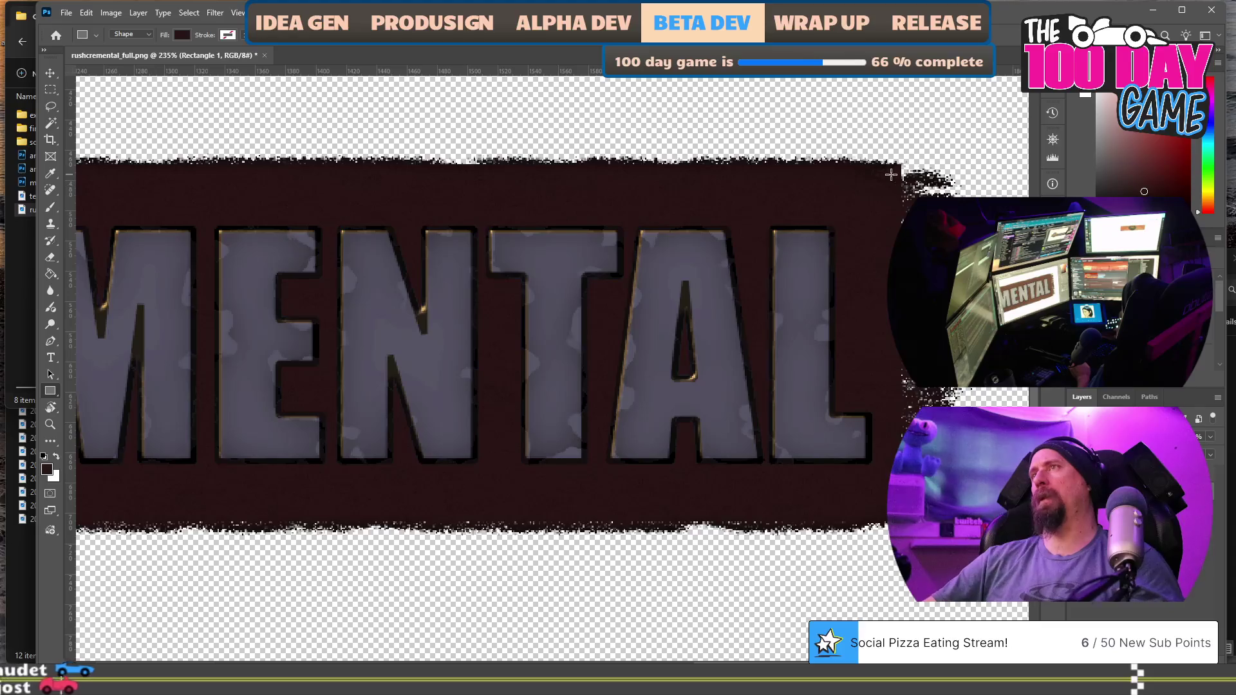
mouse_move(891, 175)
left_mouse_down()
mouse_move(943, 187)
mouse_move(1030, 534)
mouse_move(942, 513)
left_mouse_up()
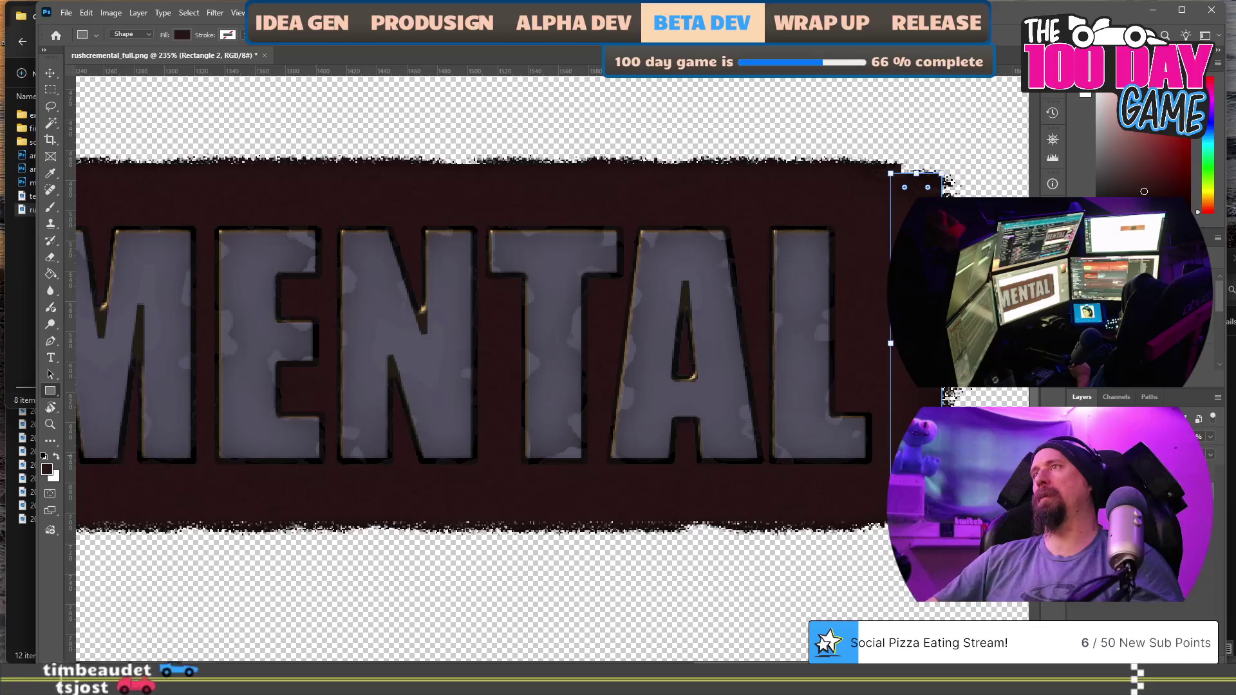
key("Escape")
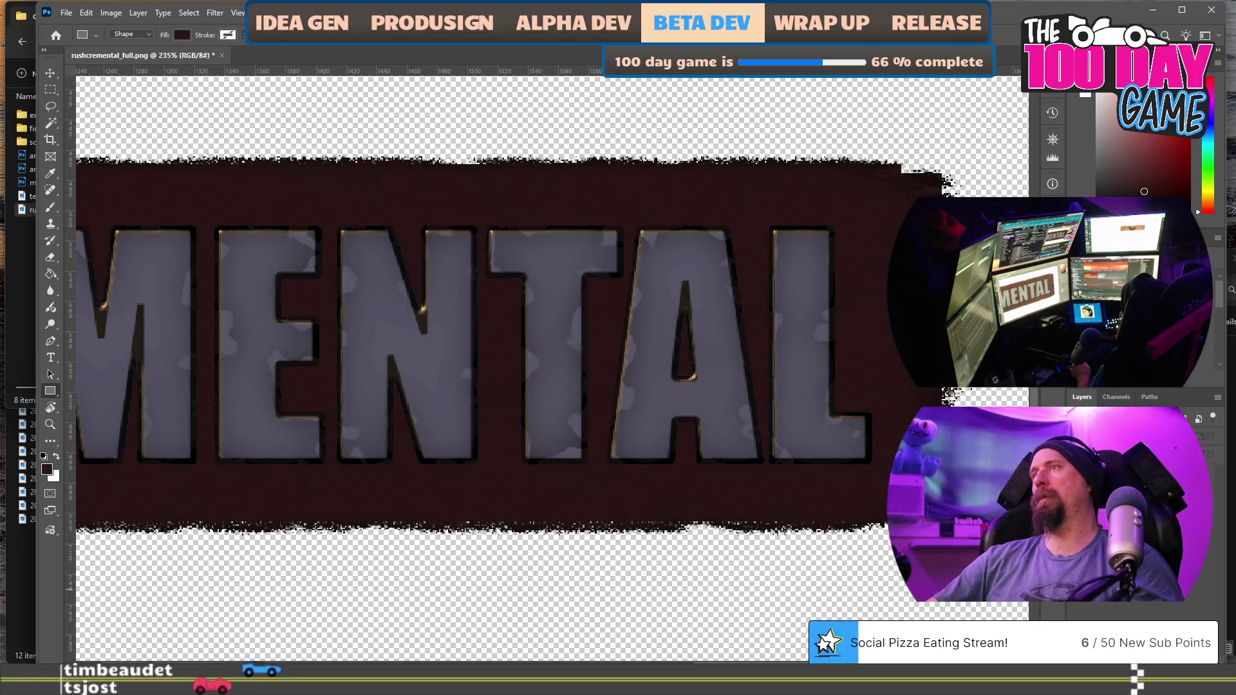
scroll(707, 385, "down", 5)
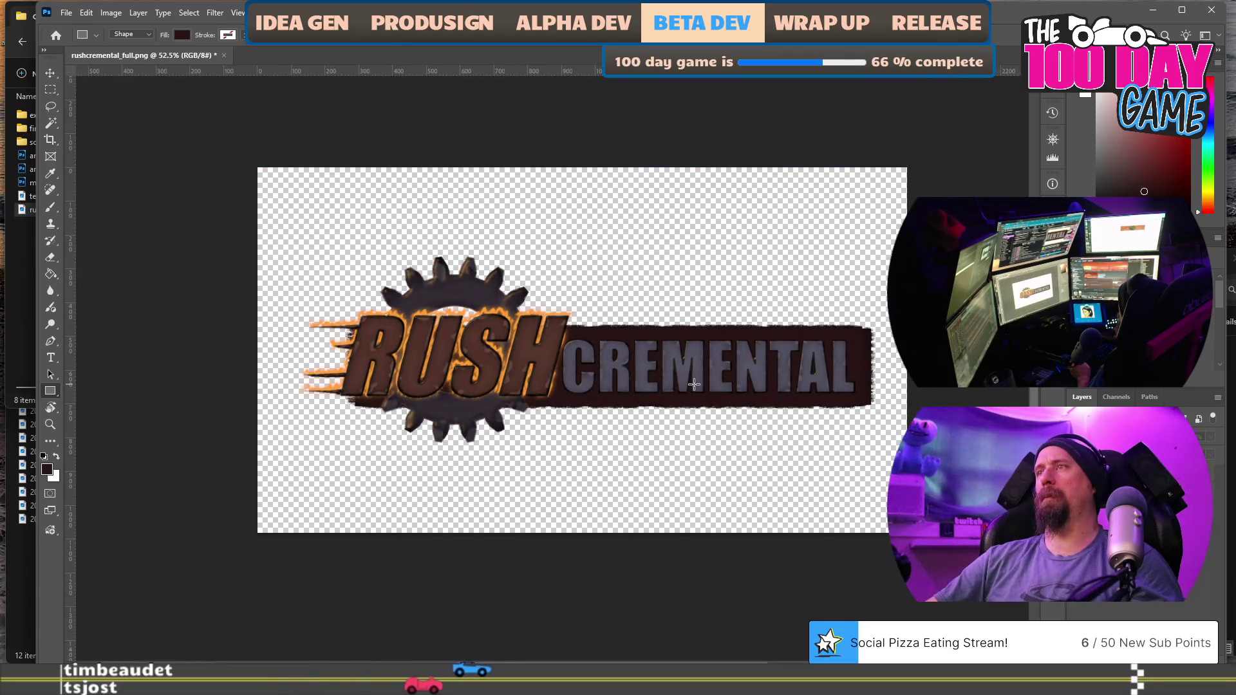
Merge the logo's visible layers, save over rushcremental_full.png and quit Photoshop.
left_click(794, 365)
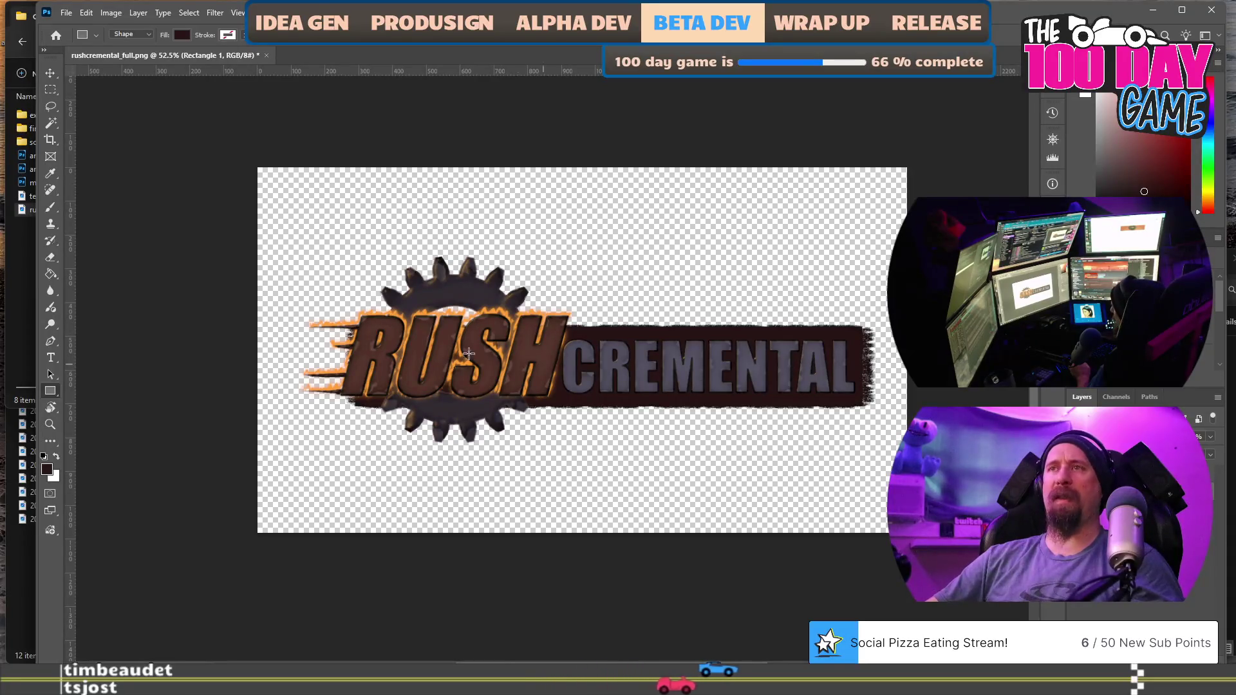
scroll(425, 358, "up", 3)
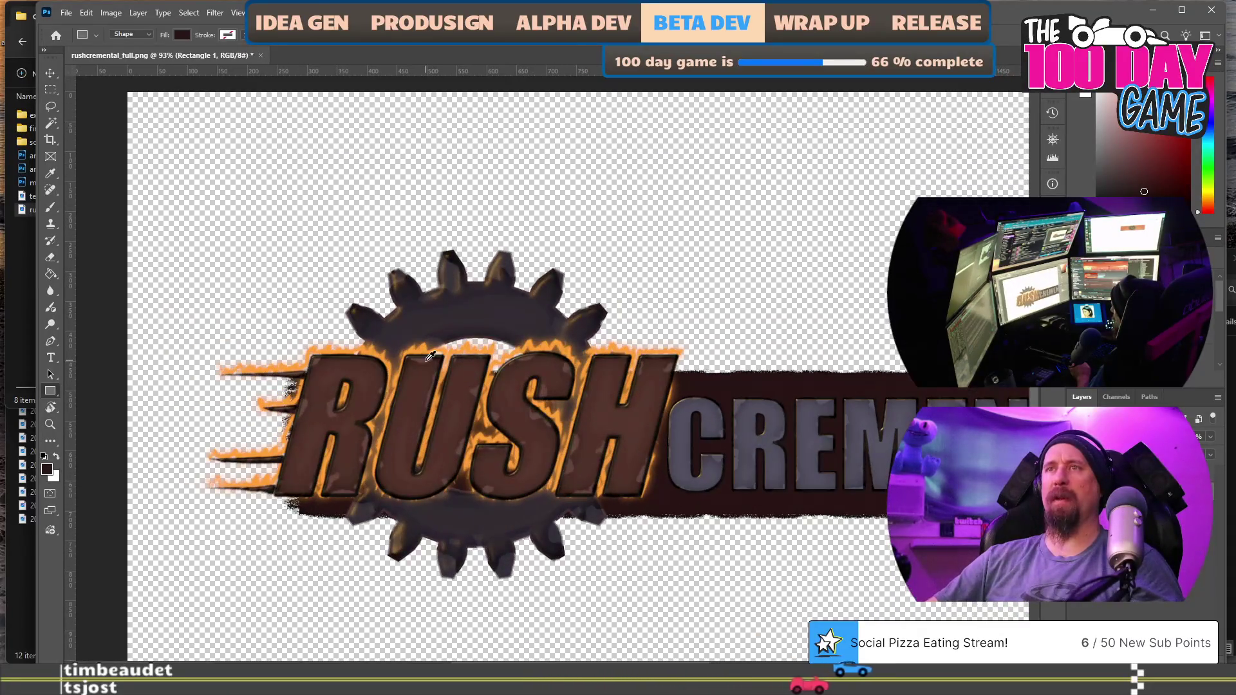
scroll(446, 410, "down", 3)
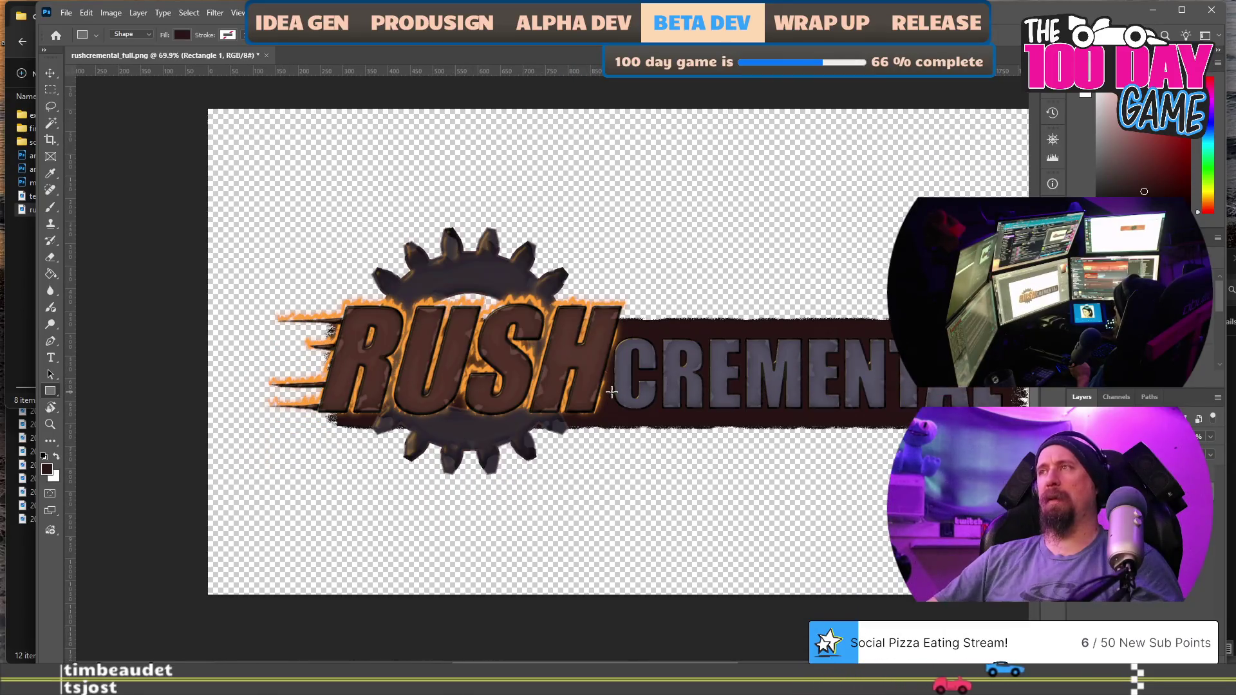
scroll(611, 392, "right", 1)
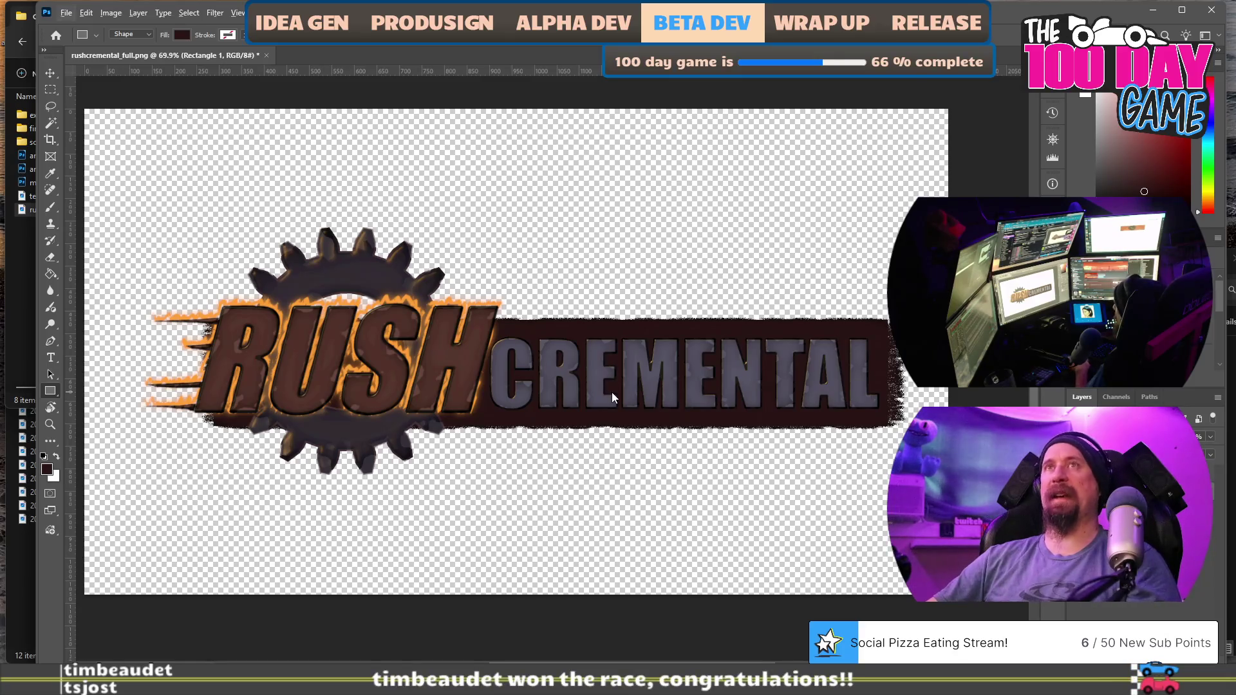
key("ctrl+shift+s")
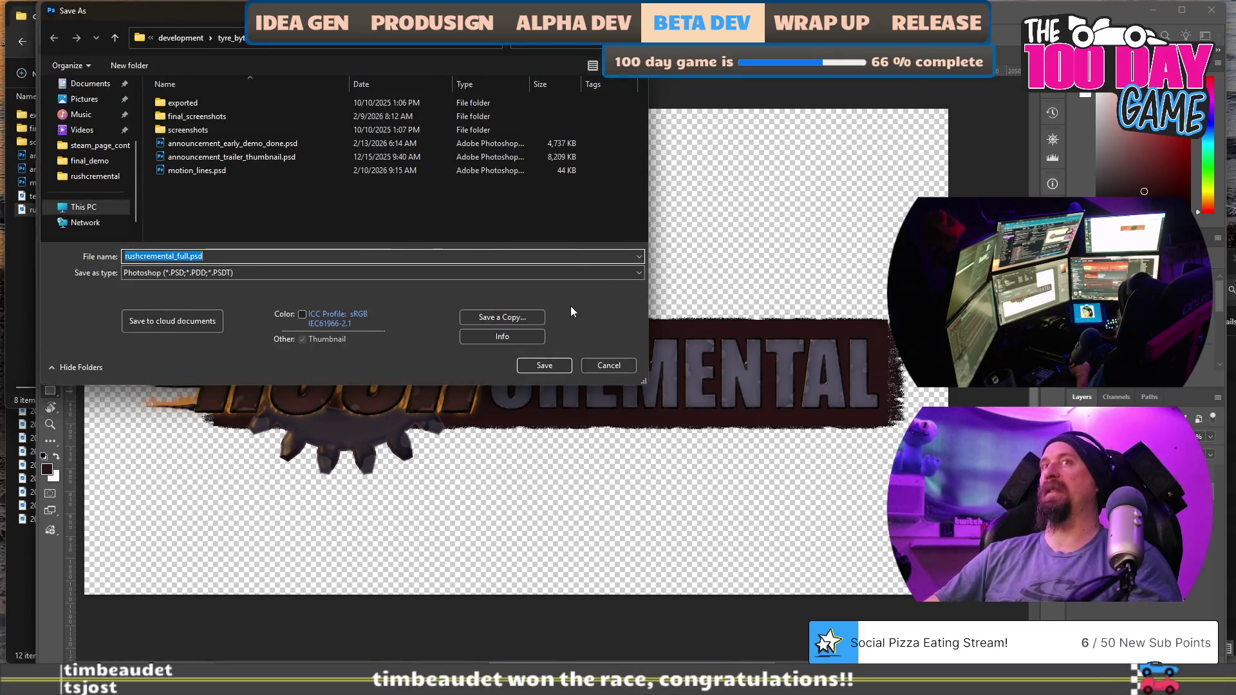
key("Escape")
right_click(1127, 496)
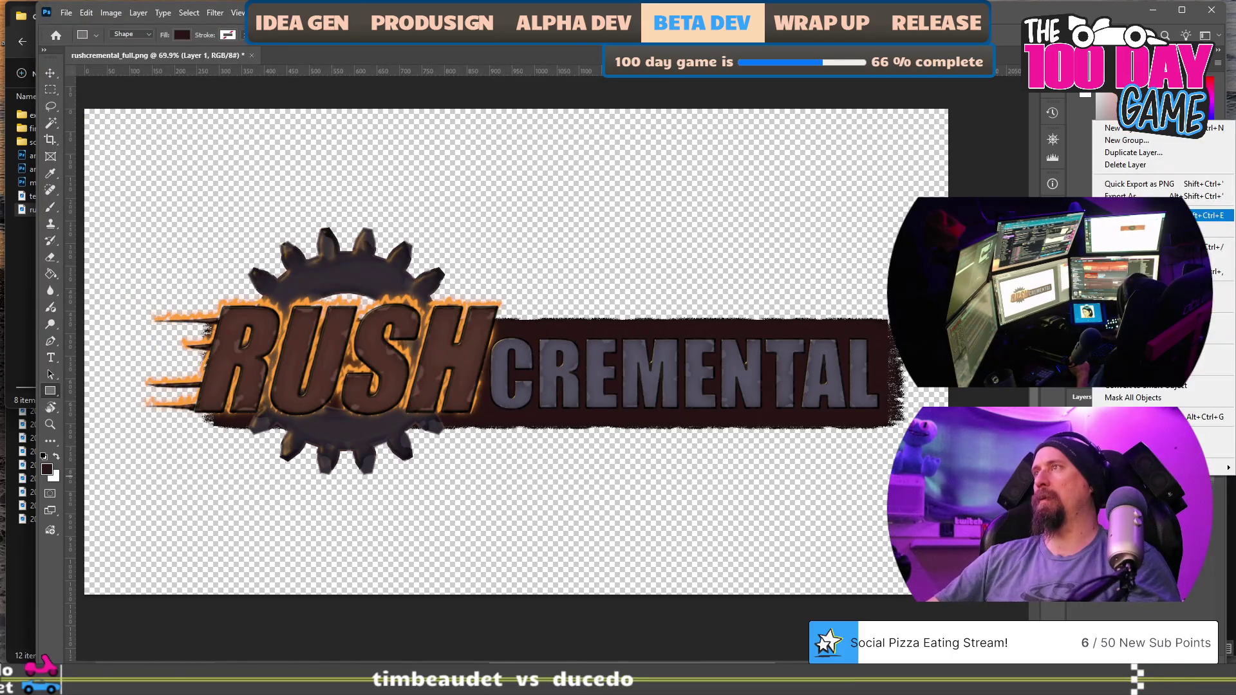
left_click(1133, 215)
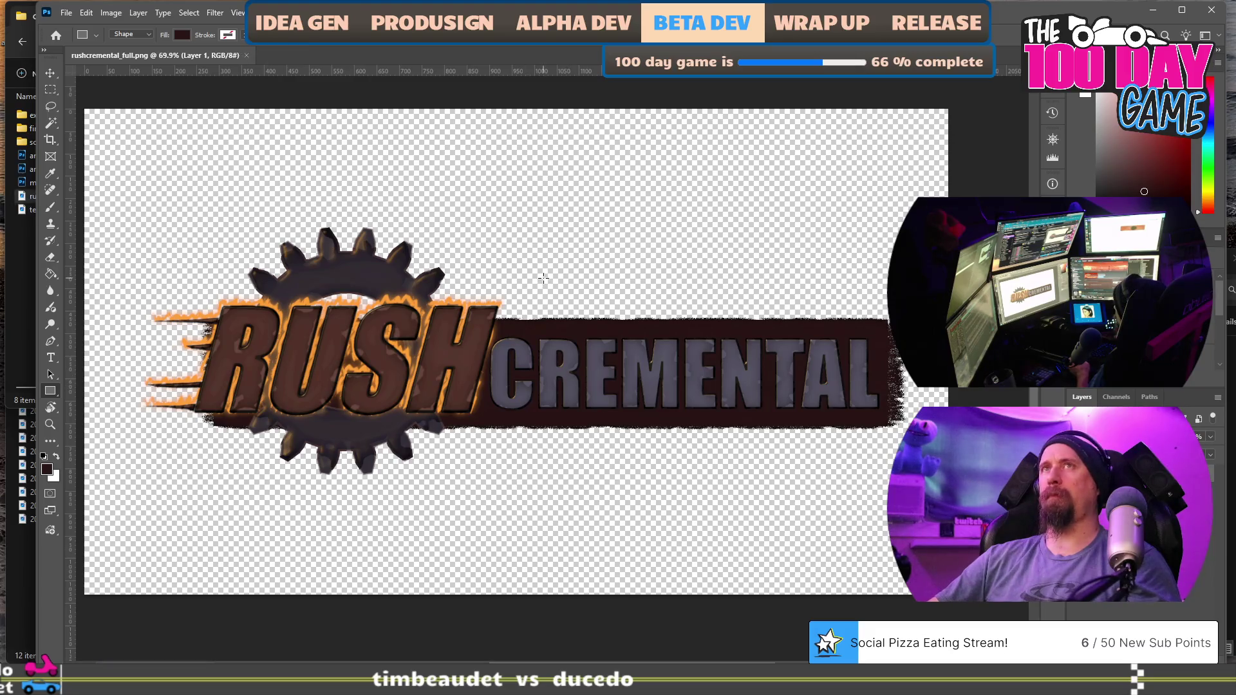
key("ctrl+q")
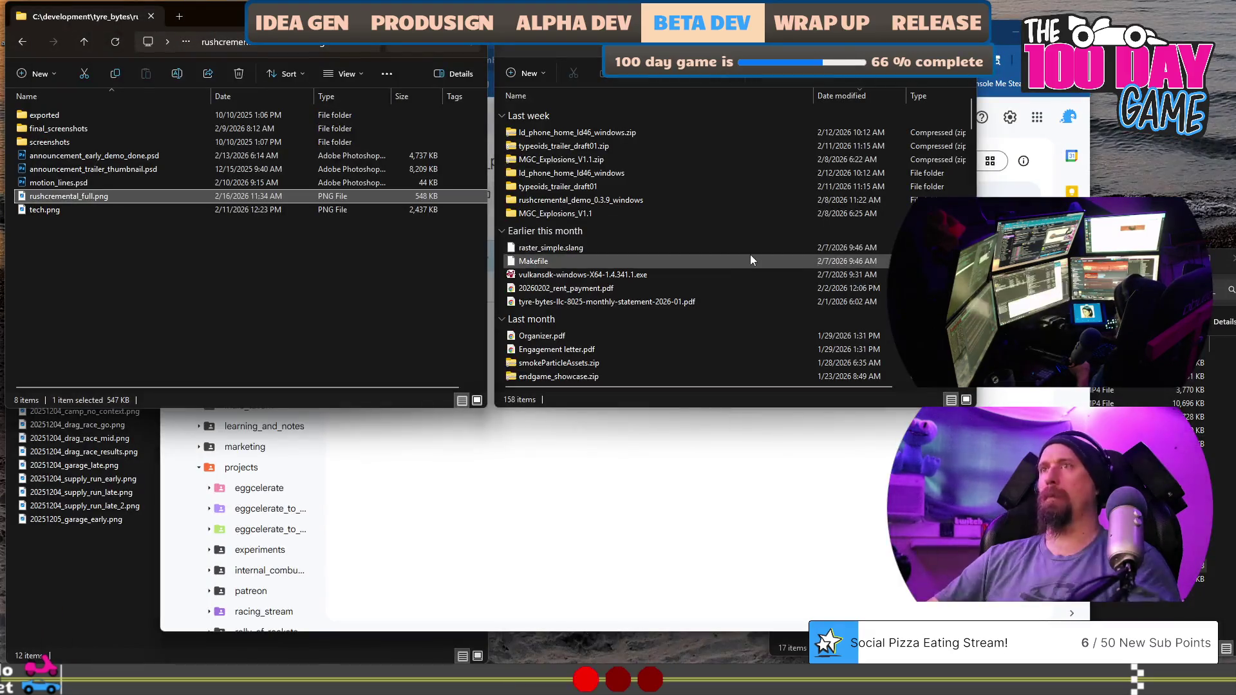
left_click(789, 510)
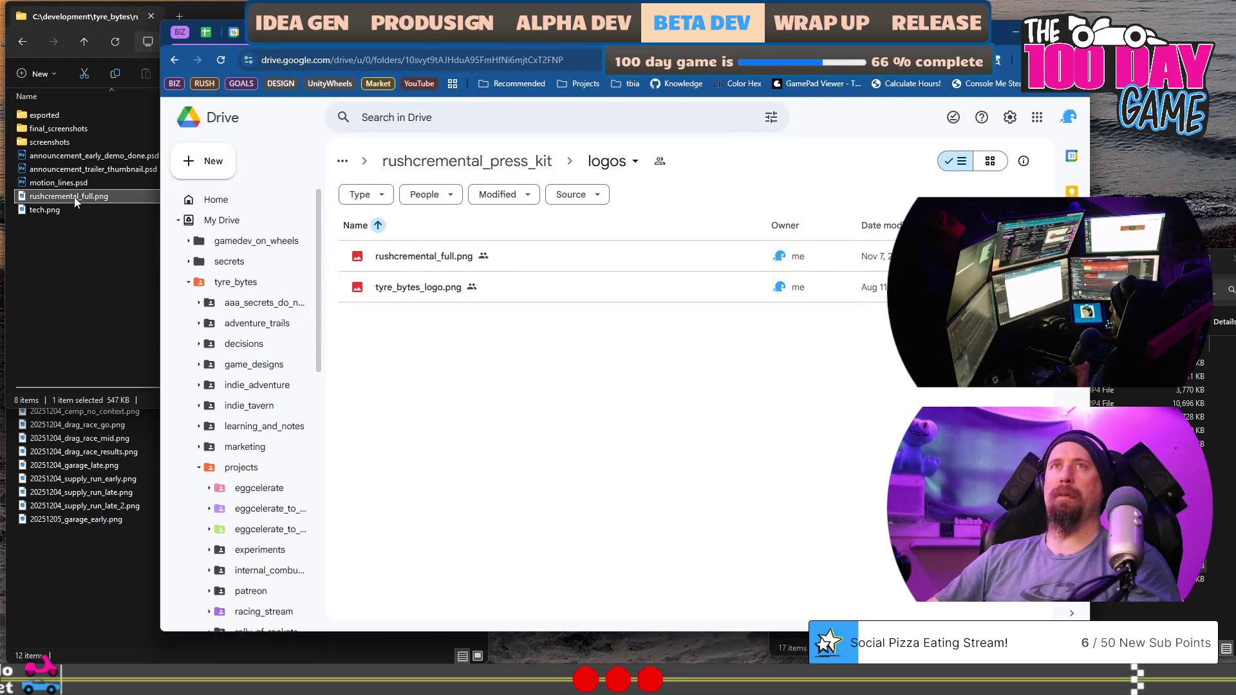
Upload the edited rushcremental_full.png to Drive's logos folder, replacing the existing file.
left_click_drag(69, 195, 444, 325)
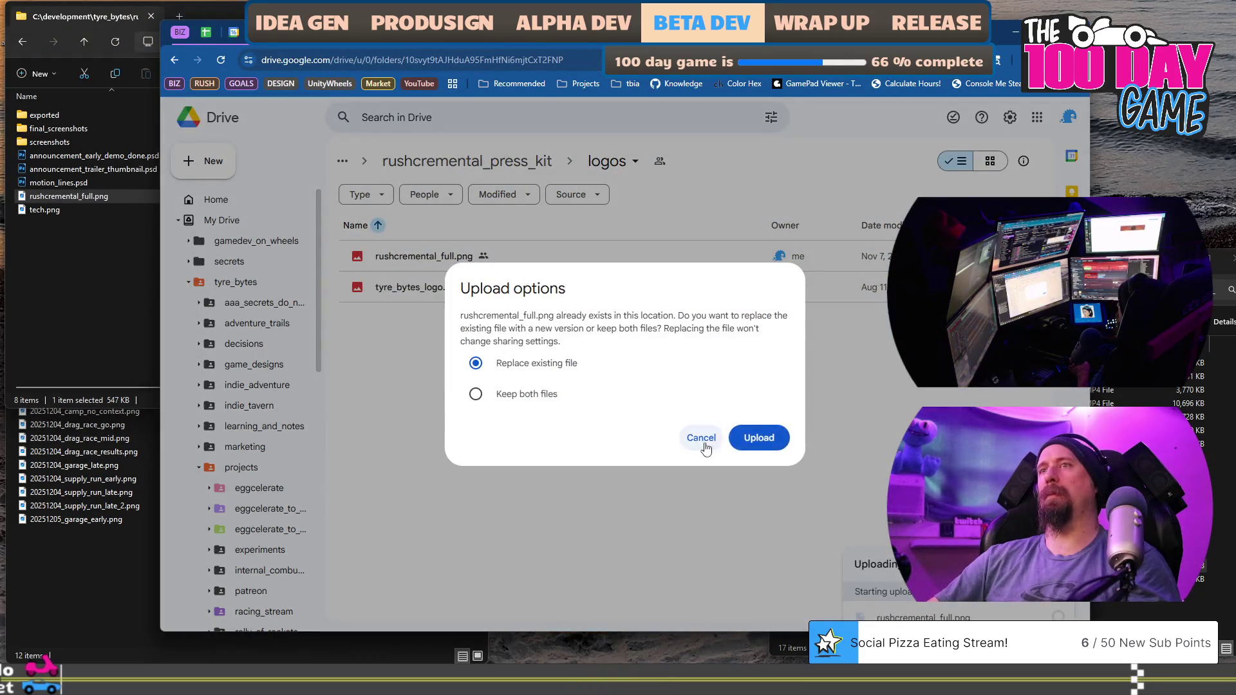
left_click(763, 439)
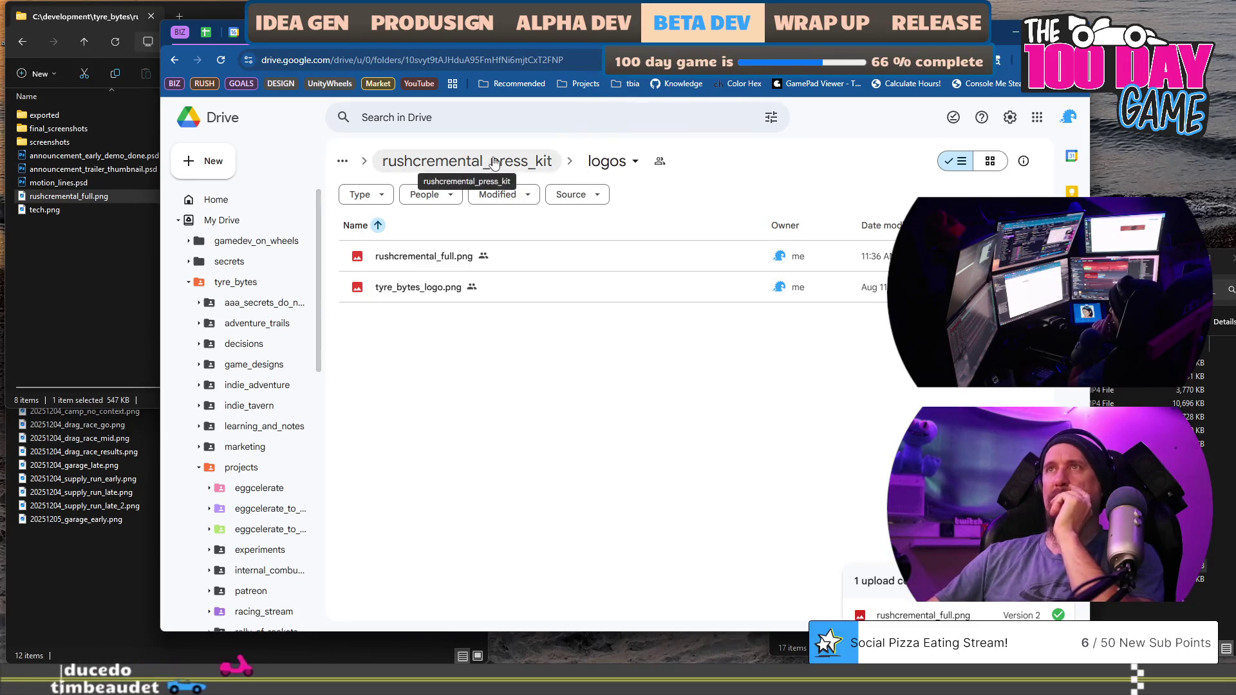
left_click(467, 161)
Trash all five PNGs in the press kit's screenshots folder.
double_click(437, 288)
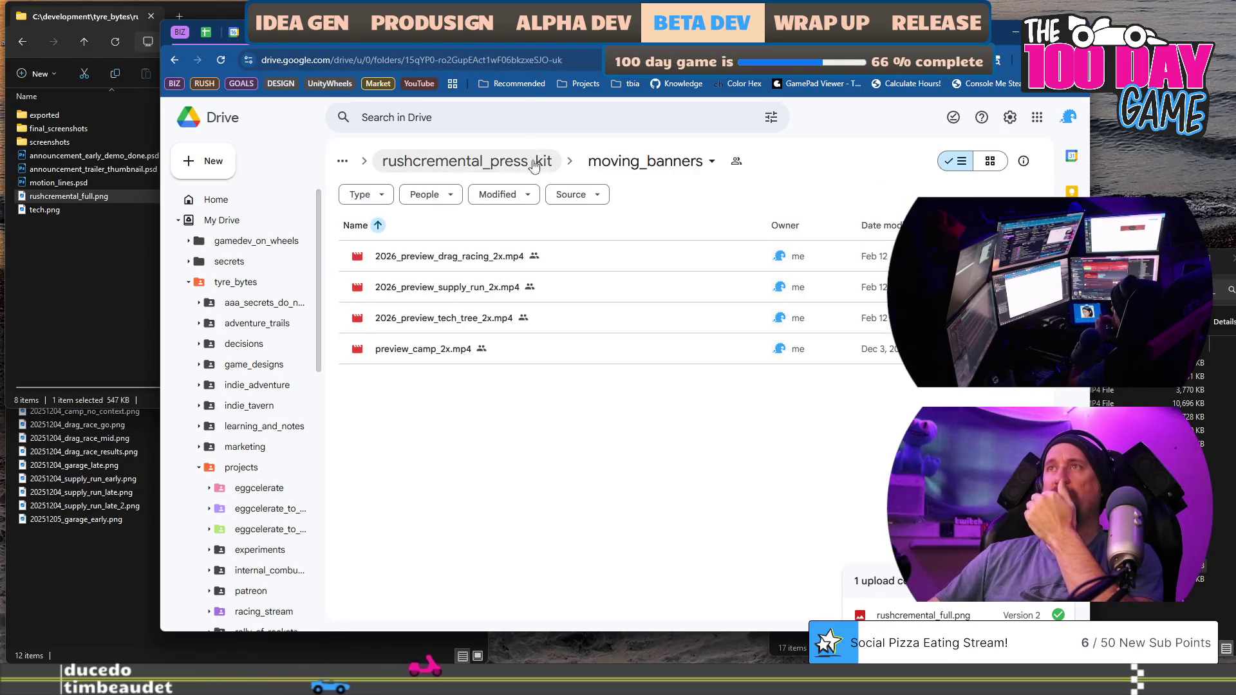
left_click(467, 161)
double_click(414, 320)
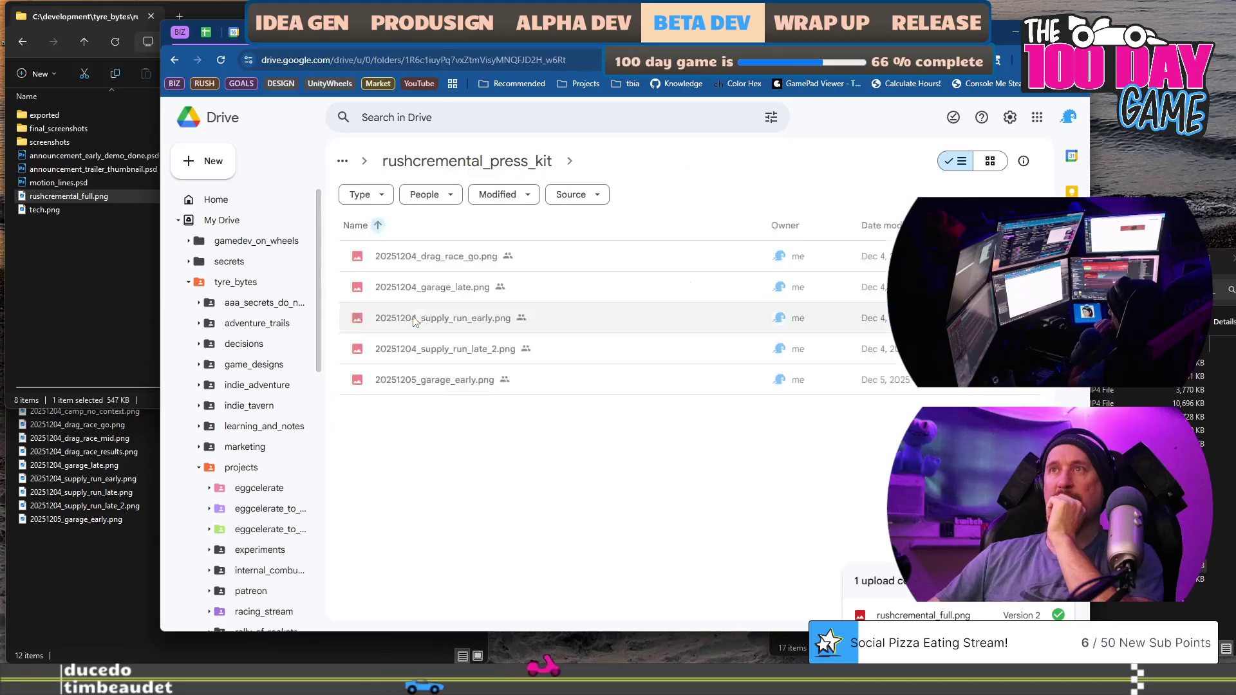
left_click_drag(504, 436, 421, 254)
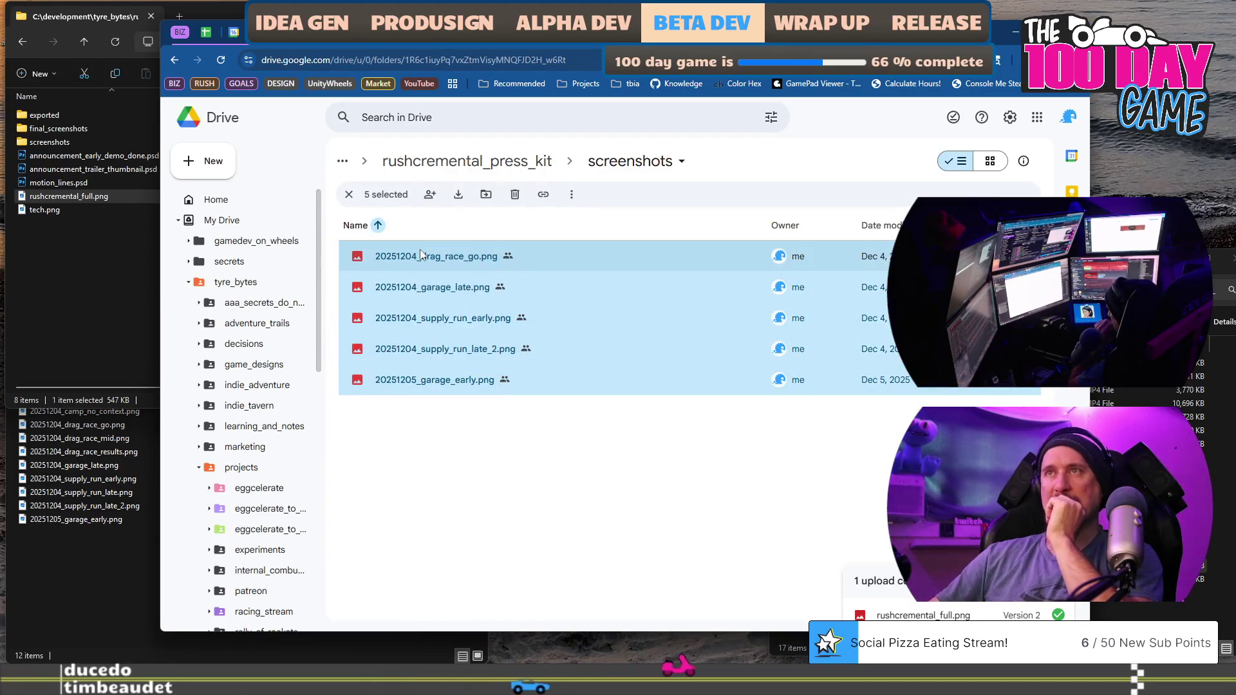
key("Delete")
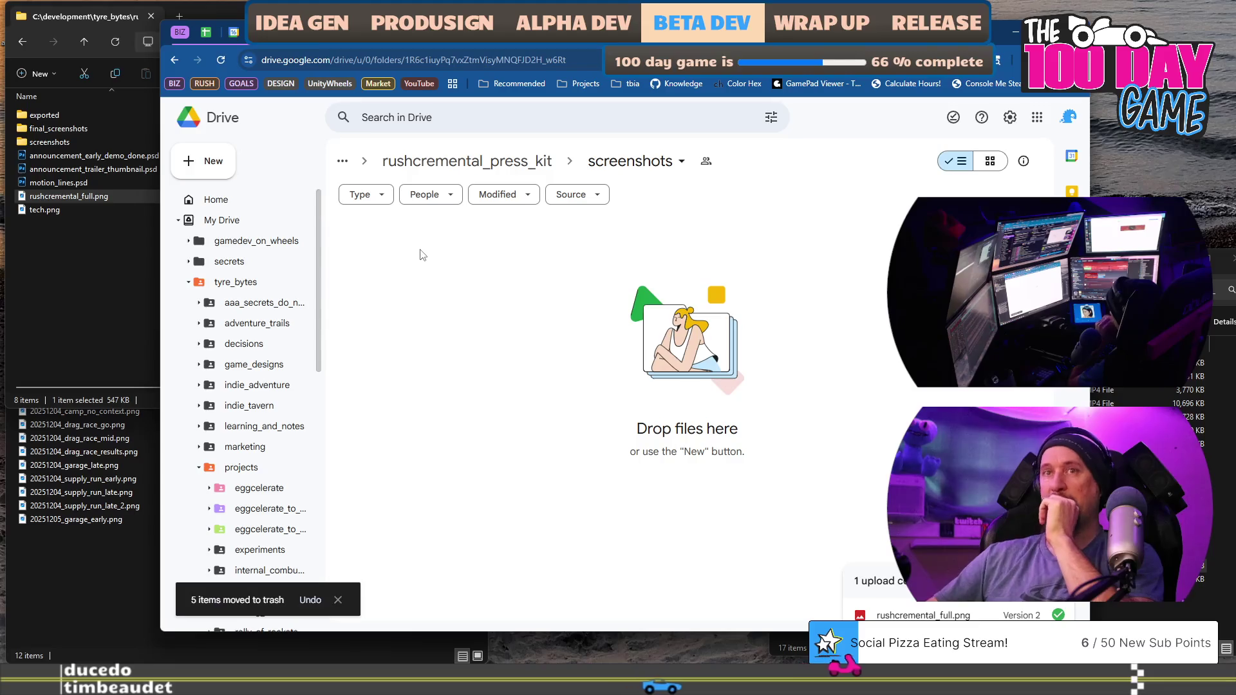
left_click(111, 567)
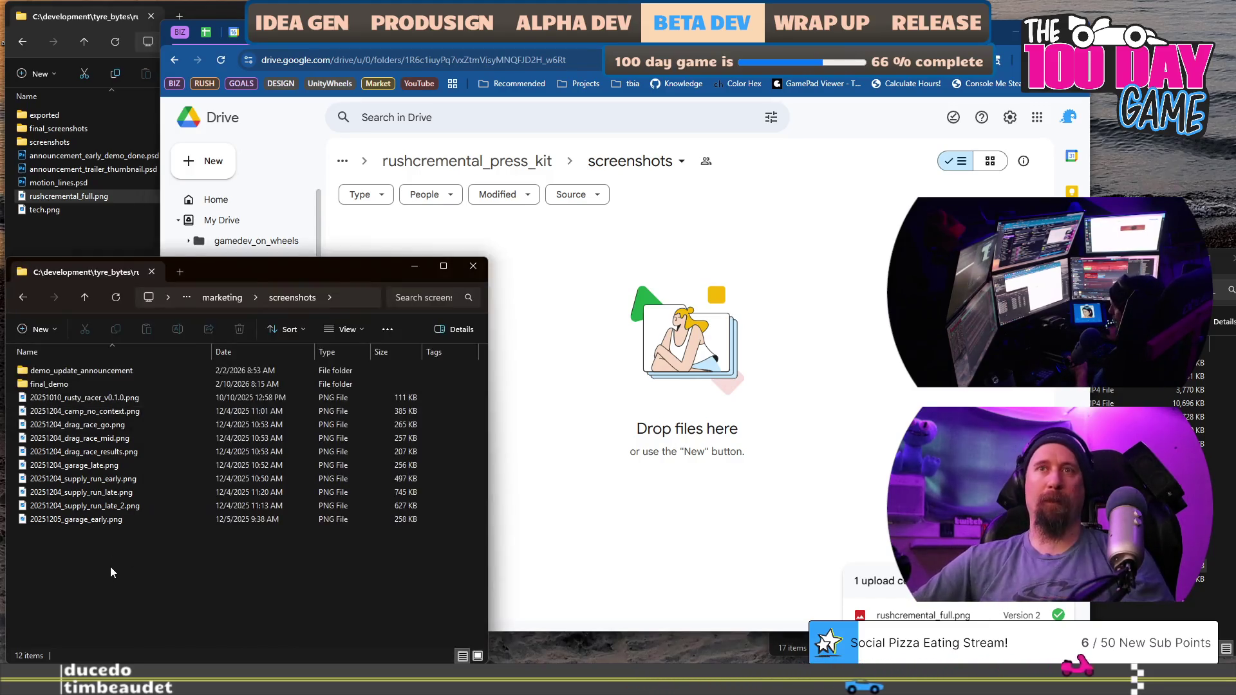
left_click(222, 300)
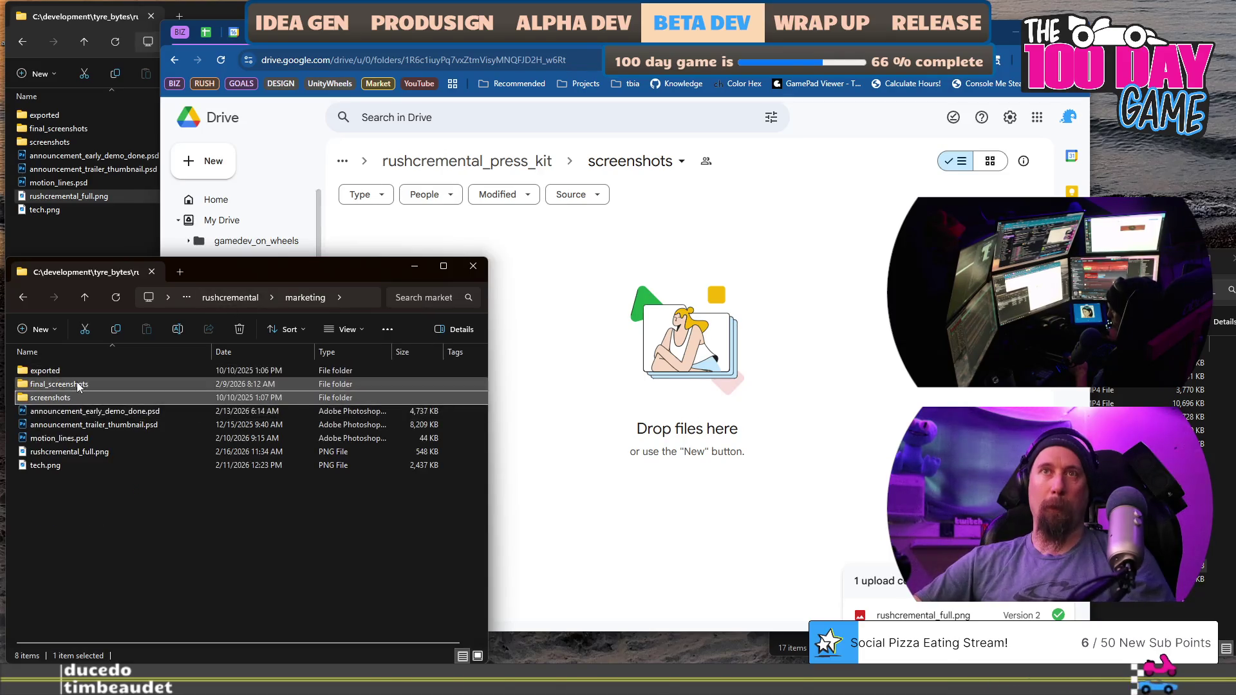
In final_demo, select supply_run_green_gardens_02.png and supply_run_glass_flats_01.png together.
double_click(76, 383)
left_click(222, 297)
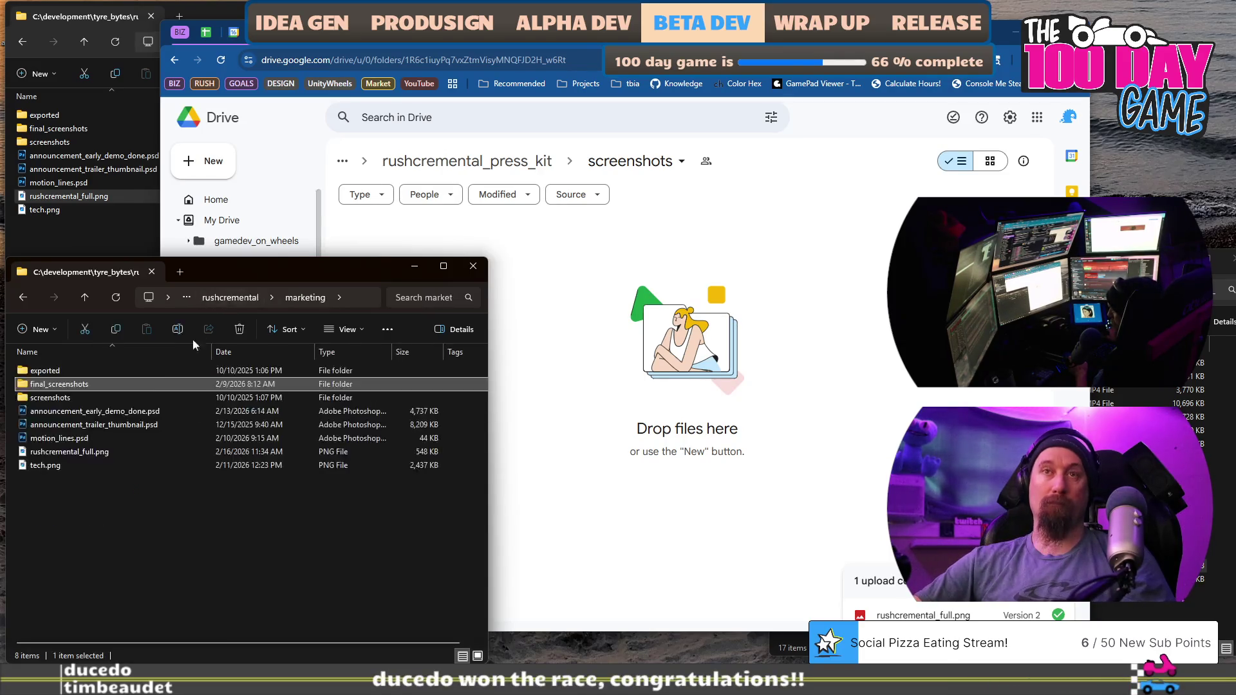
left_click(41, 397)
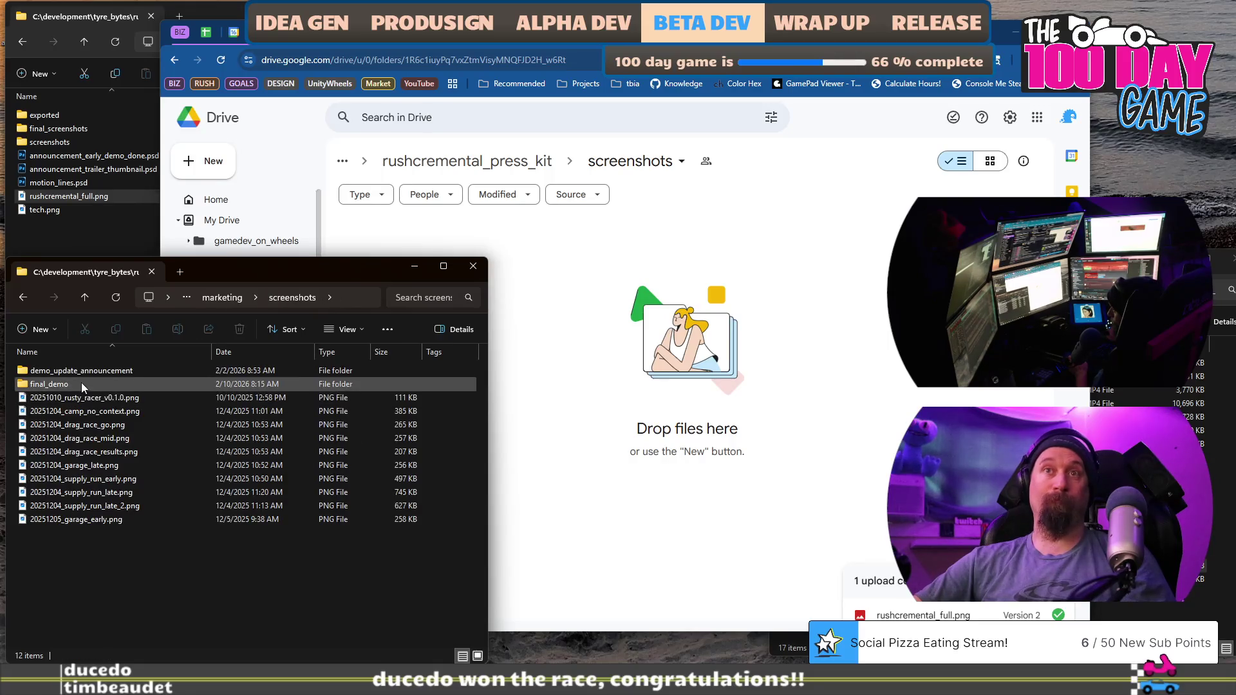
double_click(81, 383)
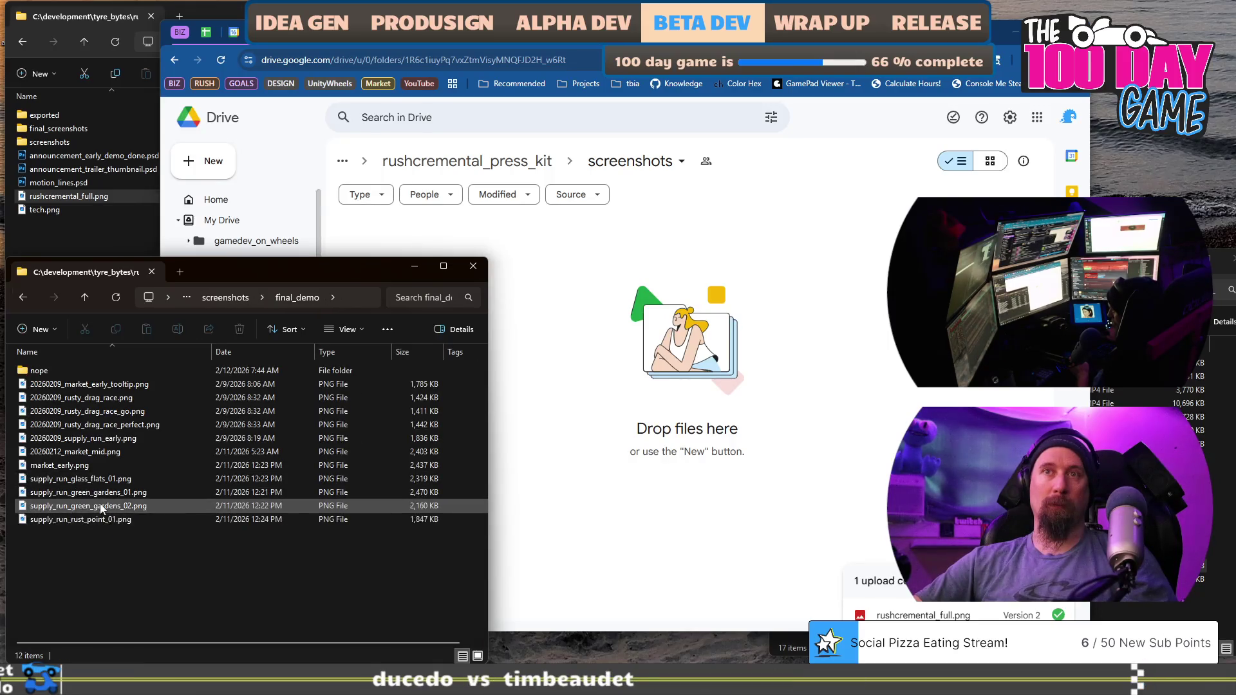
left_click(103, 506)
left_click(103, 478, "ctrl")
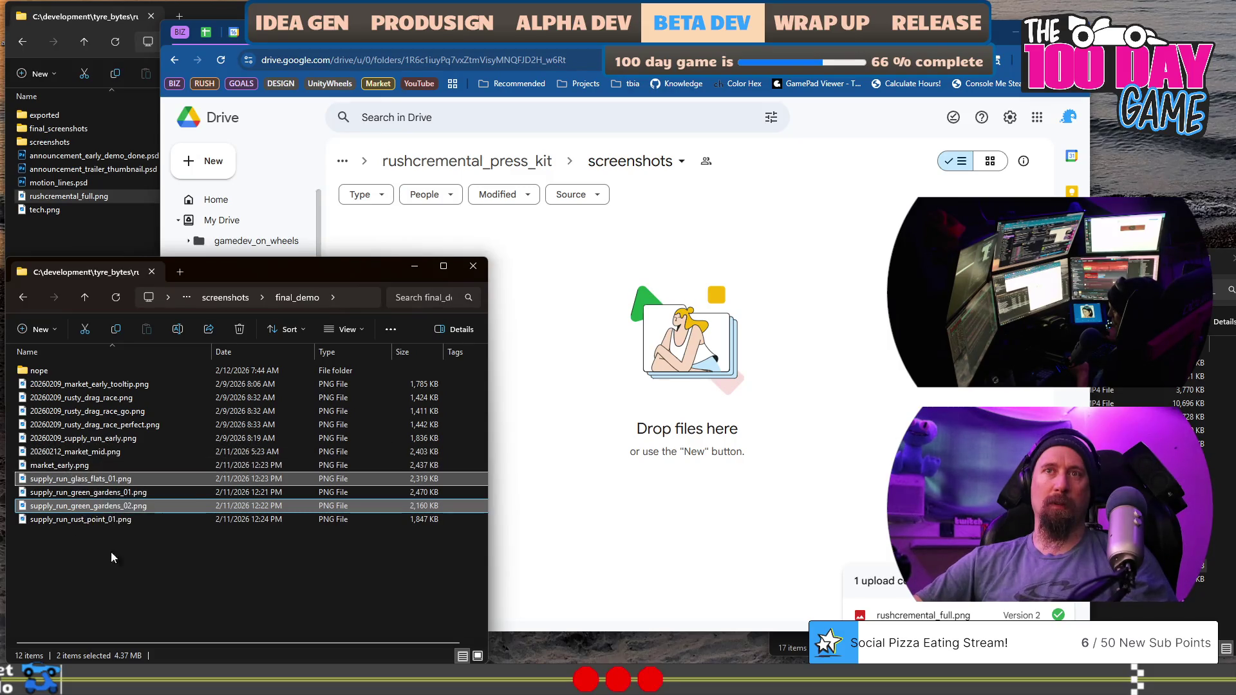
double_click(79, 520)
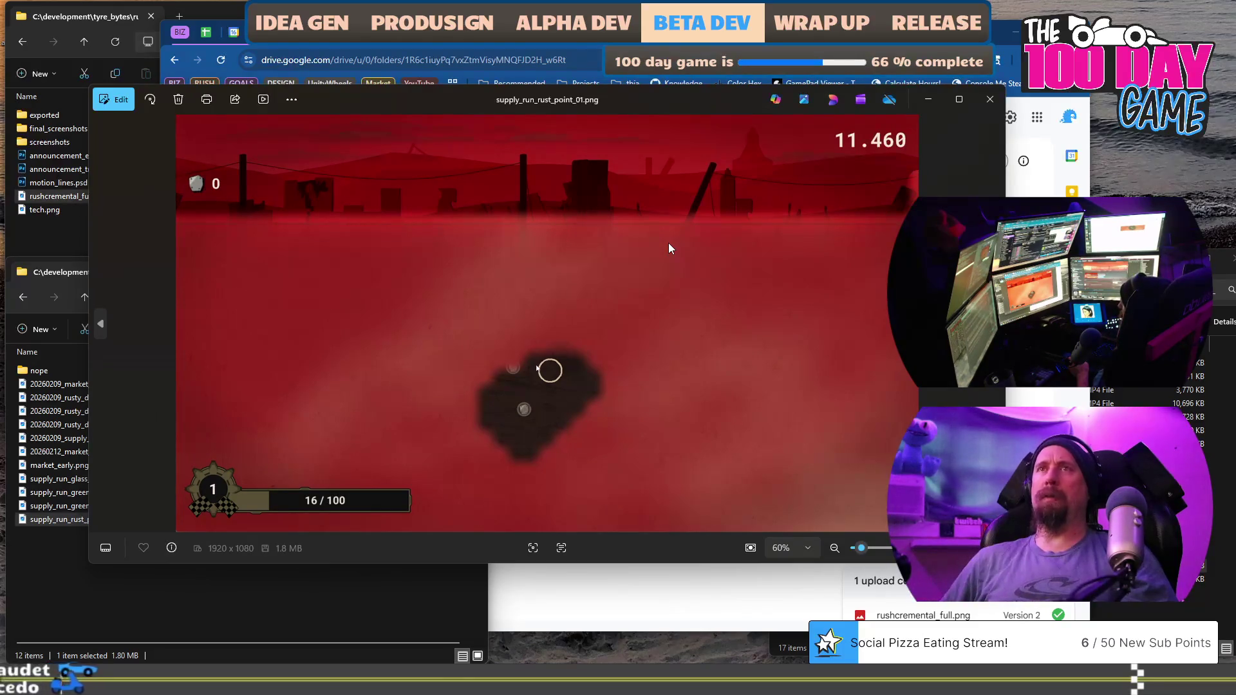
key("Left")
key("Left")
key("Left")
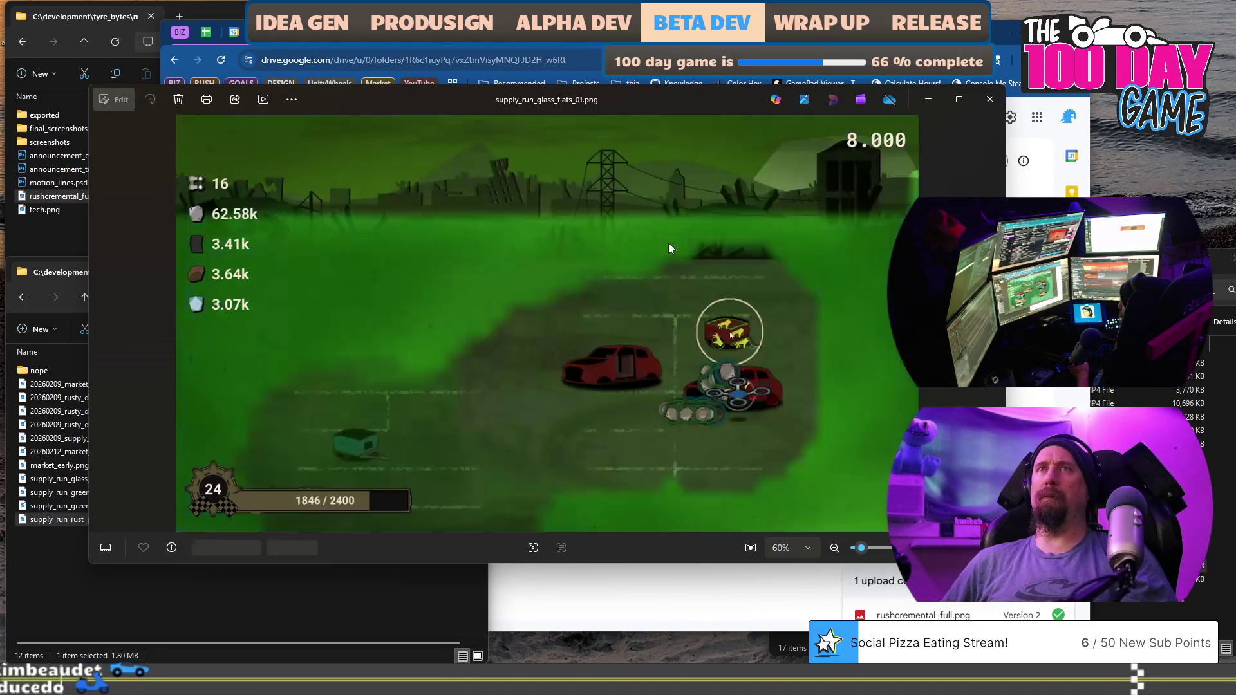
key("Right")
key("Left")
key("Left")
key("Left")
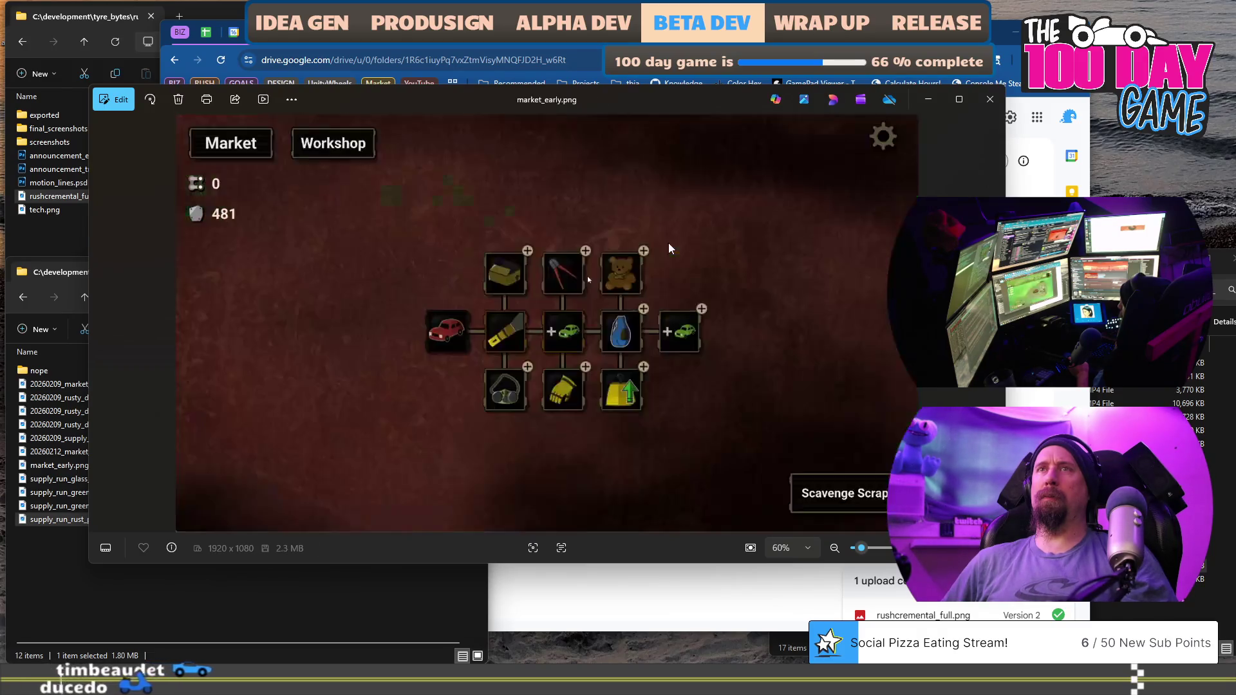
key("Left")
key("Left")
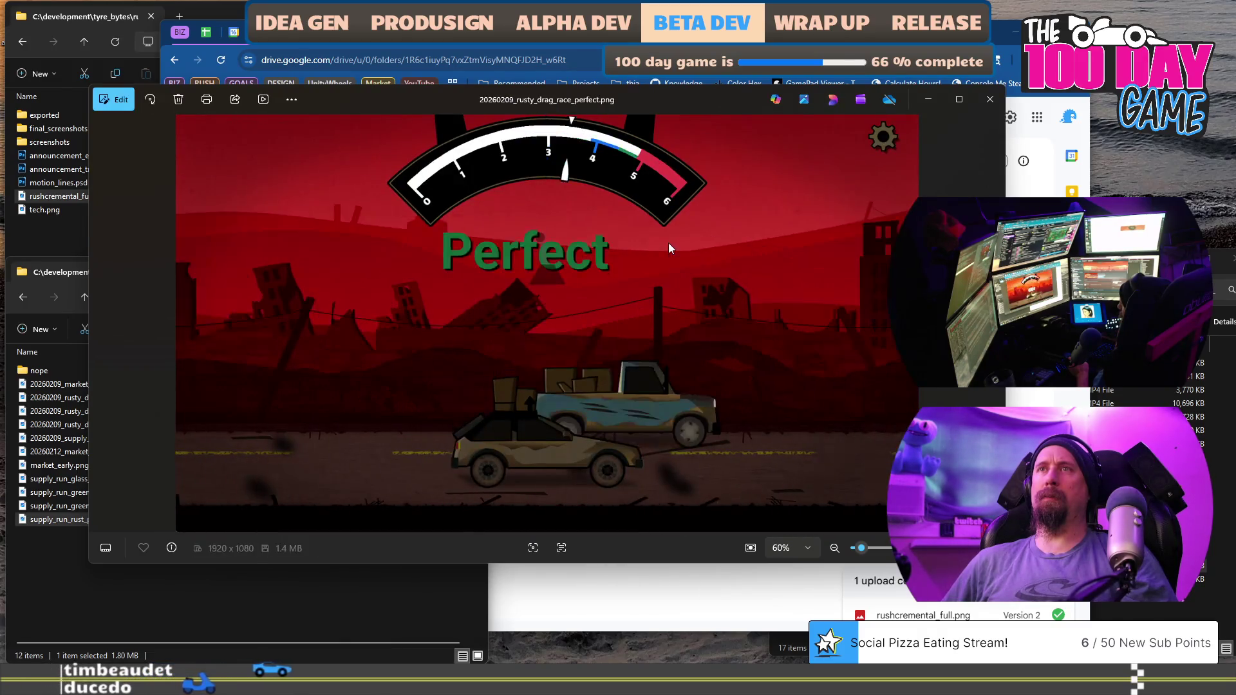
key("Right")
key("Right")
key("Right")
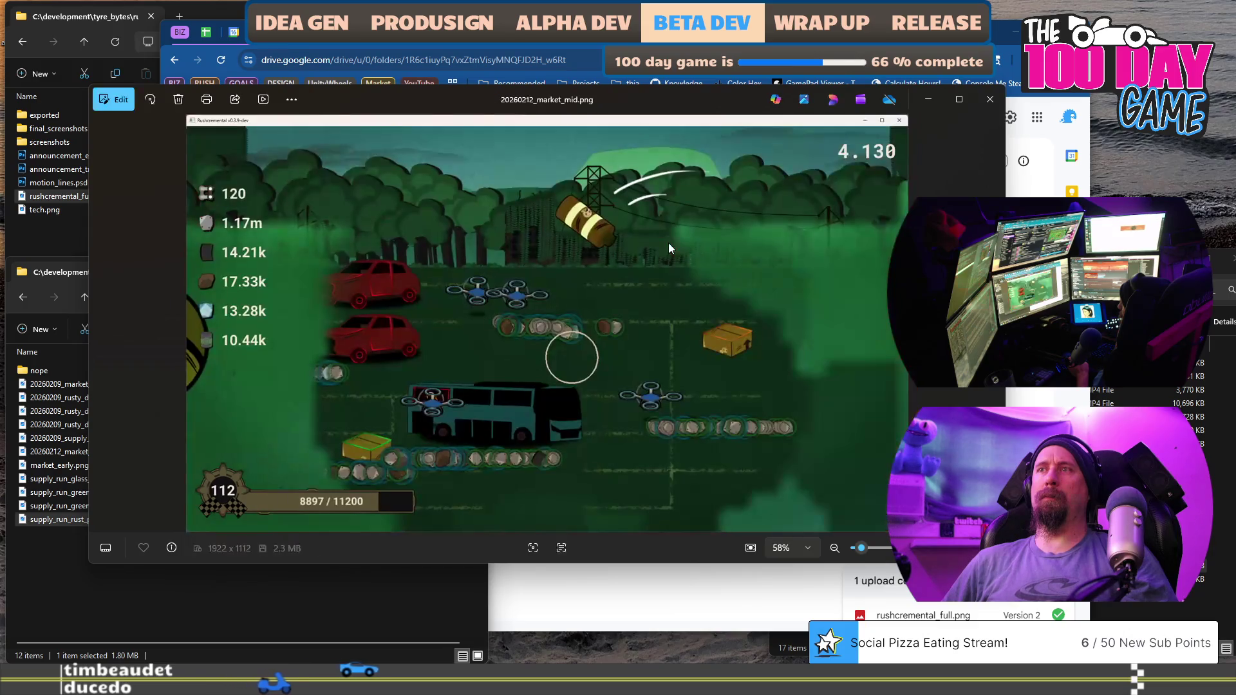
key("Right")
key("Left")
key("Left")
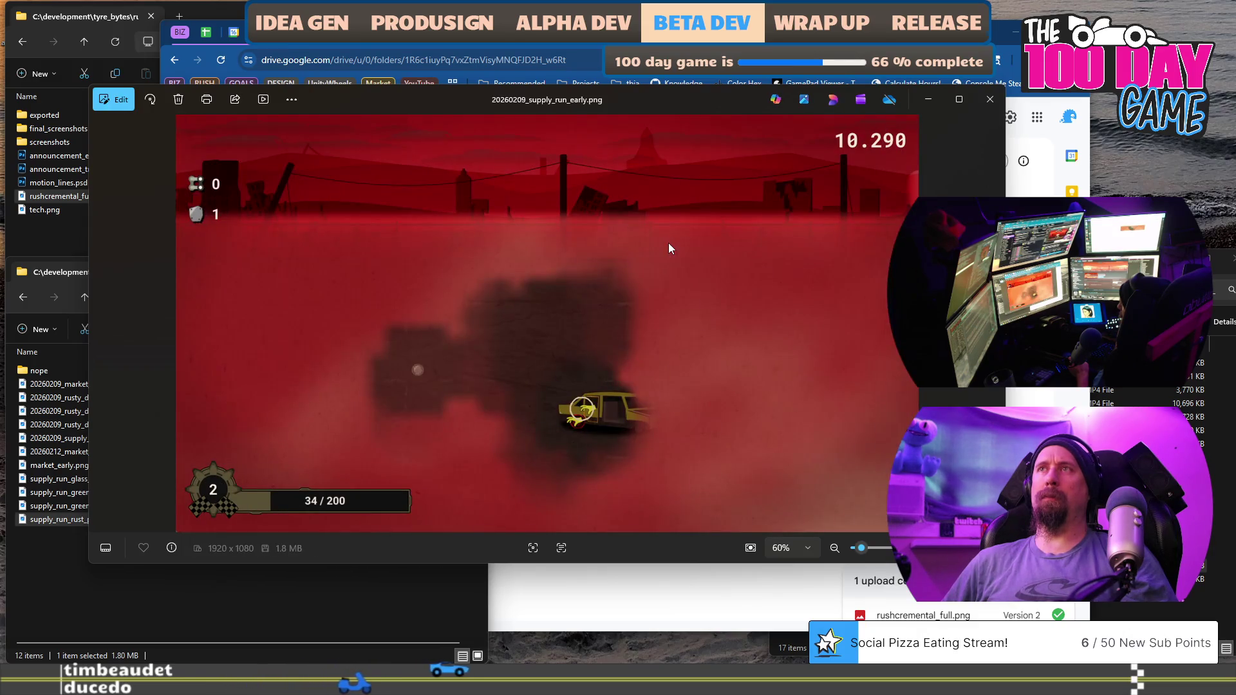
key("Right")
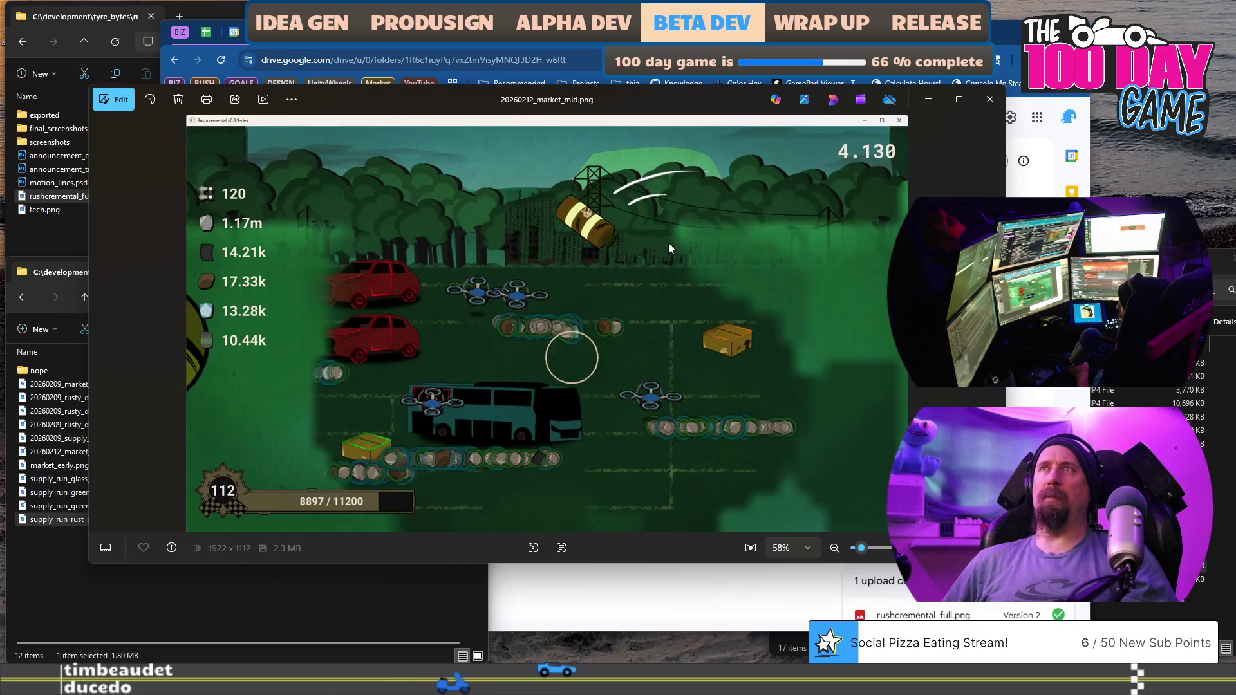
key("Escape")
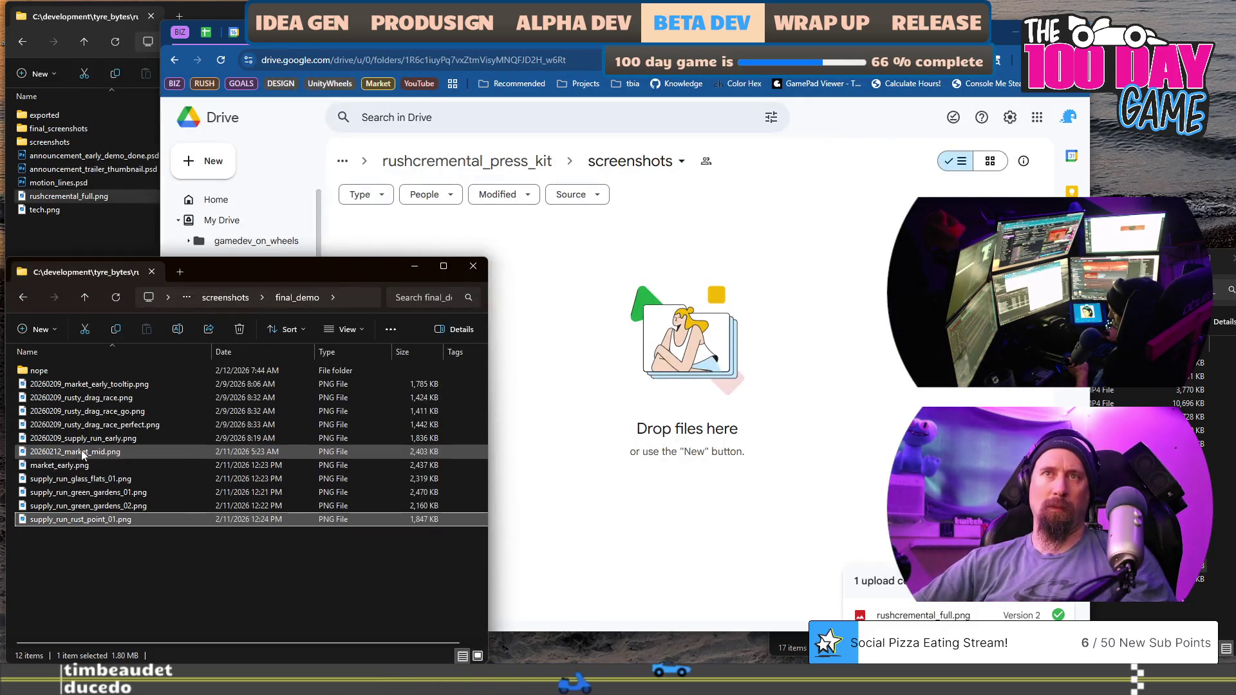
left_click(82, 442)
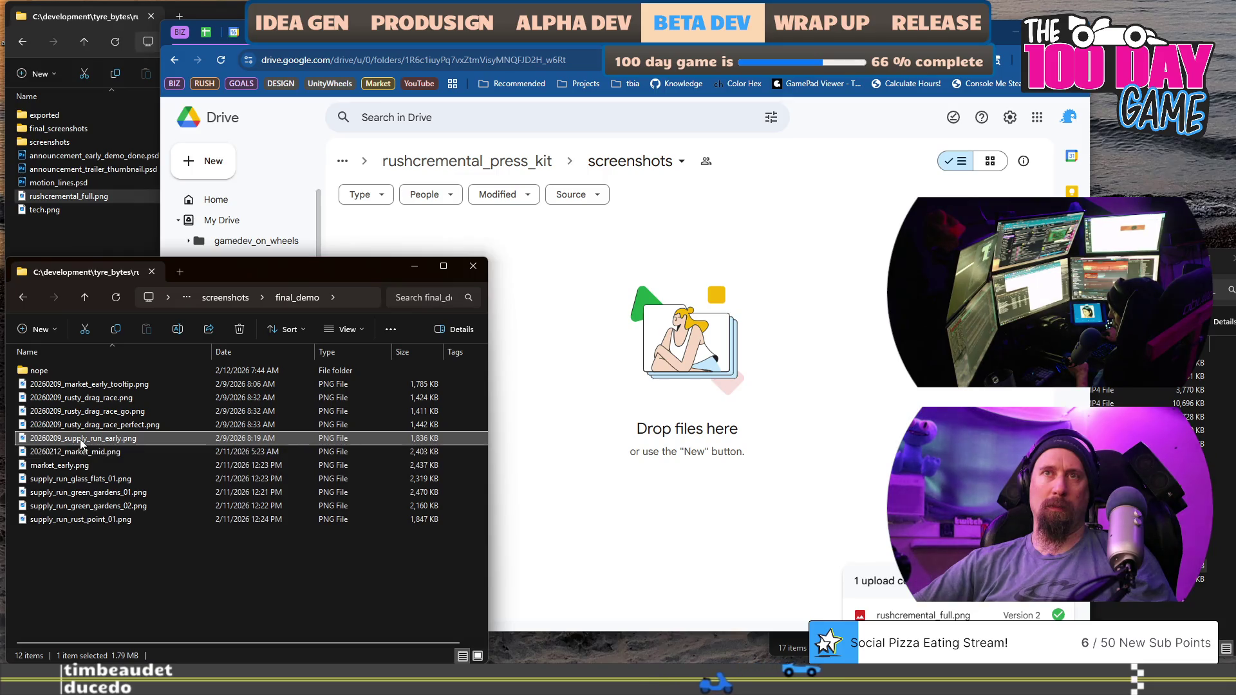
Preview 20260209_supply_run_early.png and upload it to Drive's screenshots folder.
double_click(49, 441)
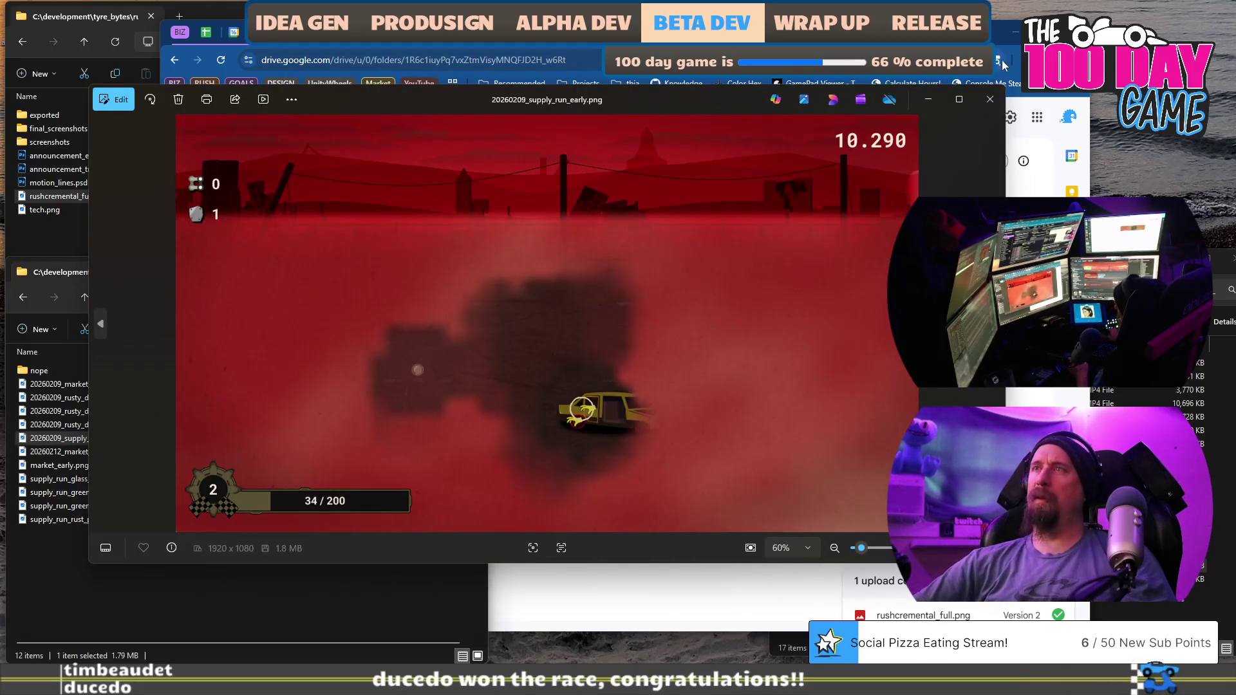
left_click(988, 100)
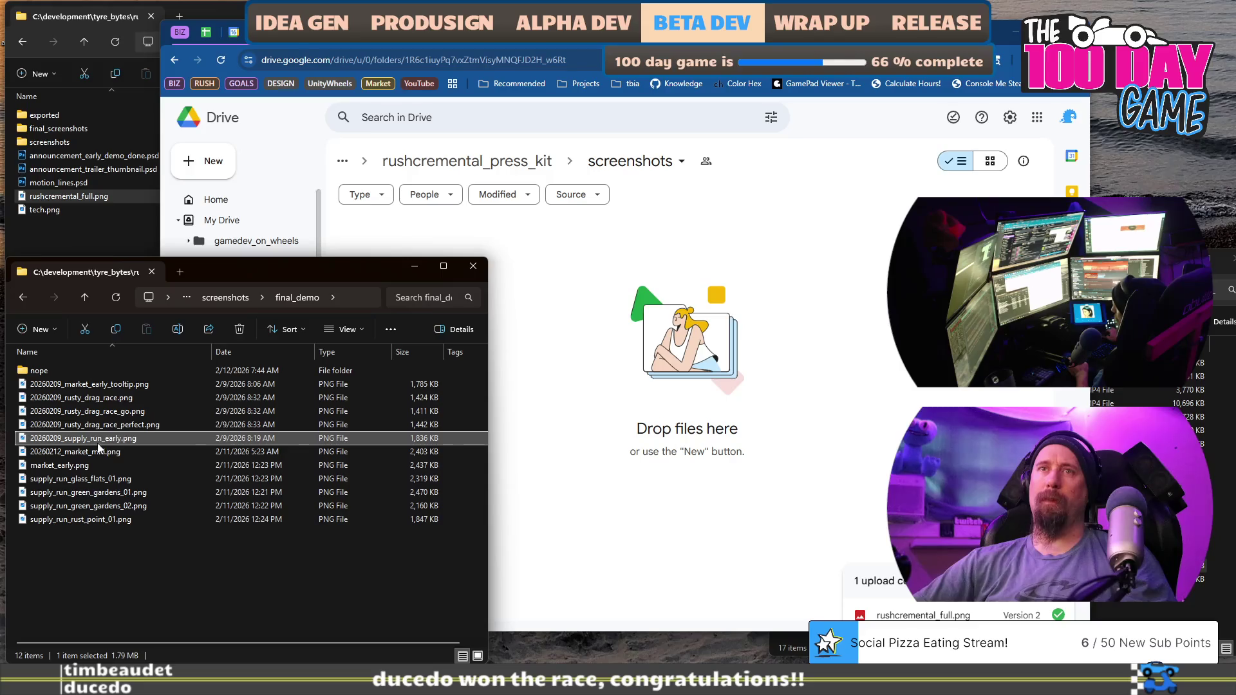
mouse_move(98, 445)
left_mouse_down()
mouse_move(473, 441)
mouse_move(637, 417)
left_mouse_up()
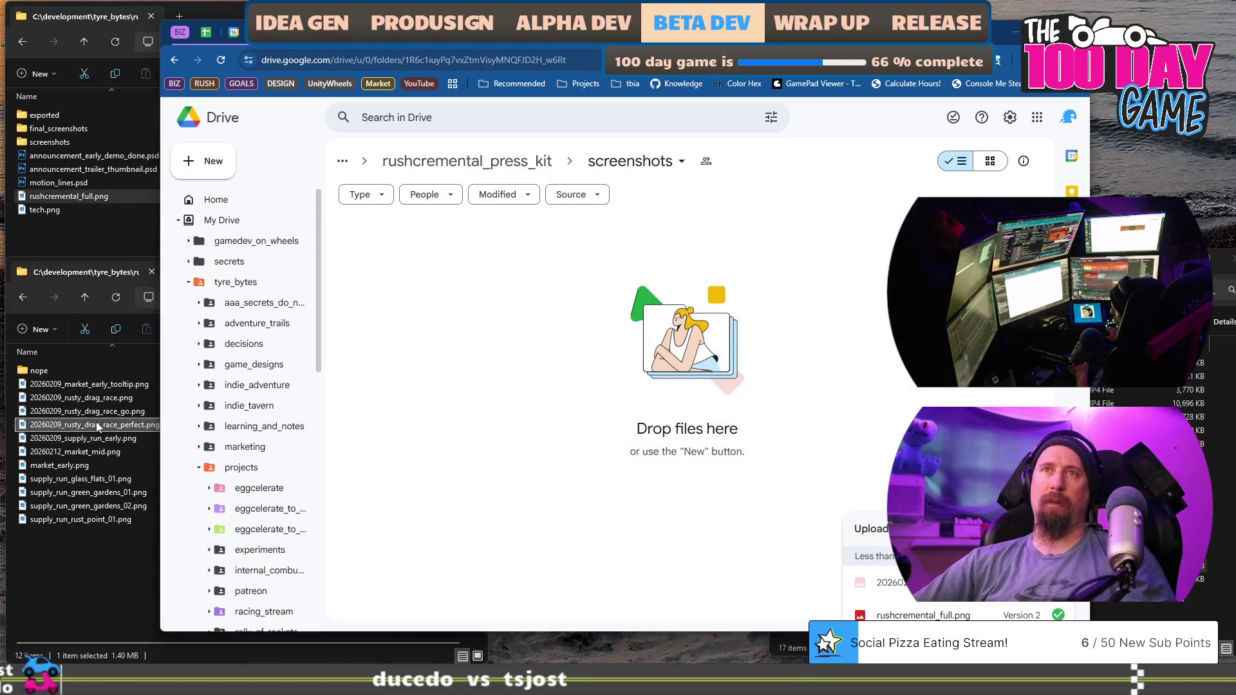
left_click(90, 425)
Preview the rusty drag race screenshots and upload 20260209_rusty_drag_race.png to Drive.
double_click(95, 413)
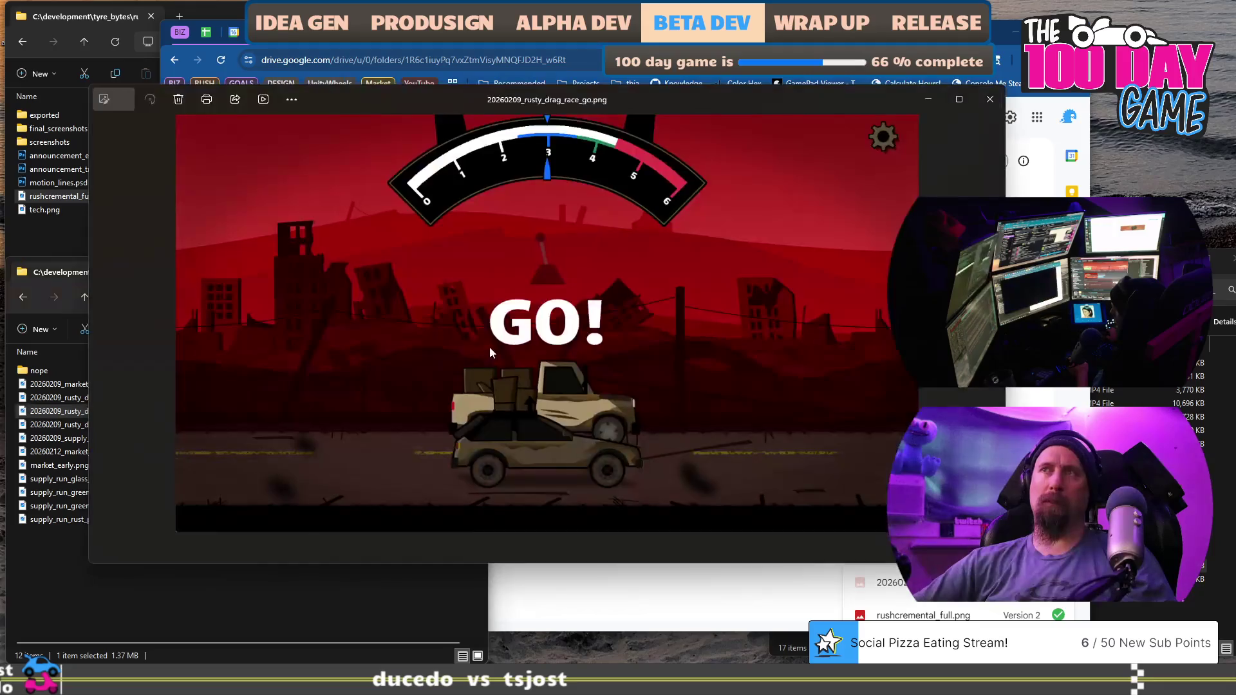
left_click(993, 103)
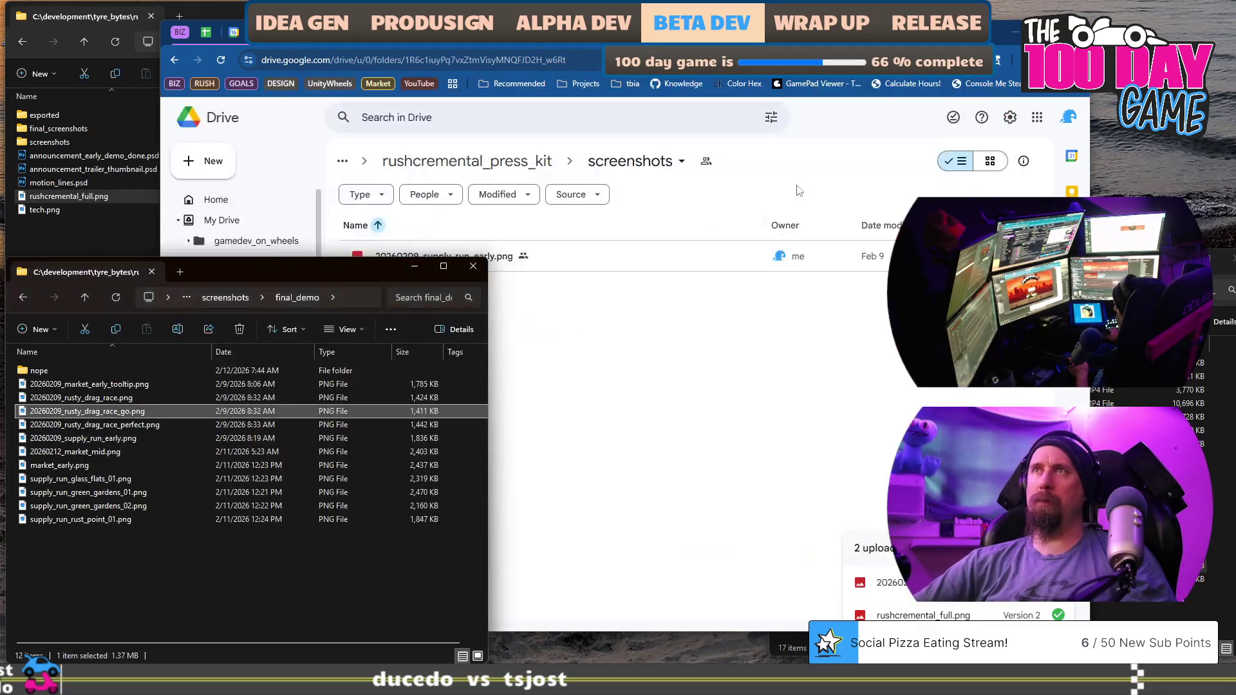
double_click(110, 399)
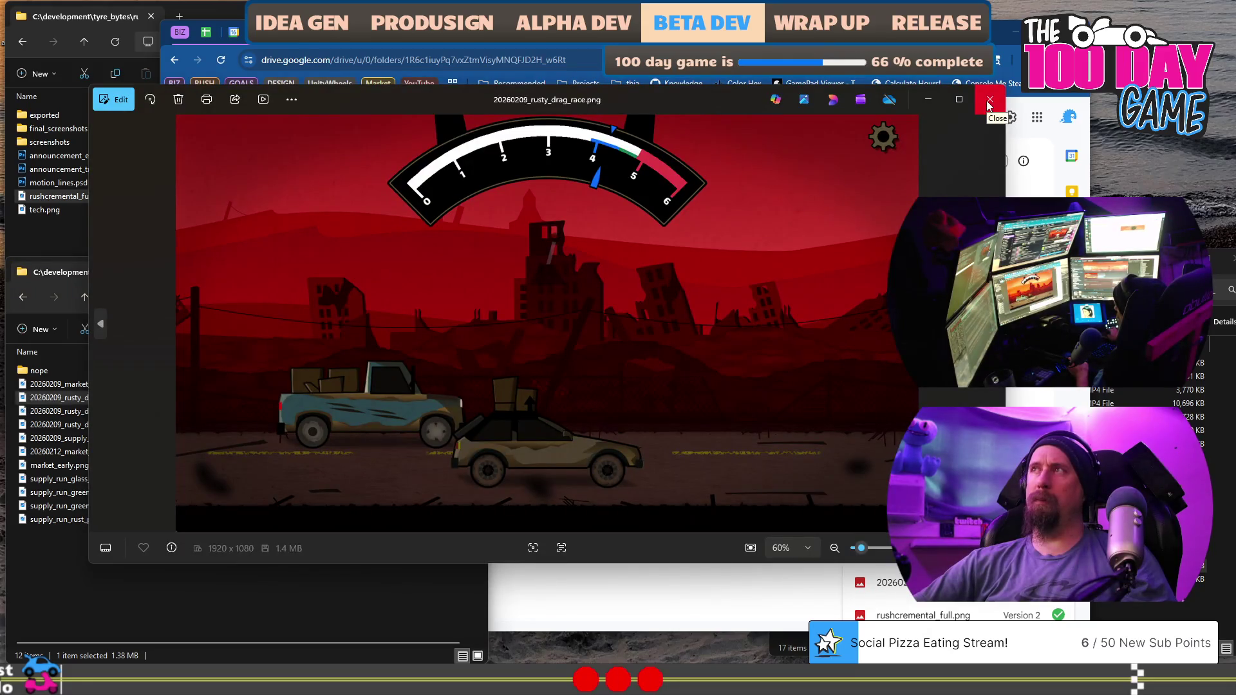
left_click(989, 103)
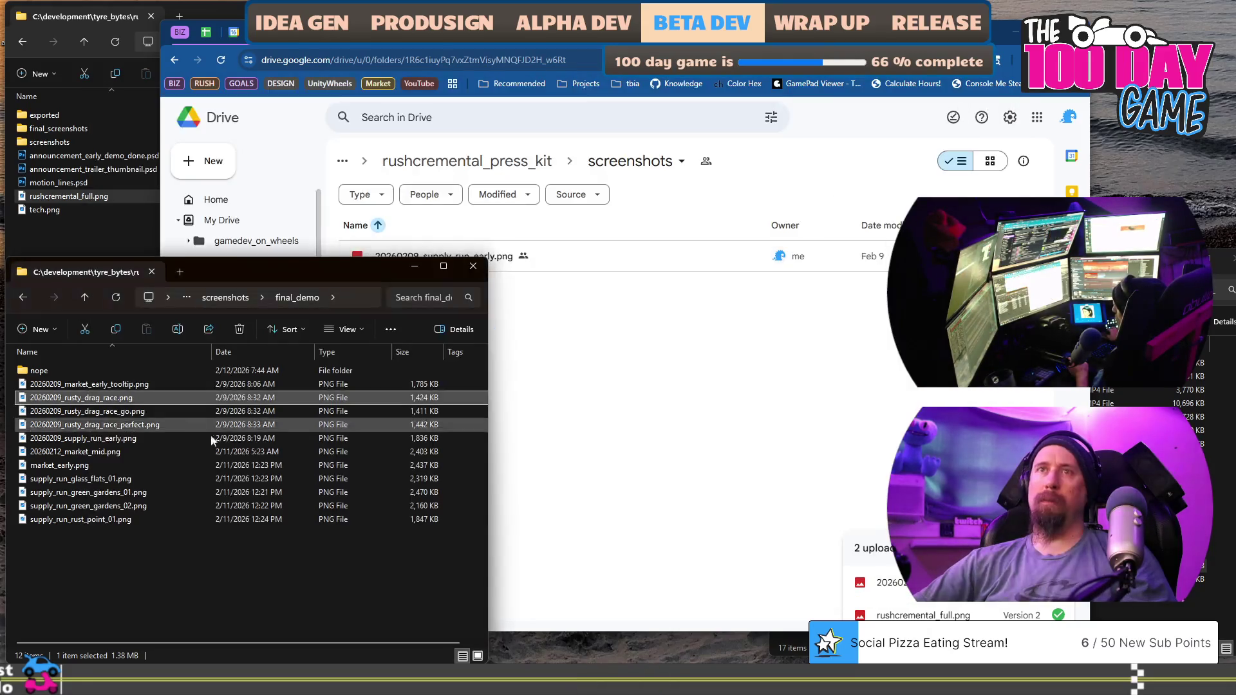
mouse_move(97, 398)
left_mouse_down()
mouse_move(553, 390)
mouse_move(582, 447)
left_mouse_up()
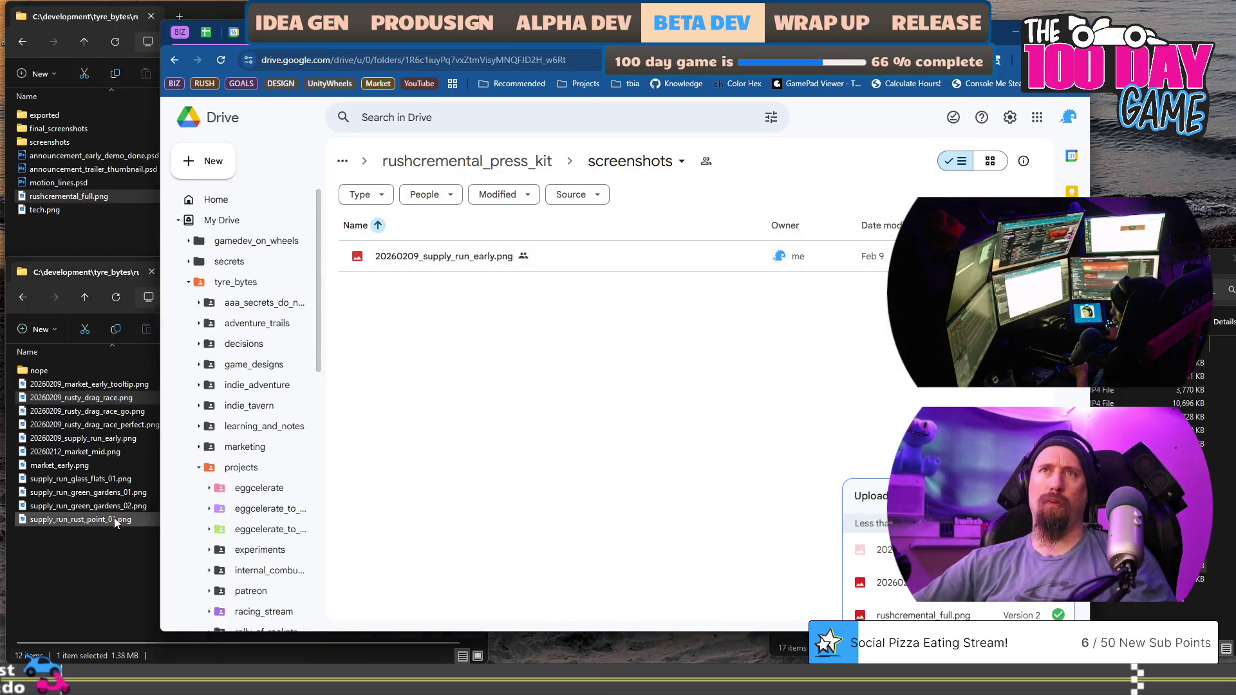
Preview 20260209_market_early_tooltip.png and upload it to Drive's screenshots folder.
left_click(107, 385)
double_click(107, 385)
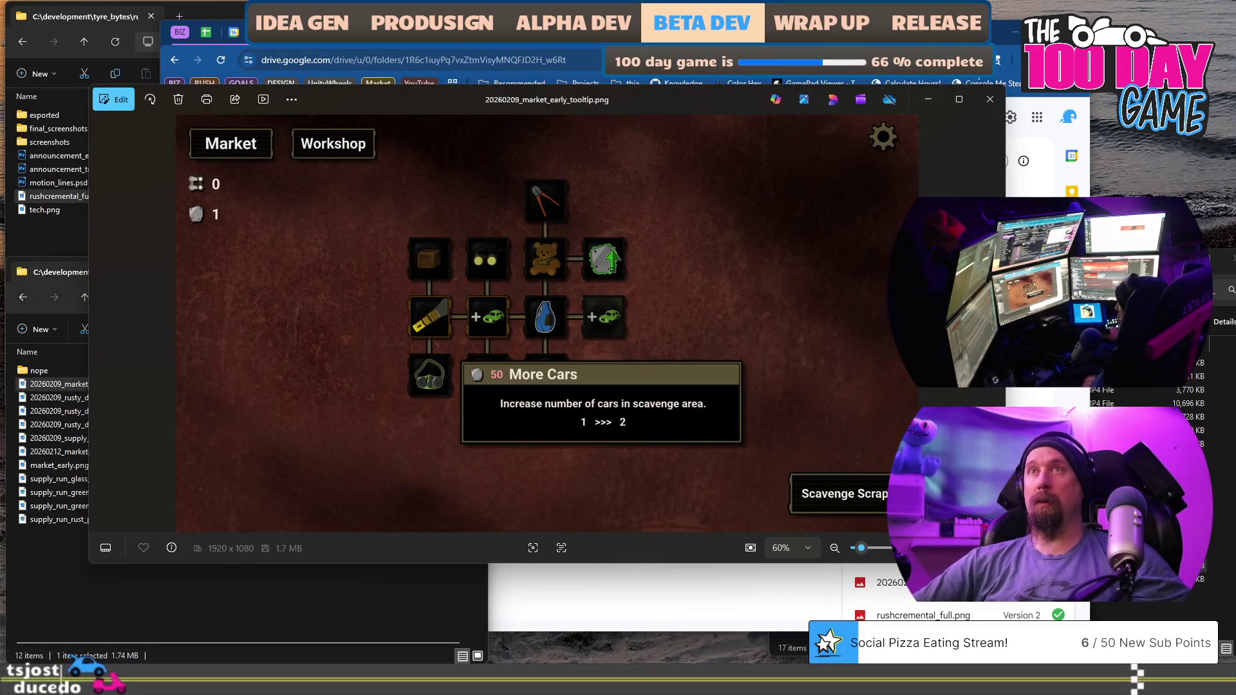
left_click(990, 99)
left_click_drag(54, 399, 569, 389)
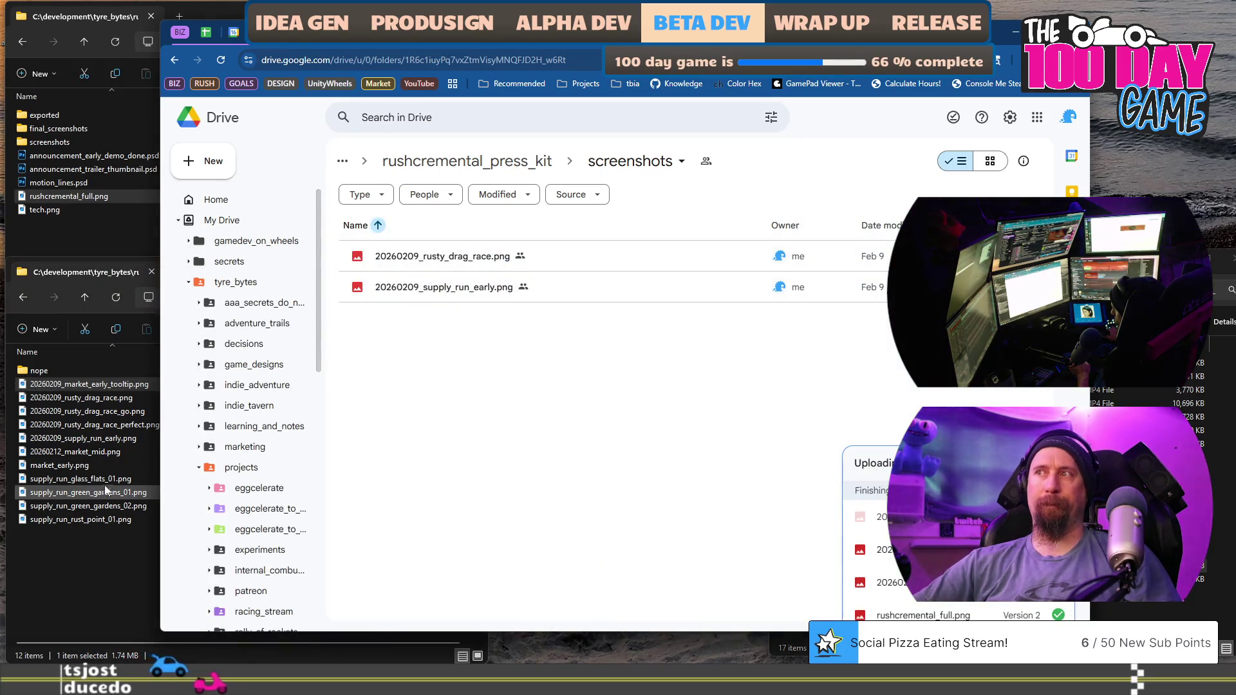
double_click(59, 465)
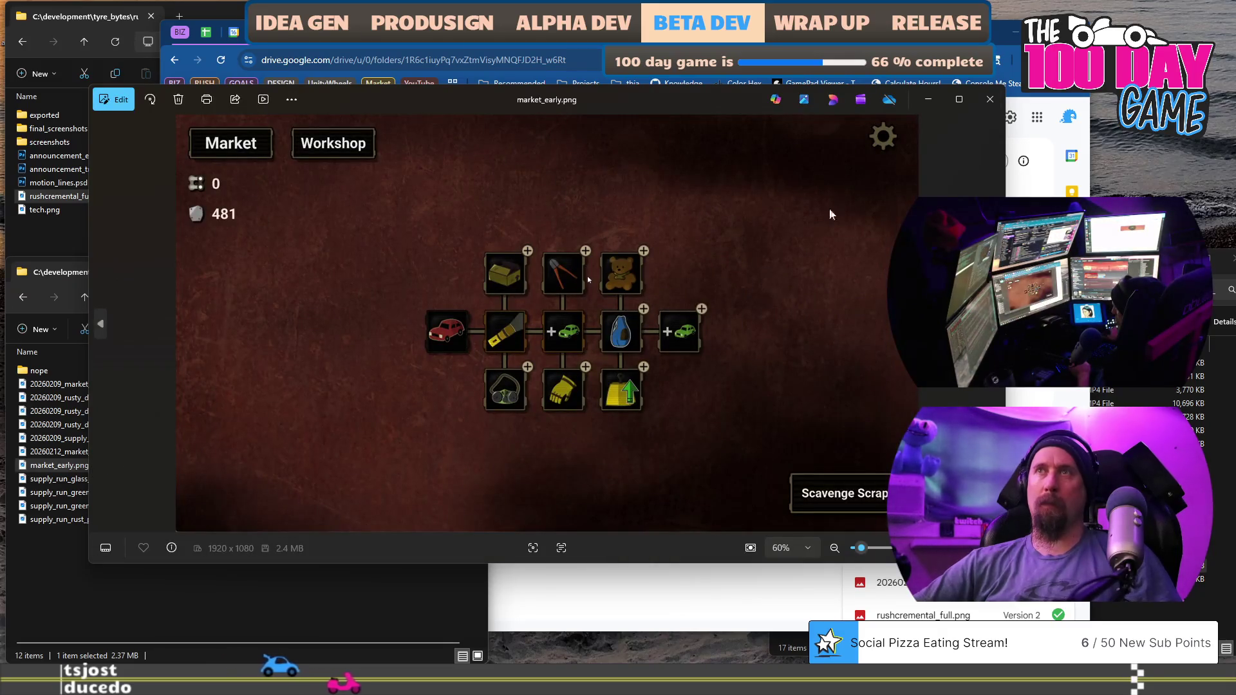
Review market_early.png and 20260212_market_mid.png, then upload supply_run_green_gardens_02.png to Drive.
left_click(990, 100)
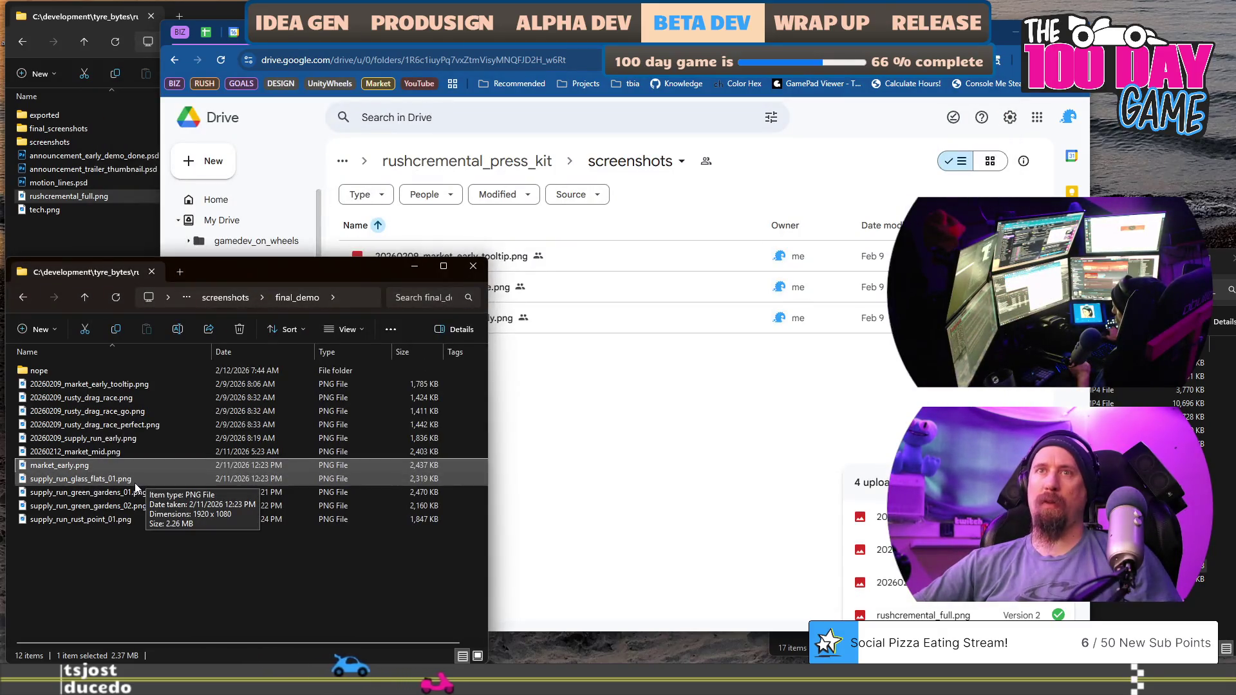
left_click(104, 451)
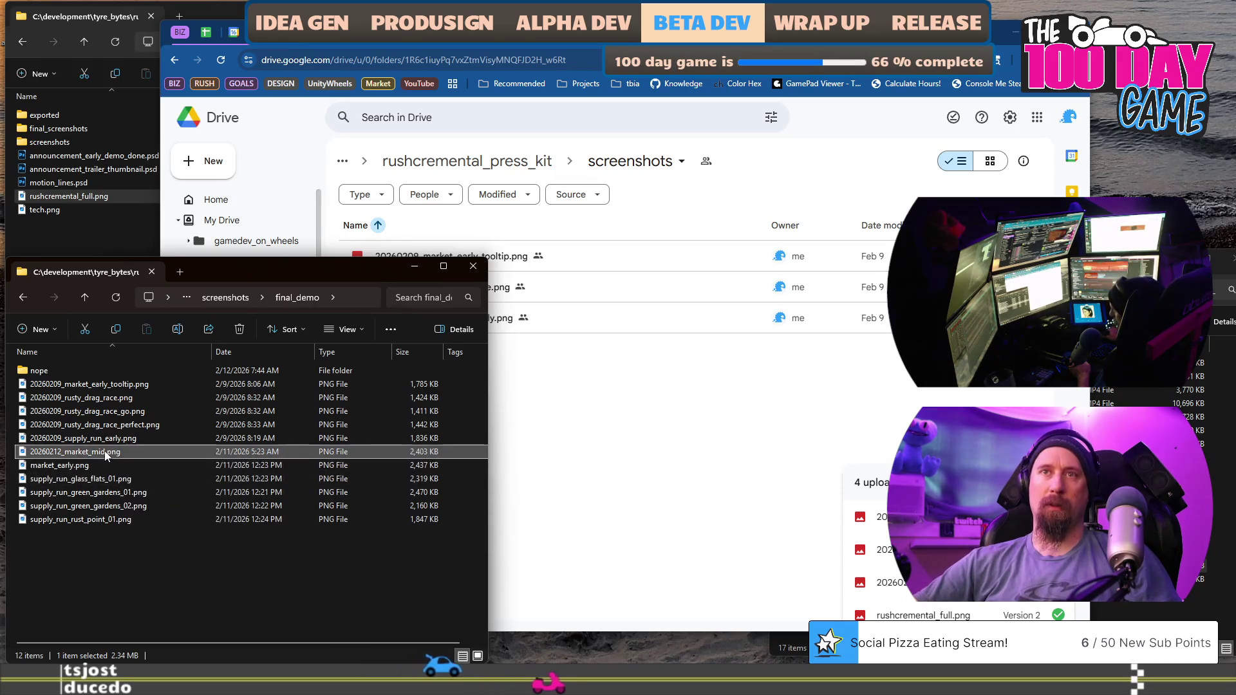
double_click(105, 450)
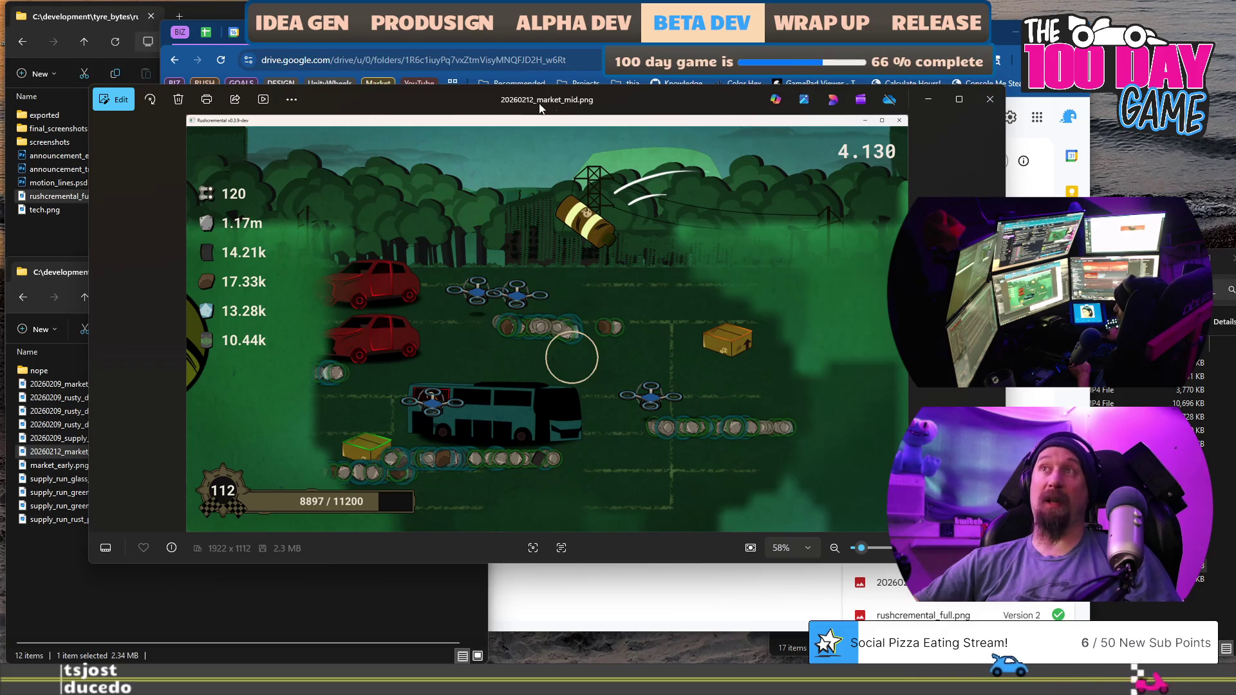
left_click(990, 99)
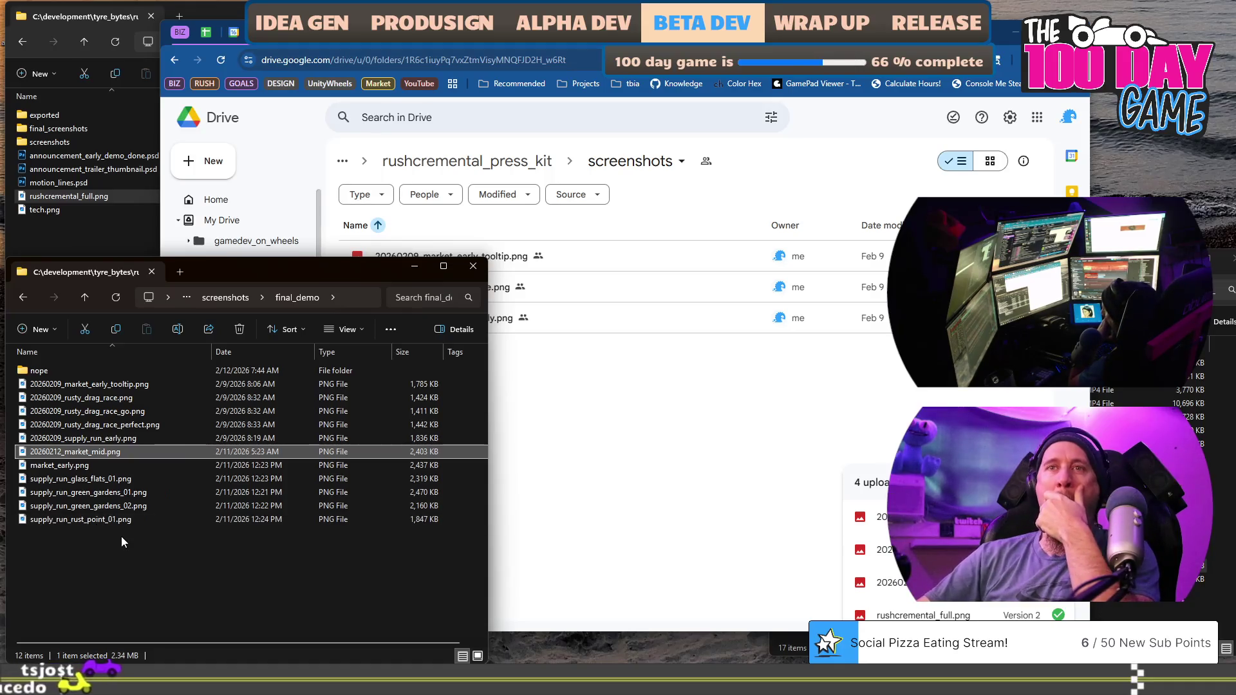
mouse_move(103, 507)
left_mouse_down()
mouse_move(594, 489)
mouse_move(648, 468)
left_mouse_up()
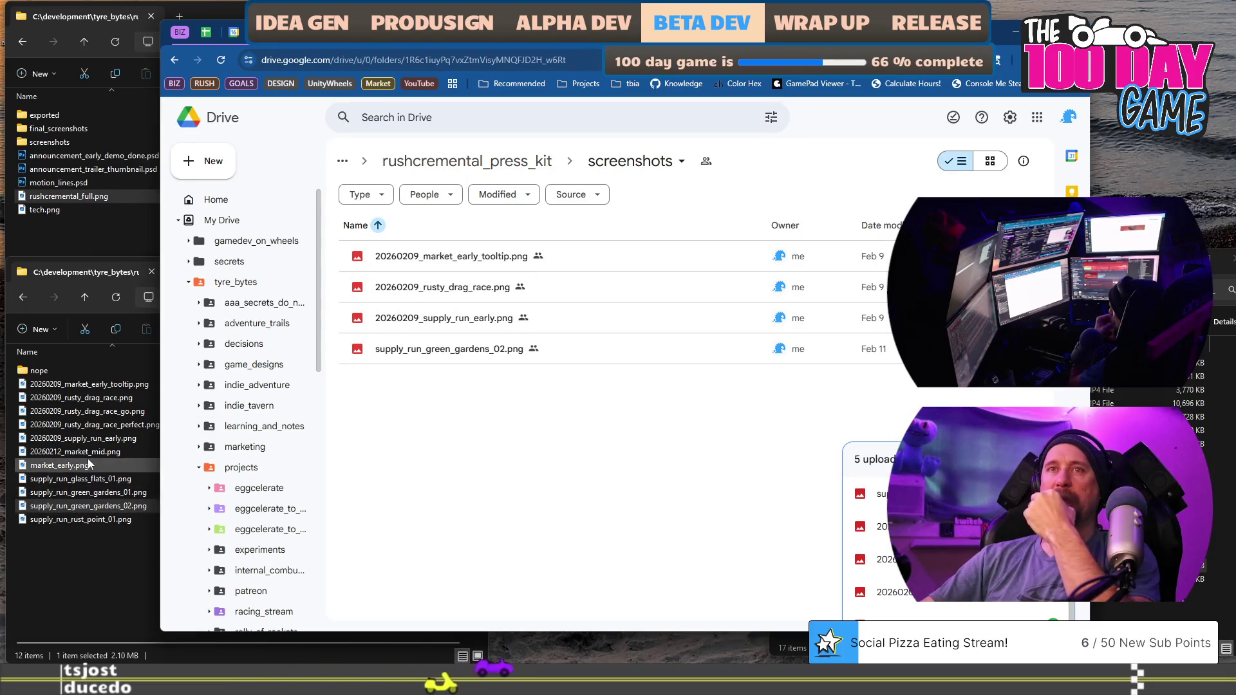
Upload supply_run_glass_flats_01.png to Drive and re-check the 20260209_rusty_drag_race.png preview.
left_click(76, 482)
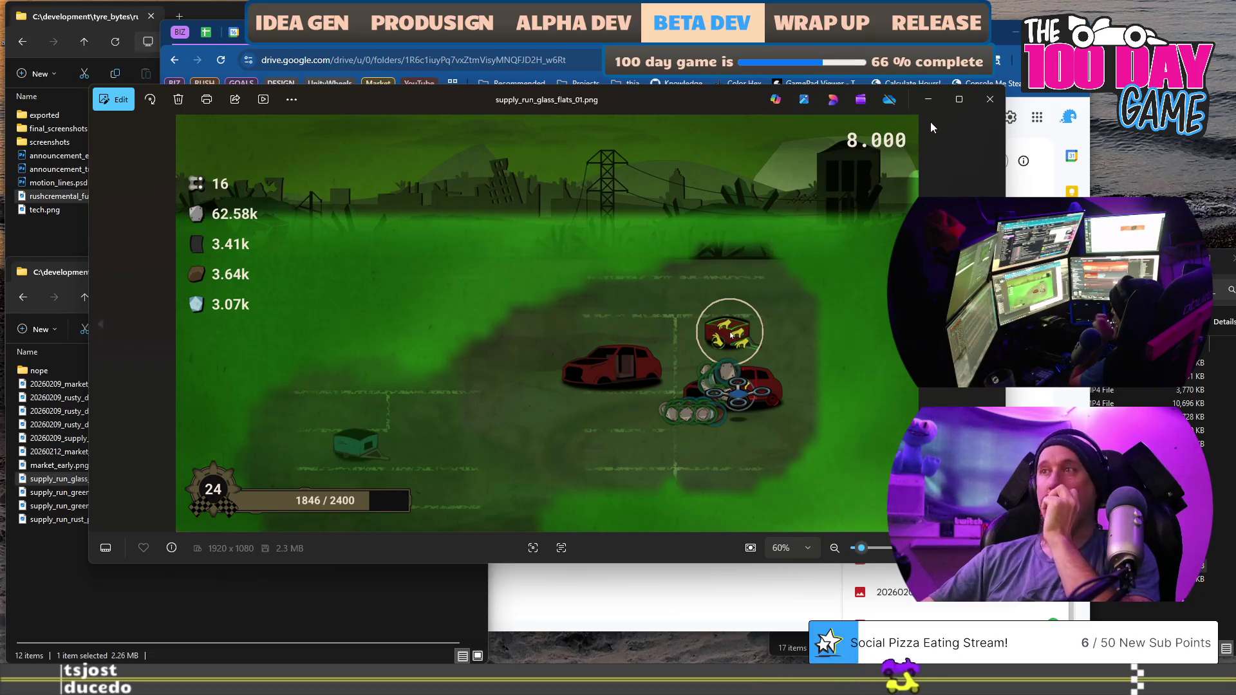
left_click(990, 100)
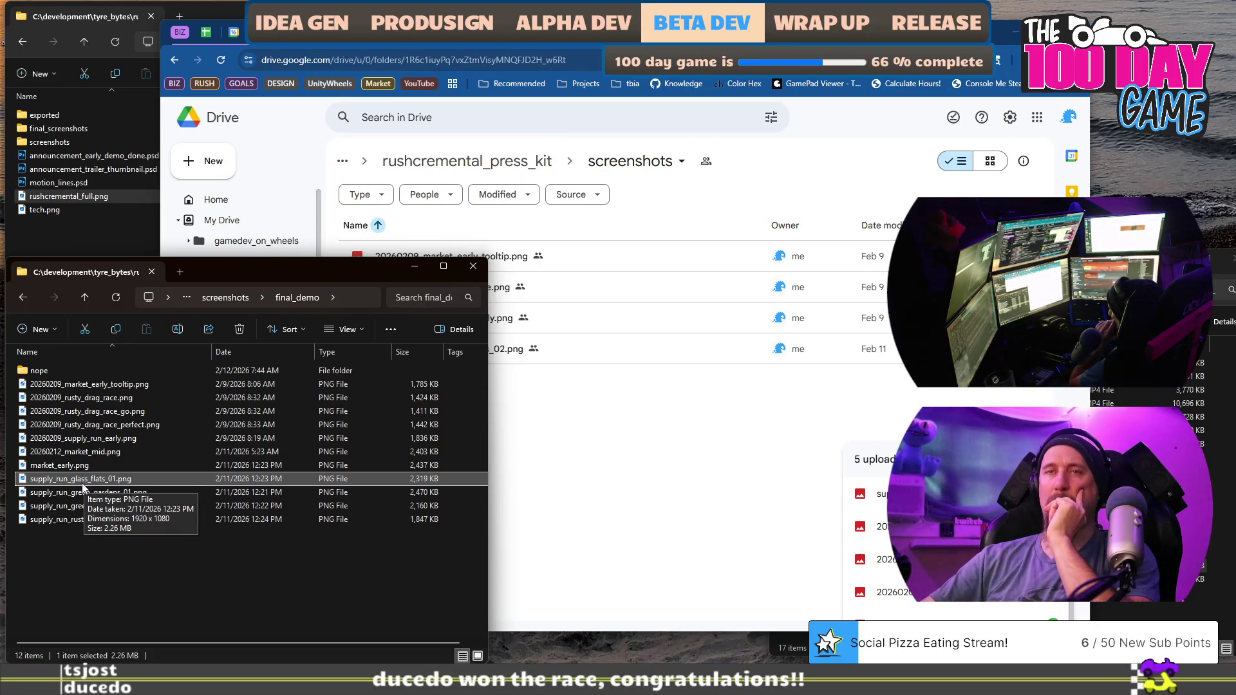
left_click_drag(82, 485, 515, 451)
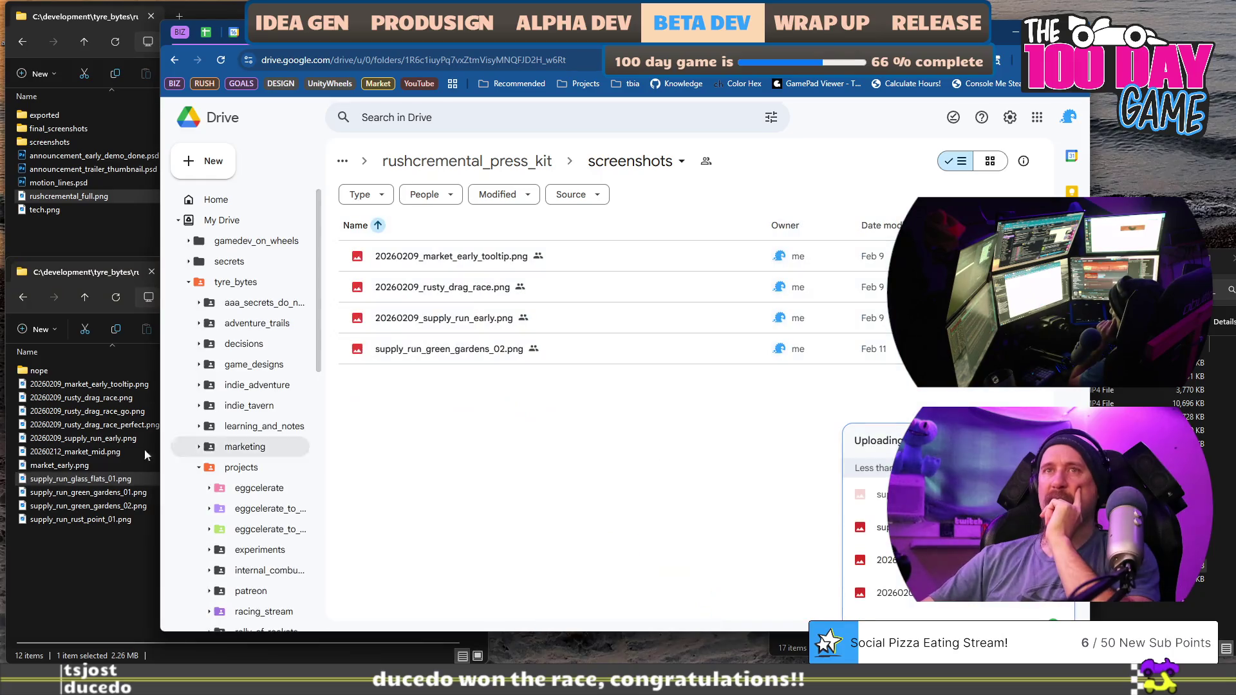
double_click(94, 397)
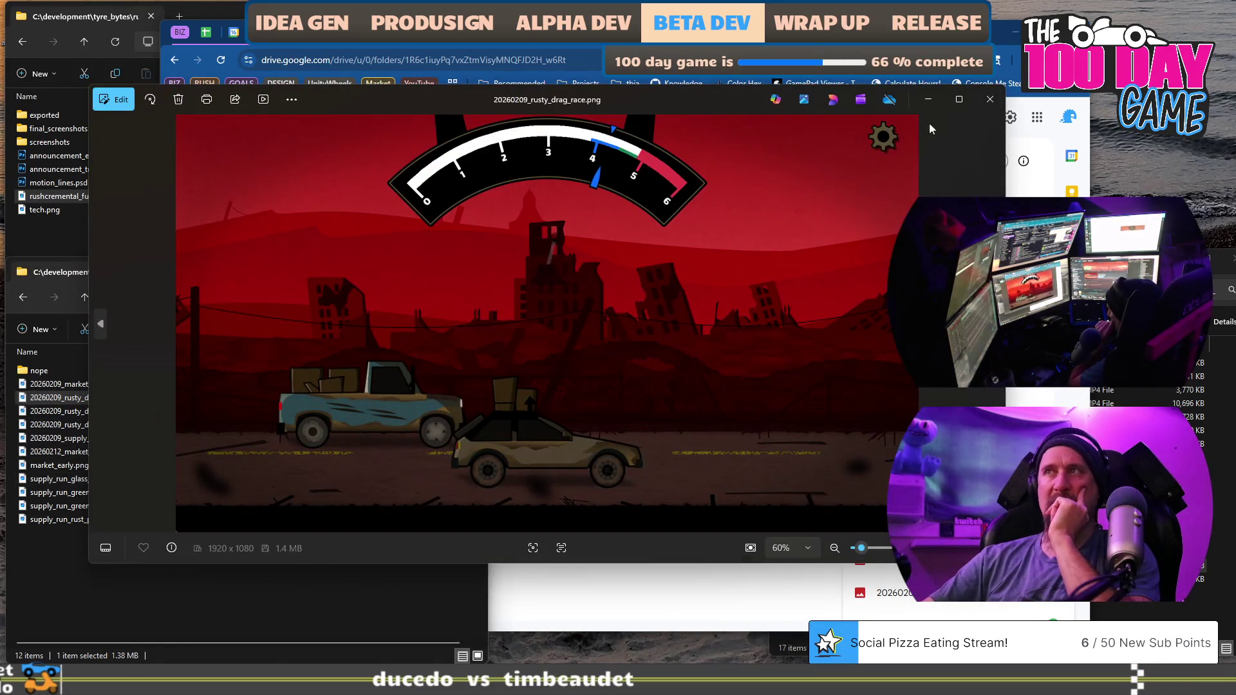
left_click(990, 99)
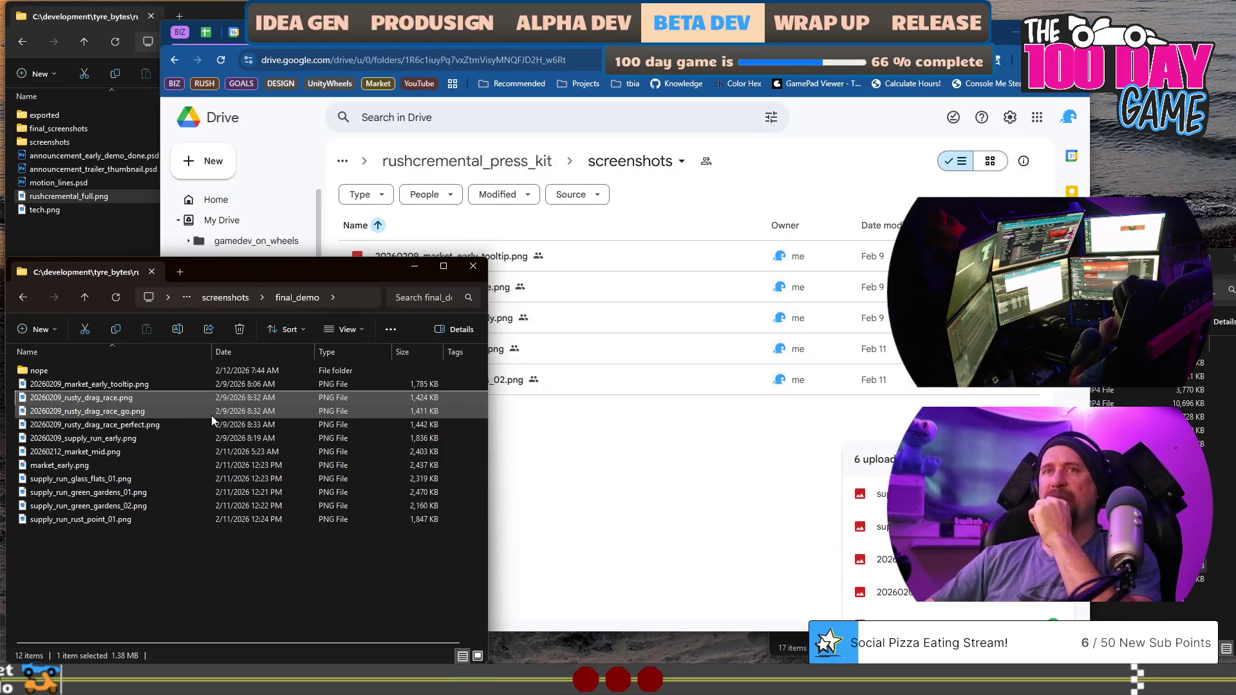
double_click(82, 399)
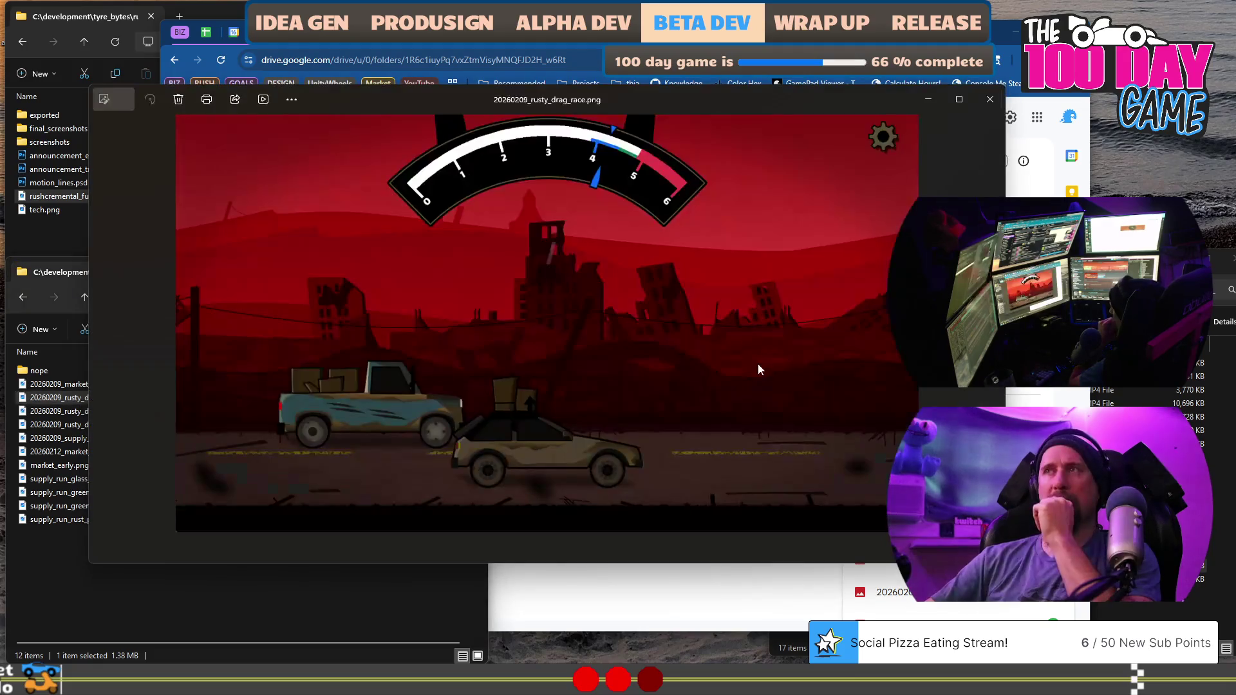
left_click(991, 99)
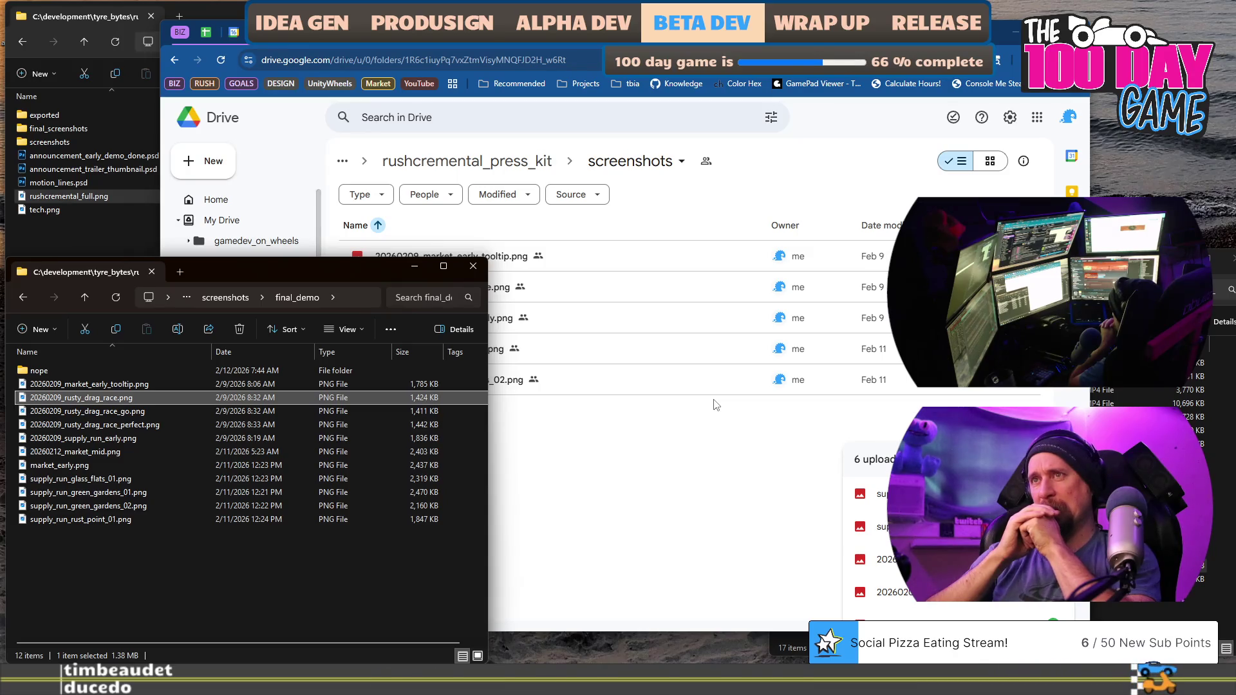
Bring Google Drive in front of File Explorer, showing the press kit's five screenshot PNGs.
left_click(713, 405)
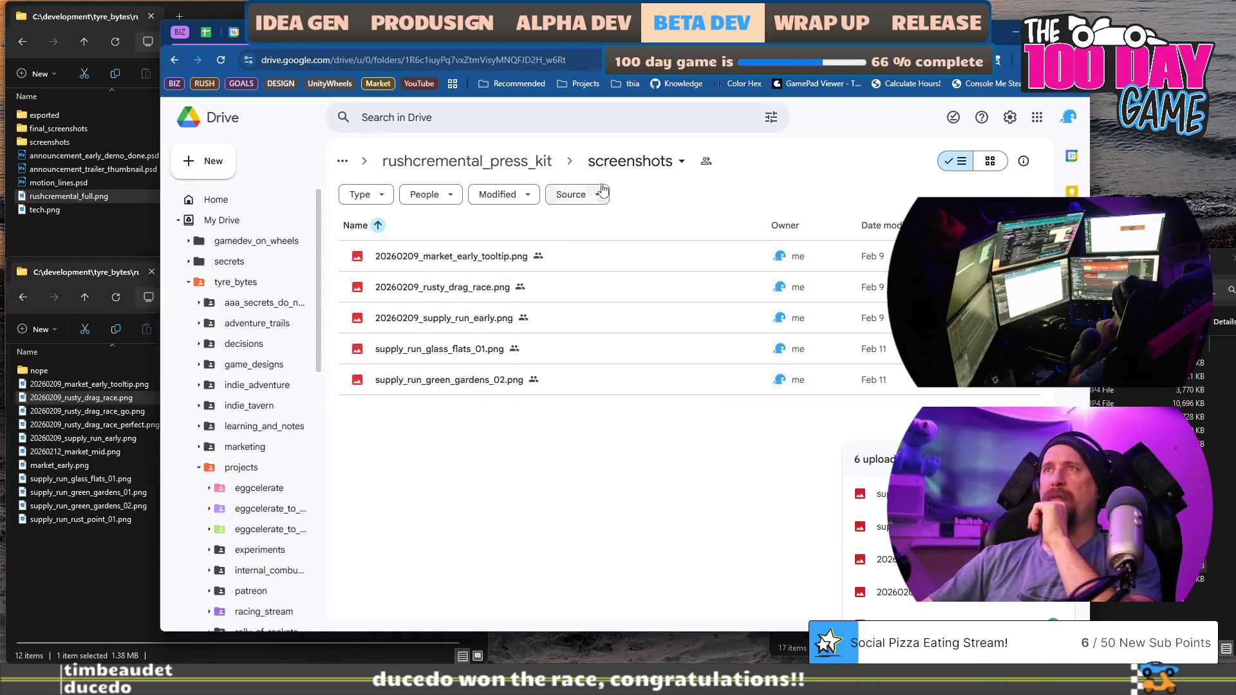
Go up from screenshots through rushcremental_press_kit to the rushcremental project folder.
left_click(493, 164)
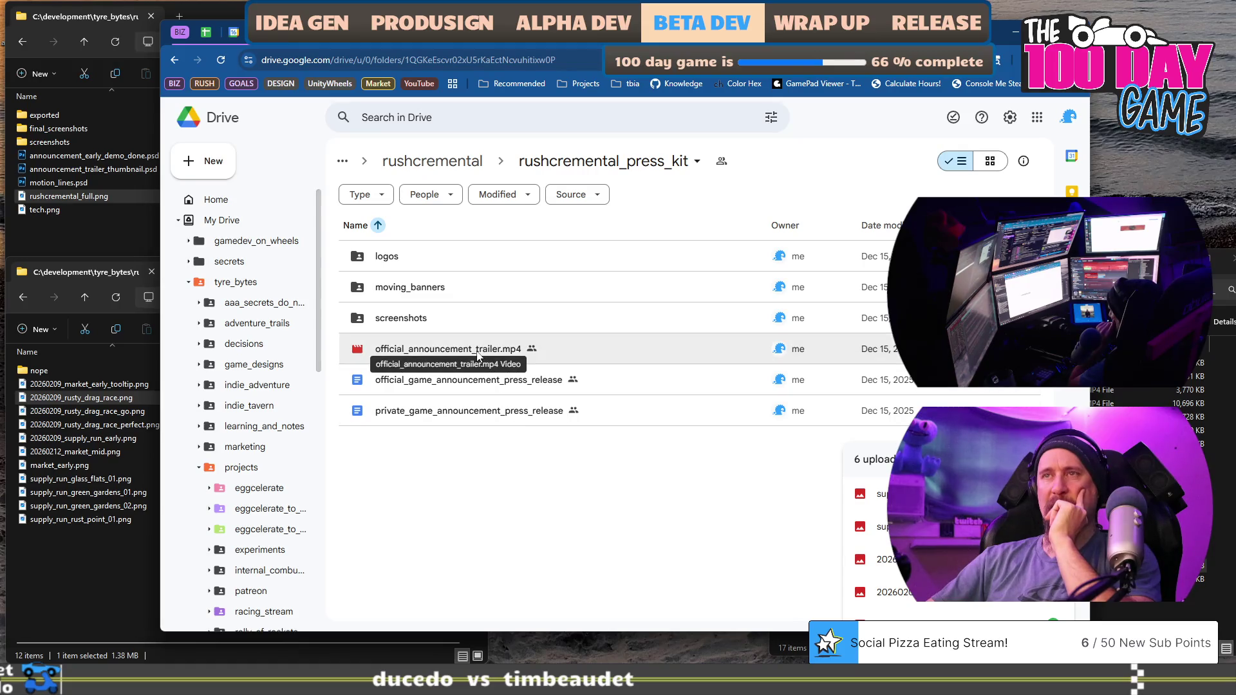
left_click(432, 161)
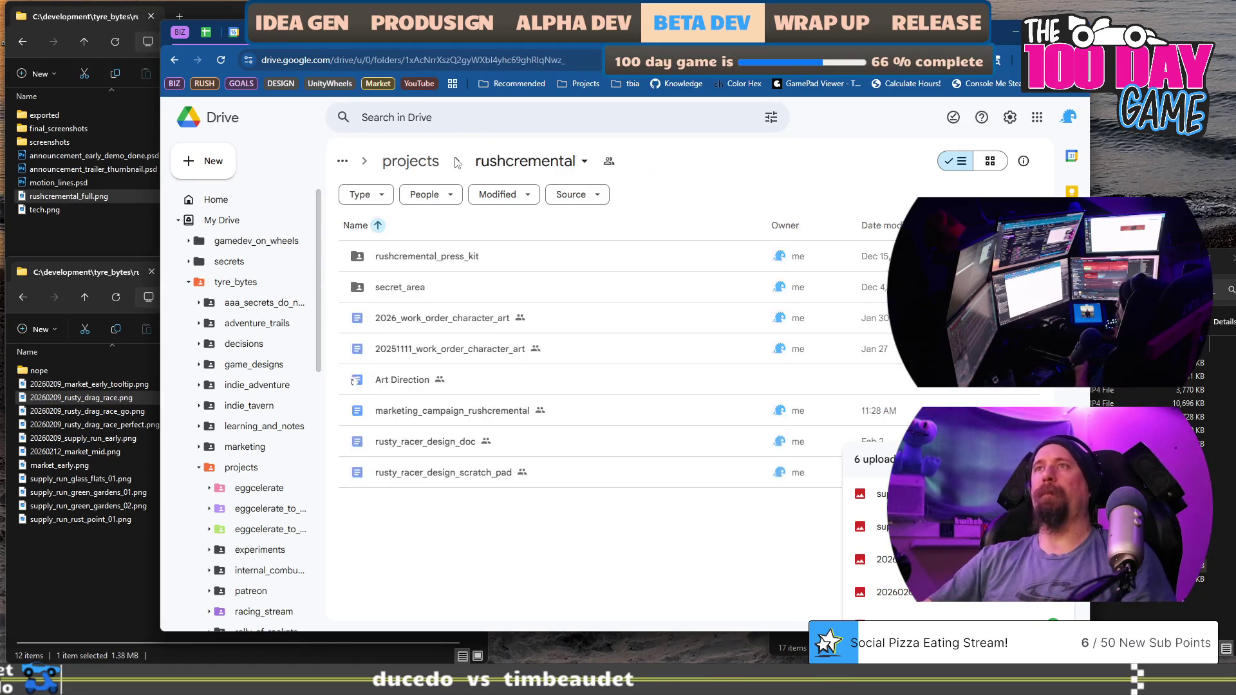
Create an old_press_stuff folder in rushcremental, then open rushcremental_press_kit.
right_click(507, 537)
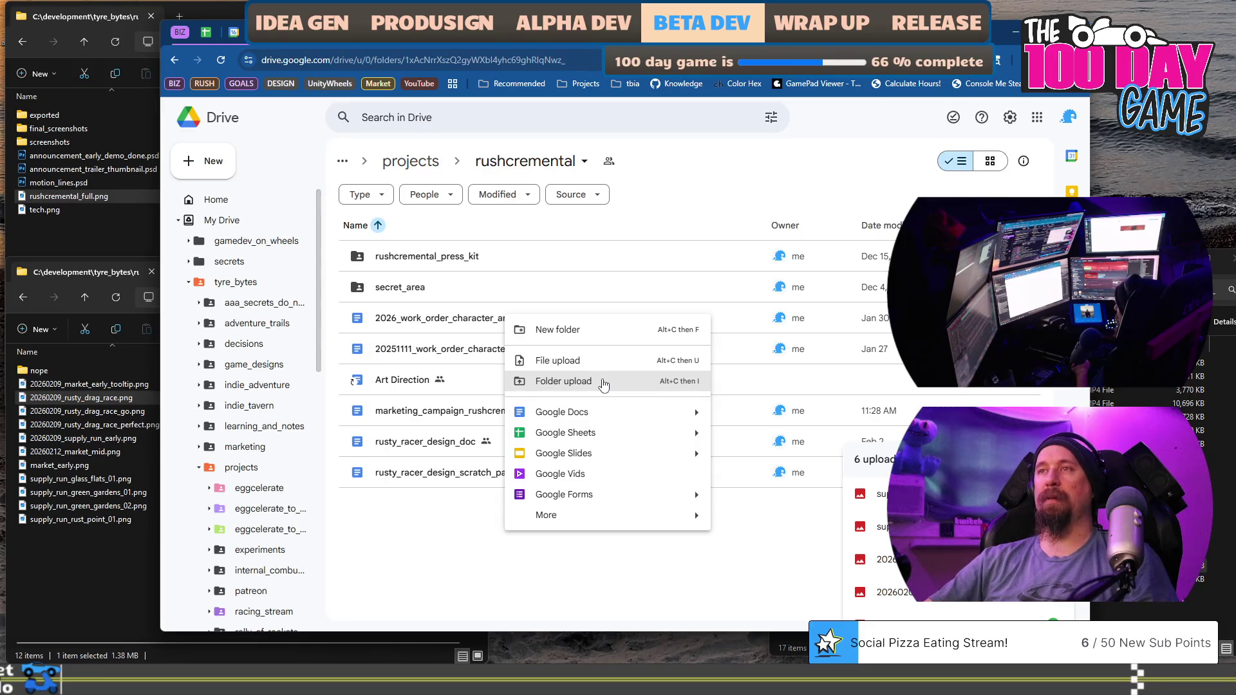
left_click(599, 330)
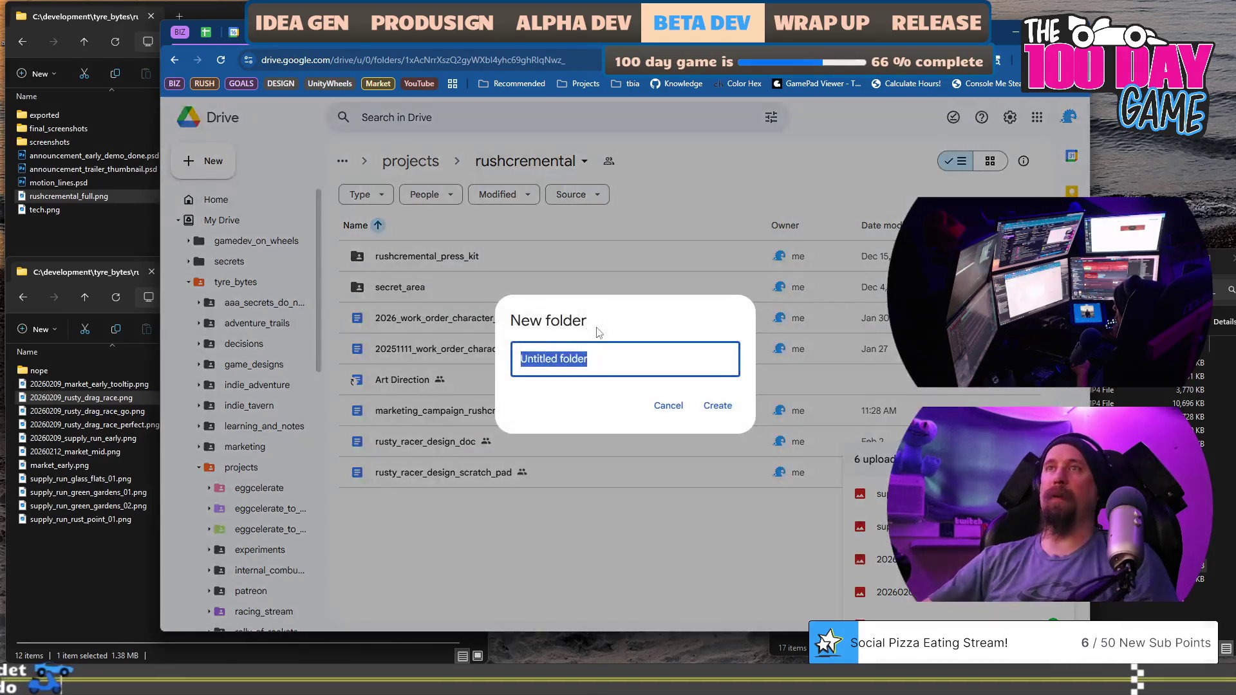
type("old_press")
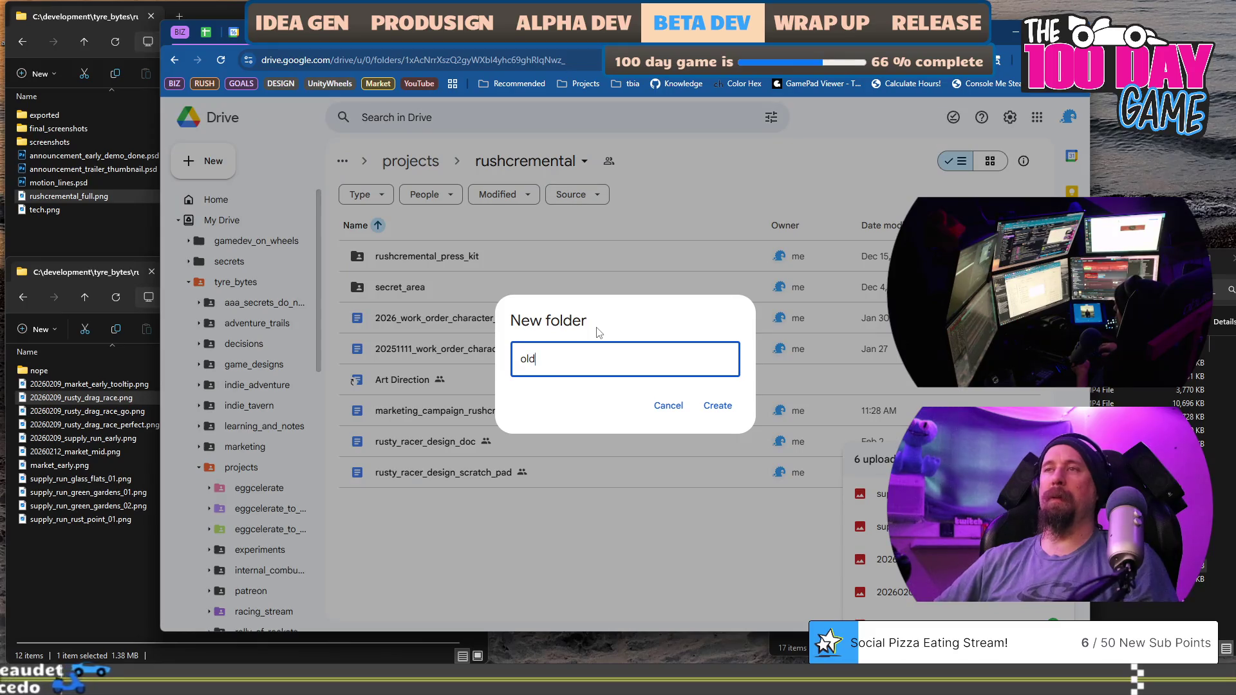
type("_stuff")
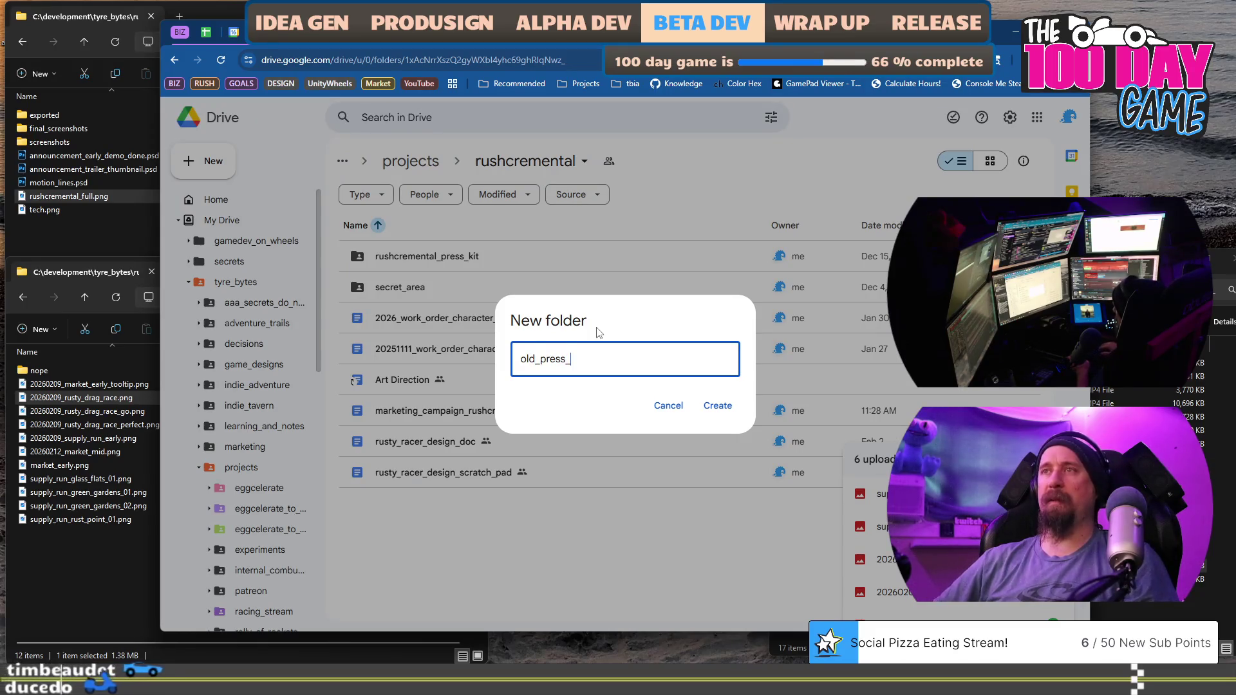
key("Return")
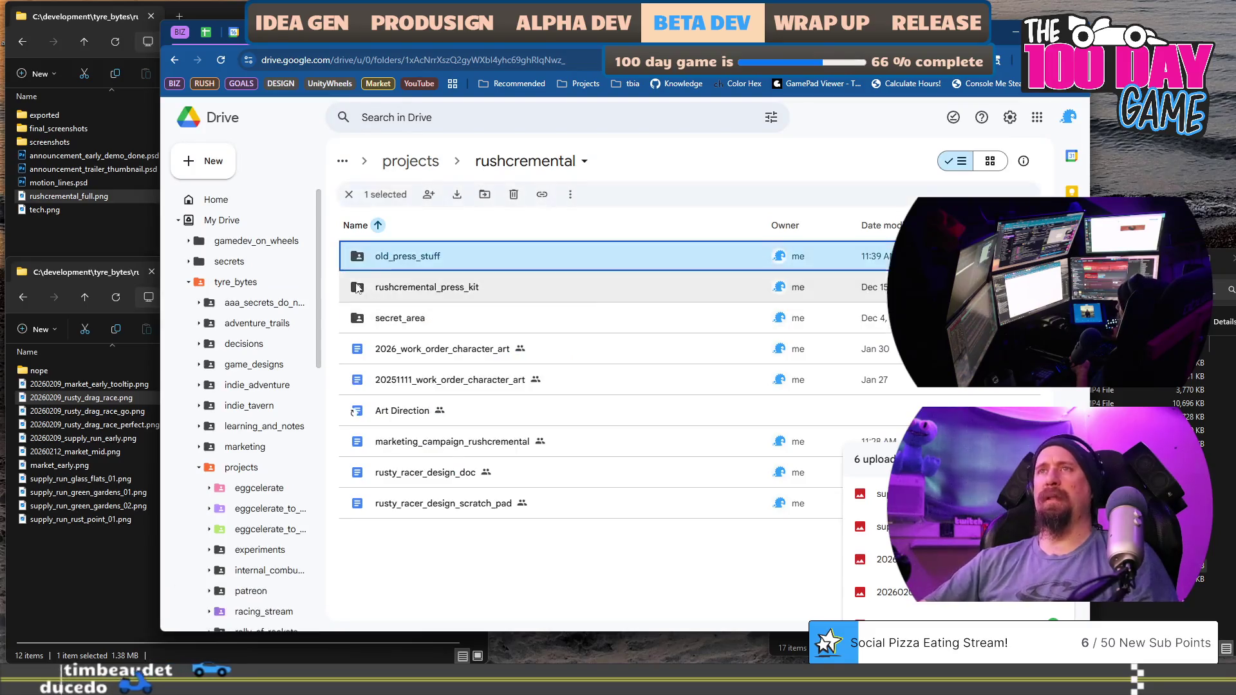
left_click(458, 295)
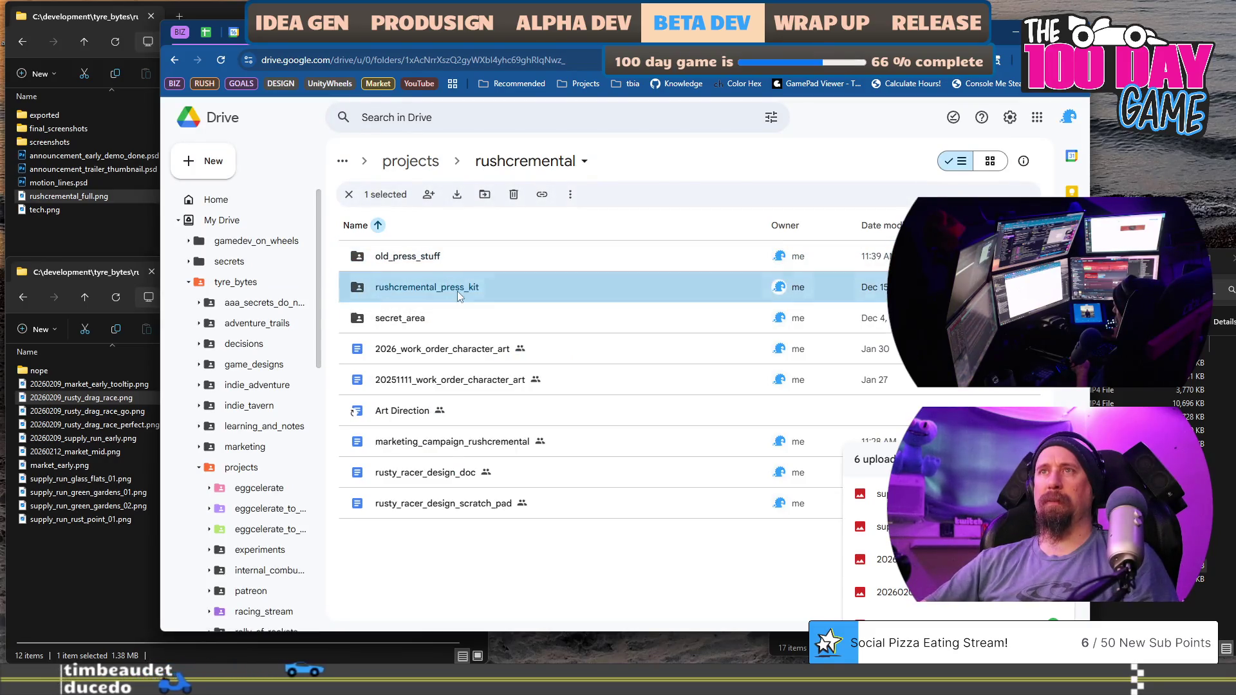
double_click(457, 292)
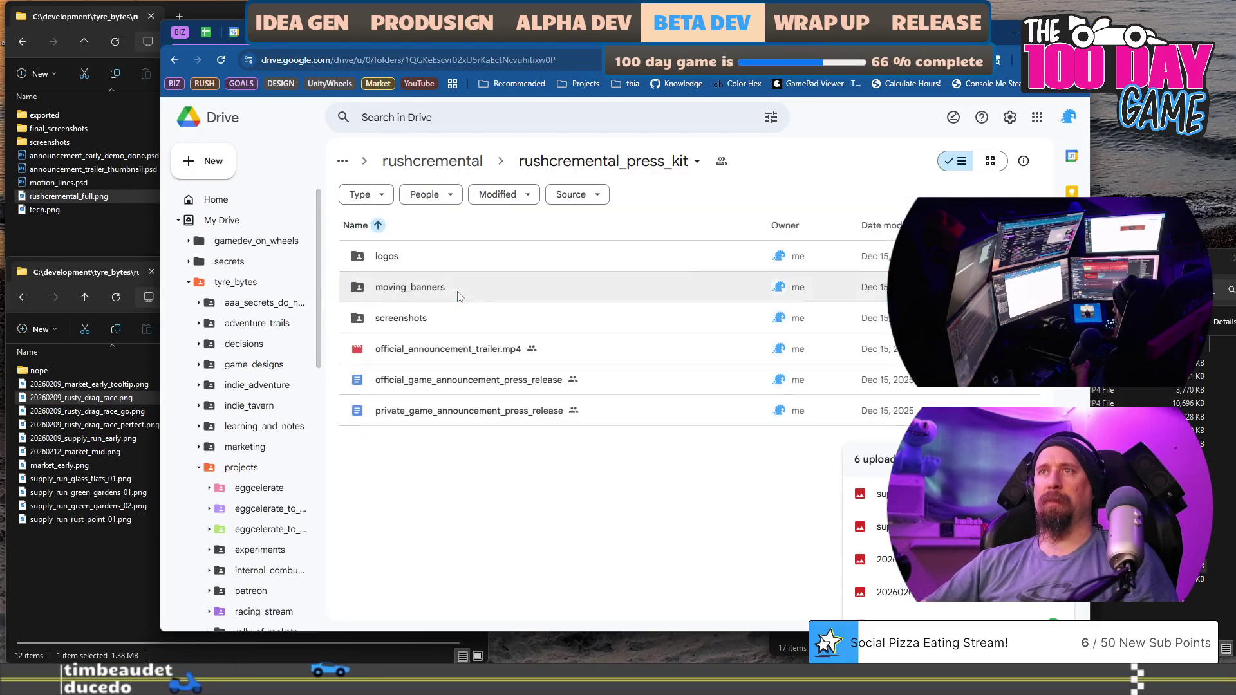
double_click(472, 384)
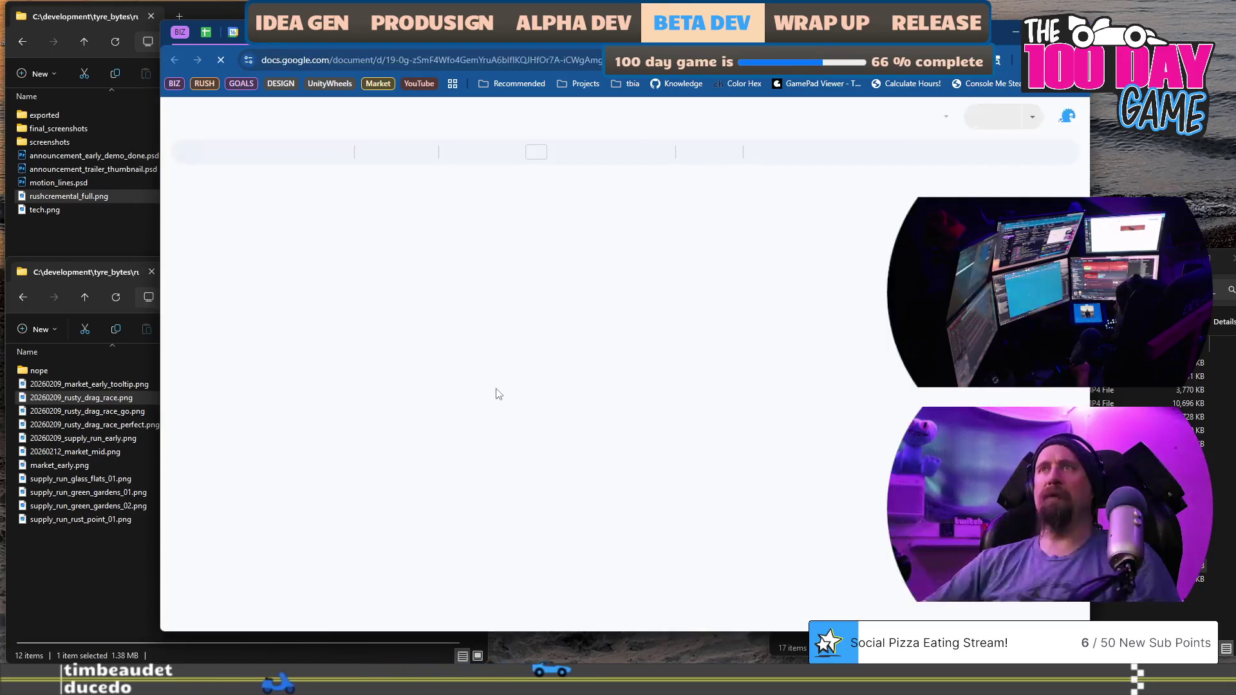
scroll(602, 464, "down", 5)
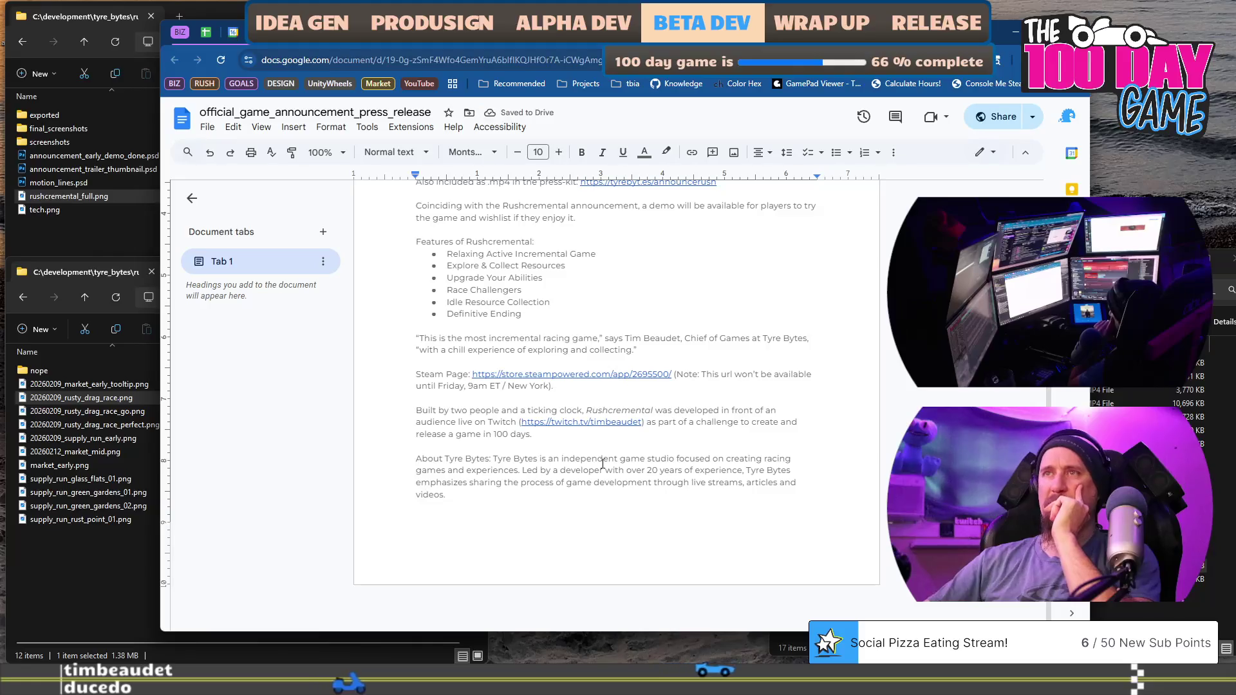
scroll(603, 463, "up", 5)
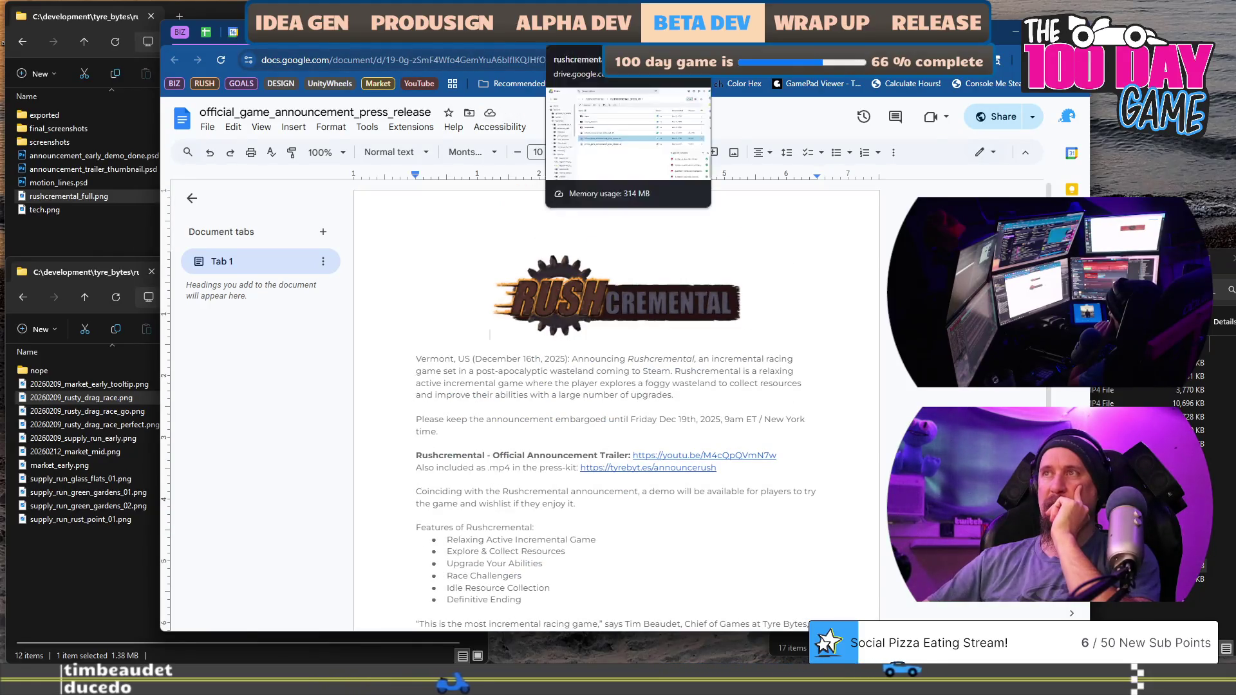
left_click(571, 39)
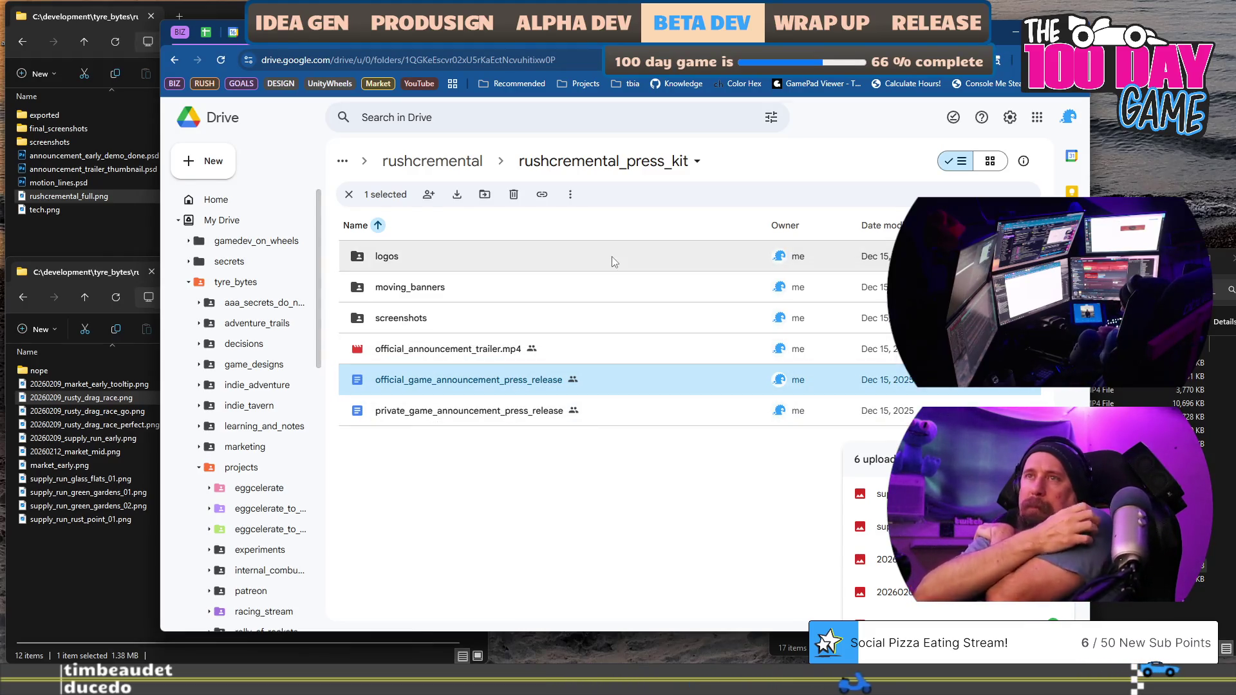
Move the official and private game announcement press releases via rushcremental into old_press_stuff.
left_click(455, 415, "shift")
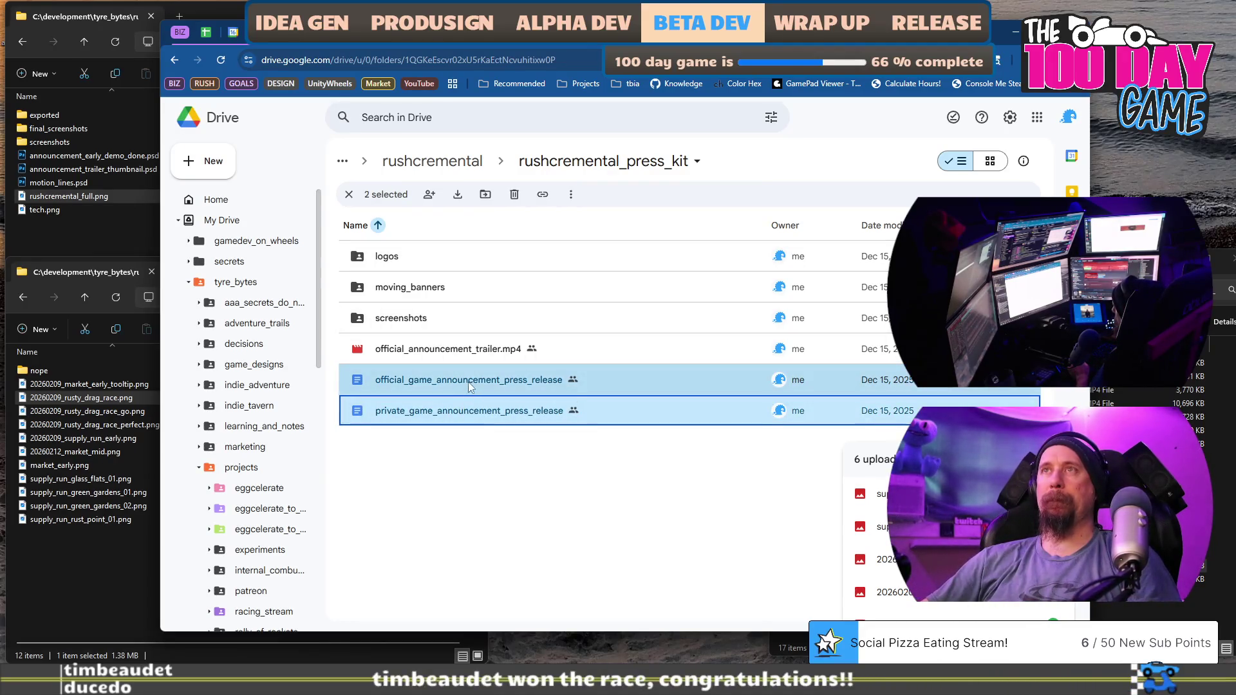
left_click_drag(465, 380, 434, 163)
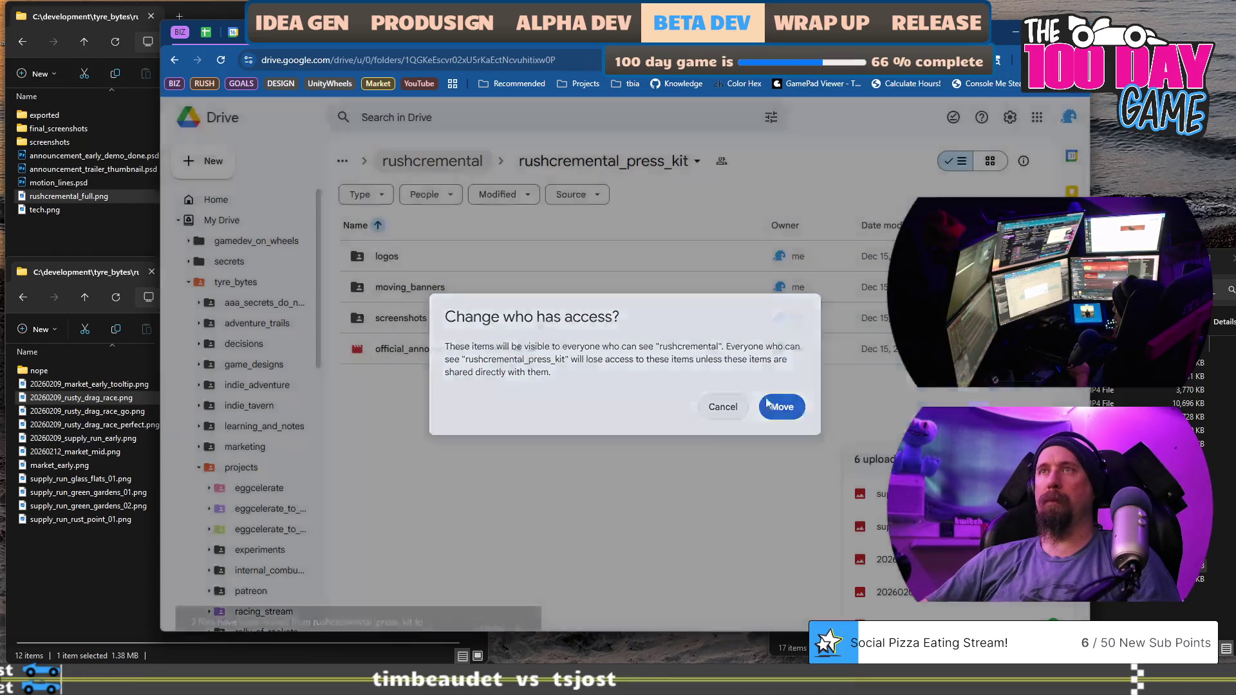
left_click(782, 406)
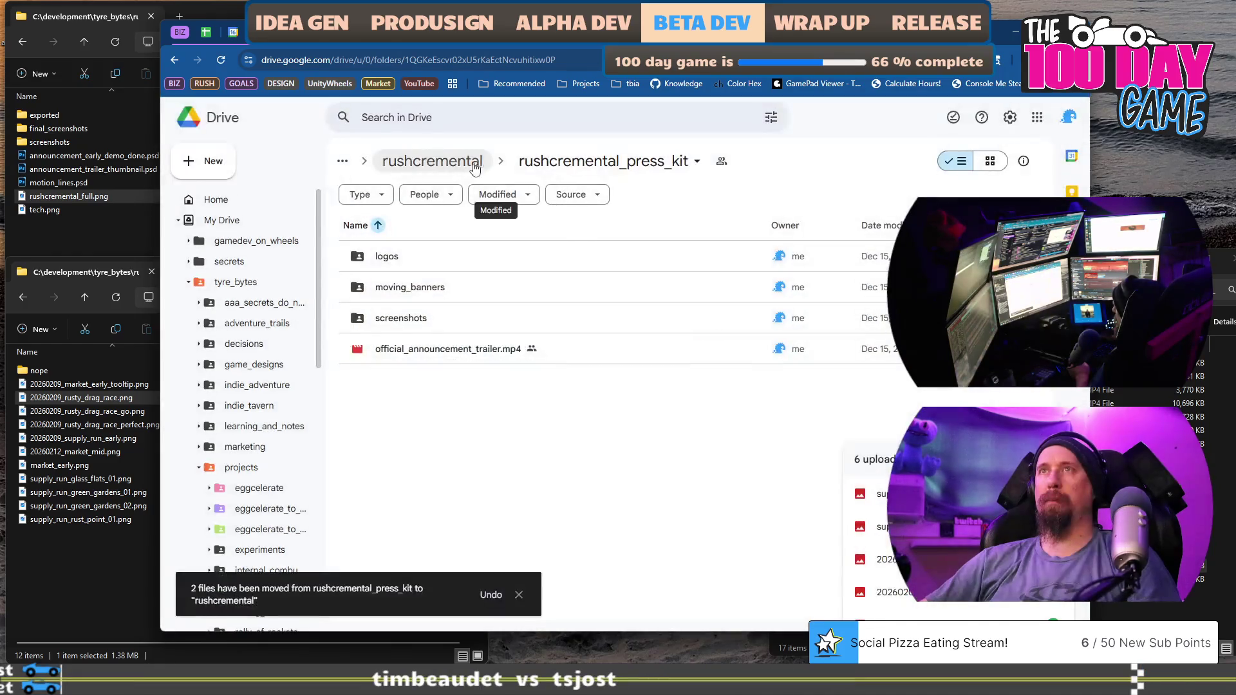
left_click(433, 161)
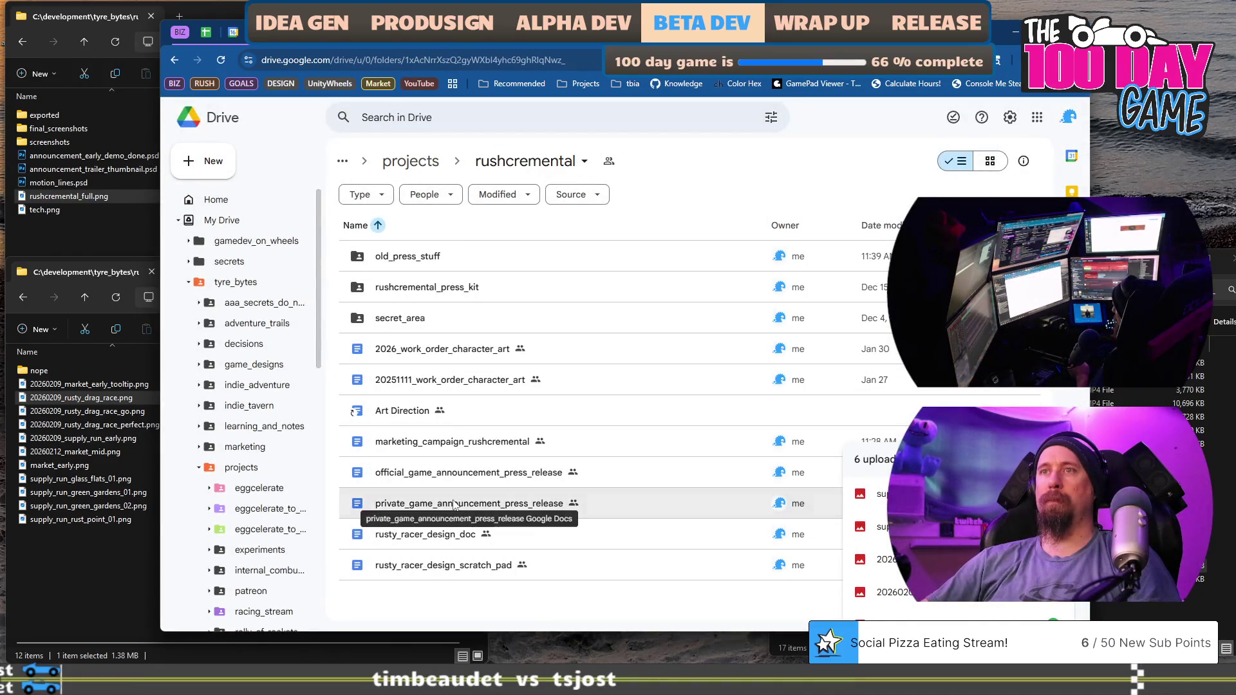
left_click(477, 503)
left_click(450, 476, "shift")
mouse_move(442, 479)
left_mouse_down()
mouse_move(451, 318)
mouse_move(440, 258)
left_mouse_up()
left_click(781, 407)
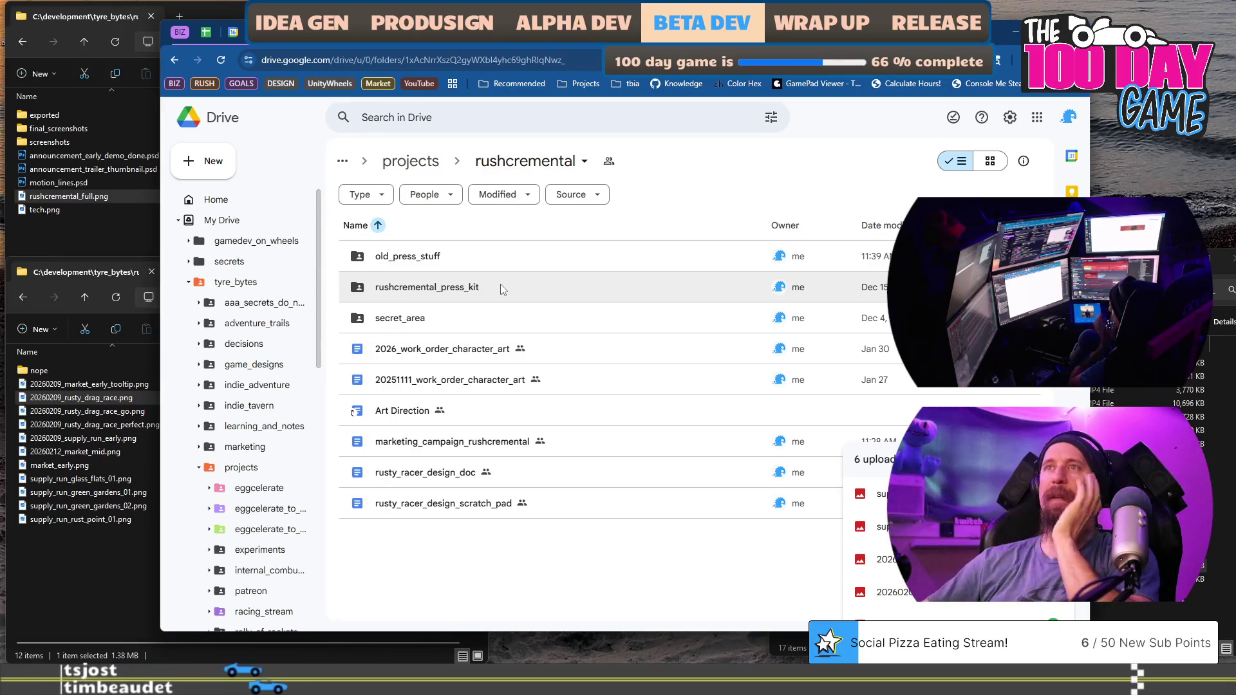
Move official_announcement_trailer.mp4 out of the press kit up into rushcremental.
double_click(502, 288)
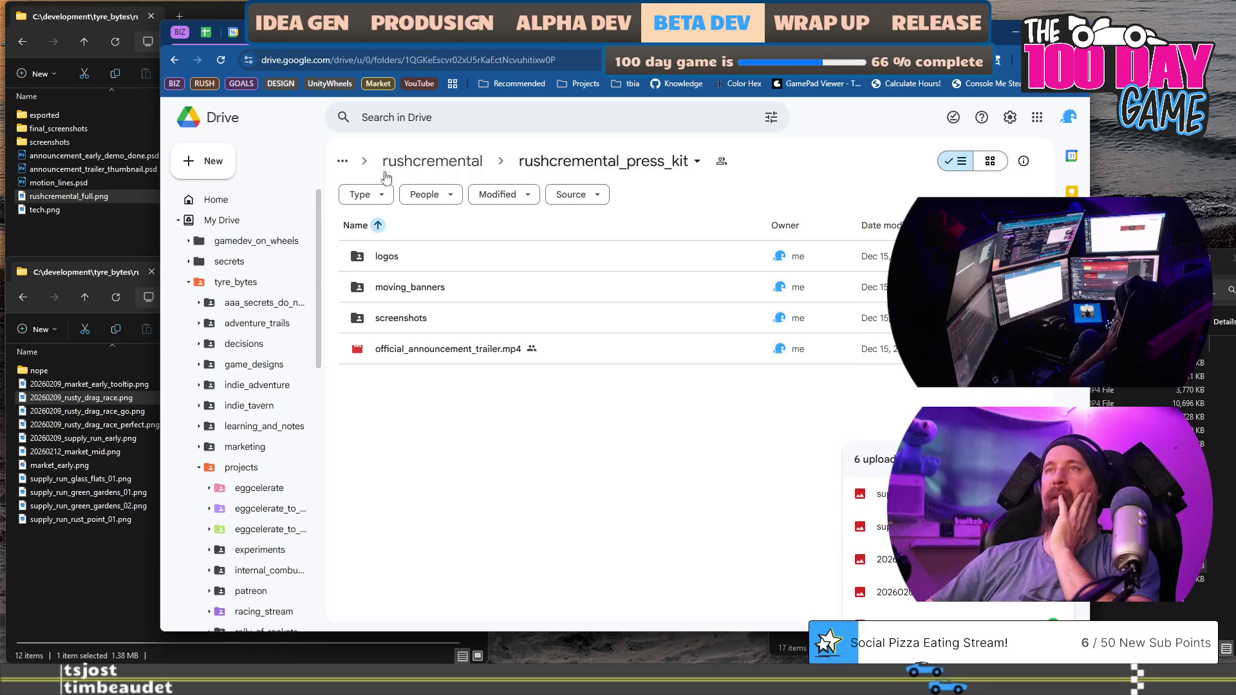
left_click(466, 359)
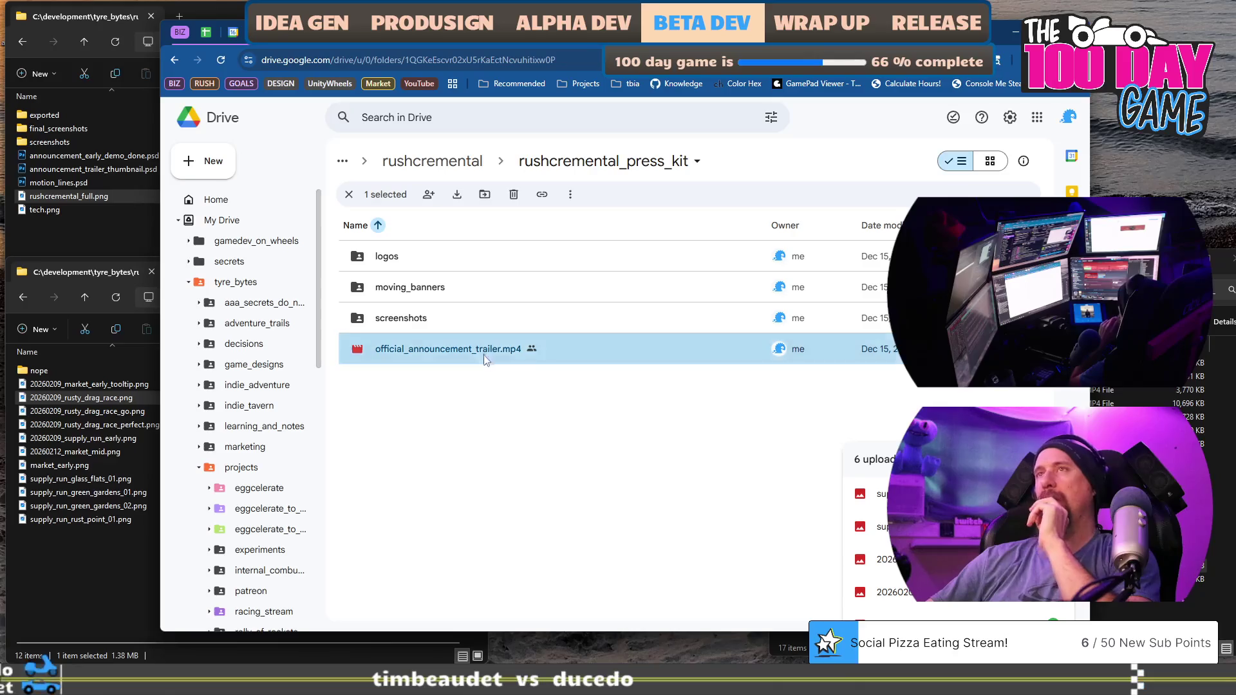
mouse_move(485, 360)
left_mouse_down()
mouse_move(453, 261)
mouse_move(450, 162)
left_mouse_up()
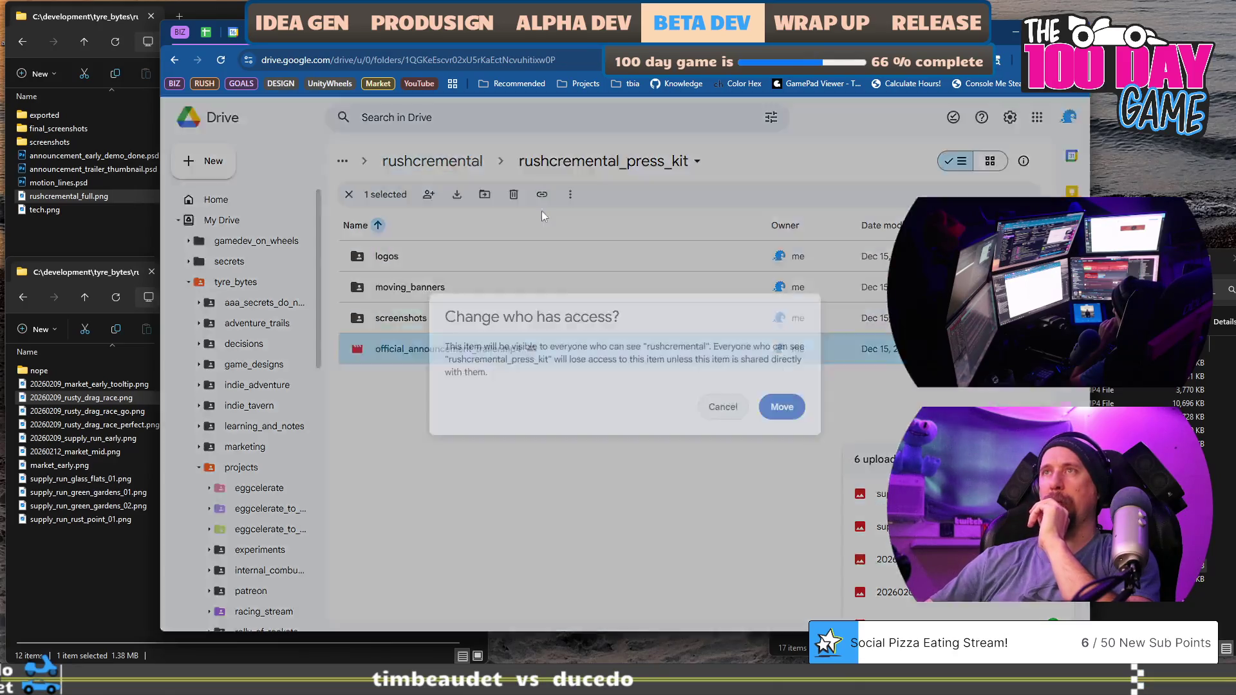
left_click(782, 406)
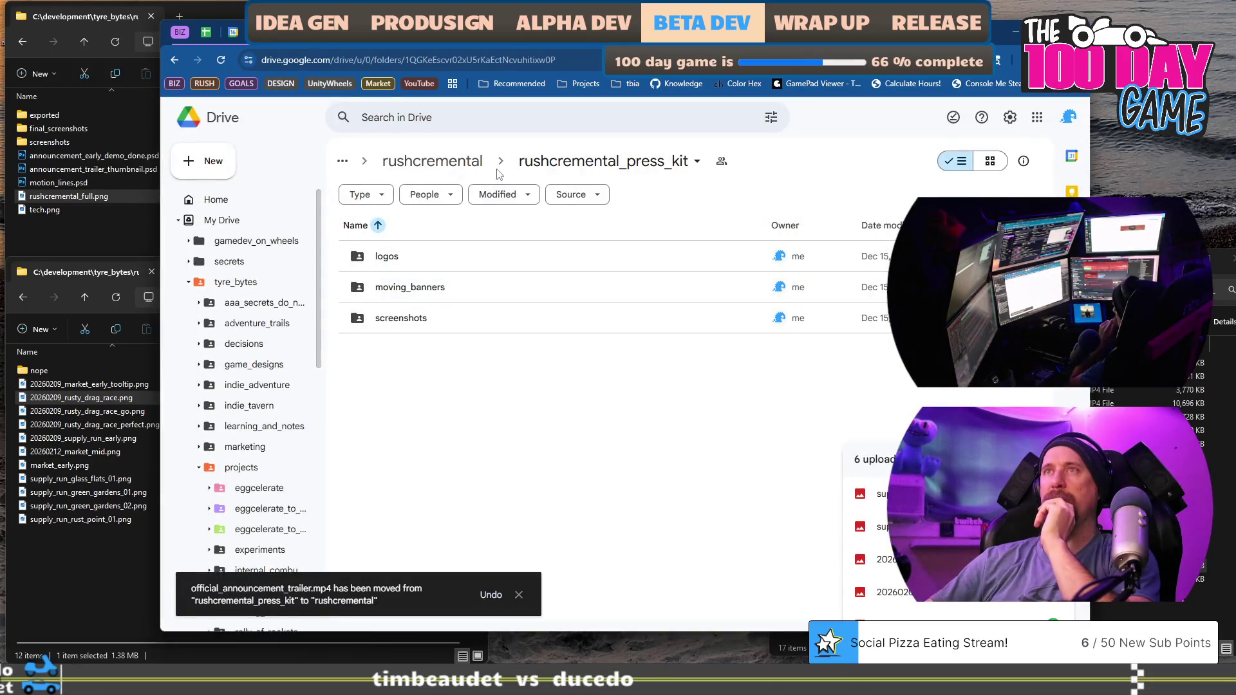
left_click(1126, 539)
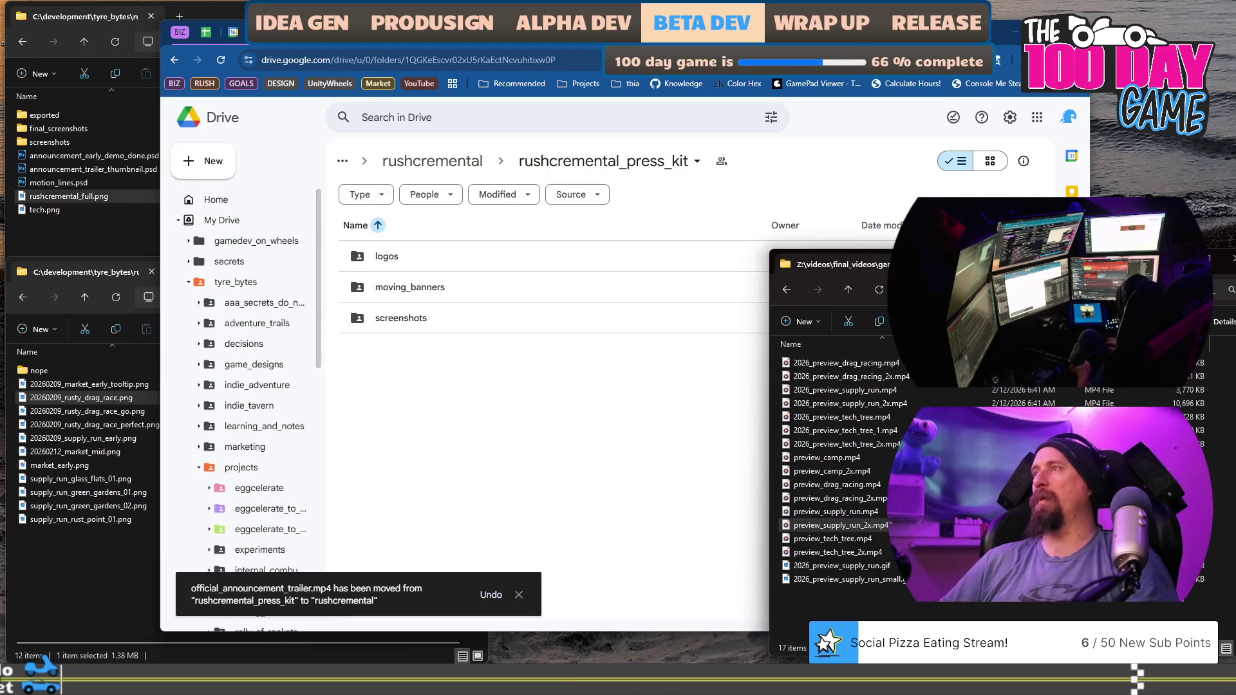
Find and preview 2025_next_fest_trailer_rc01.mp4 in the Explorer videos folders.
key("alt+Up")
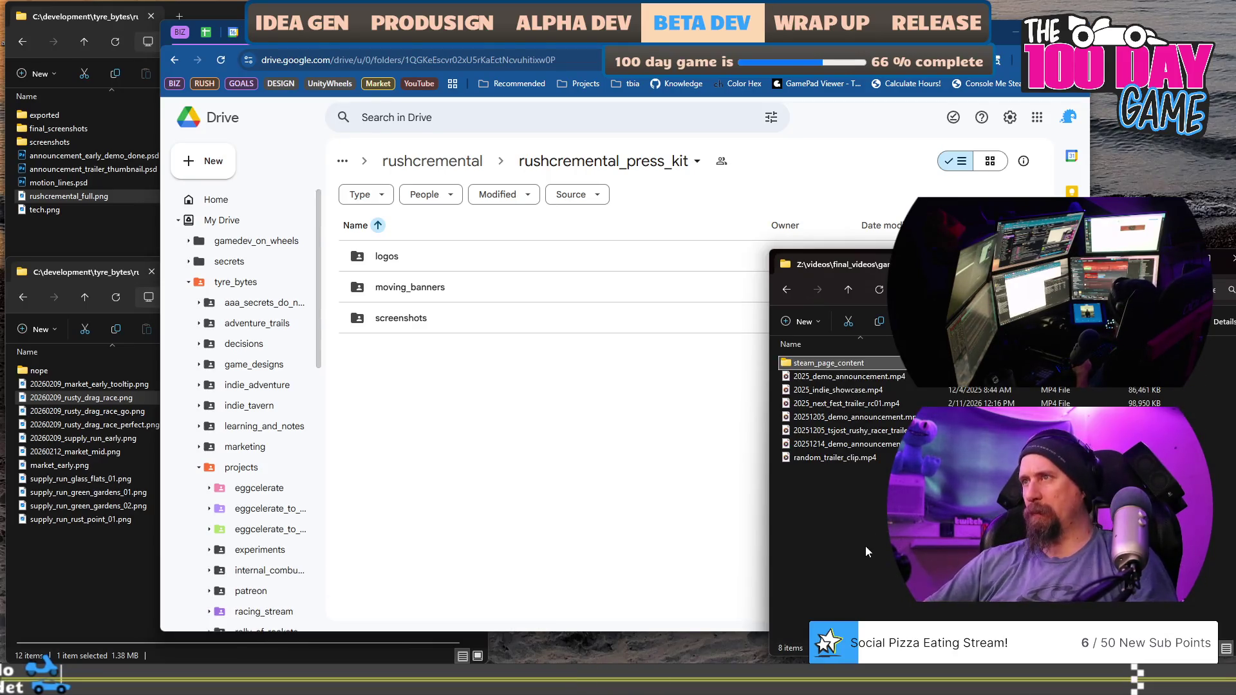
left_click(885, 445)
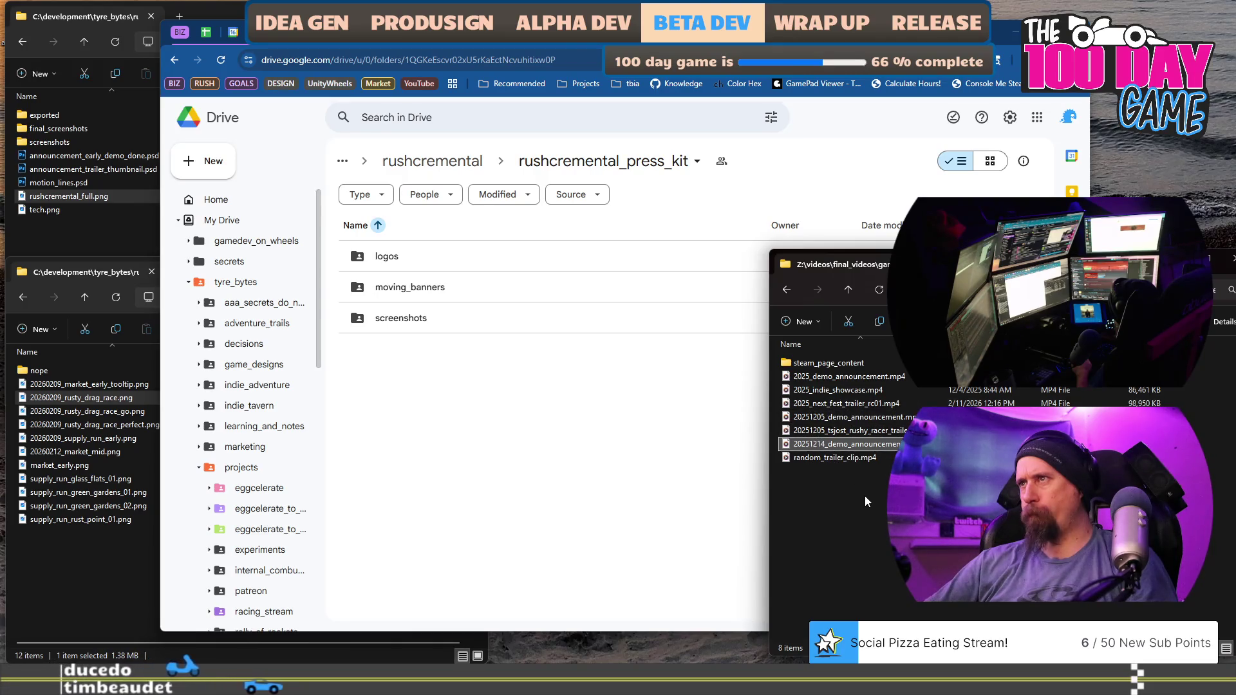
double_click(863, 362)
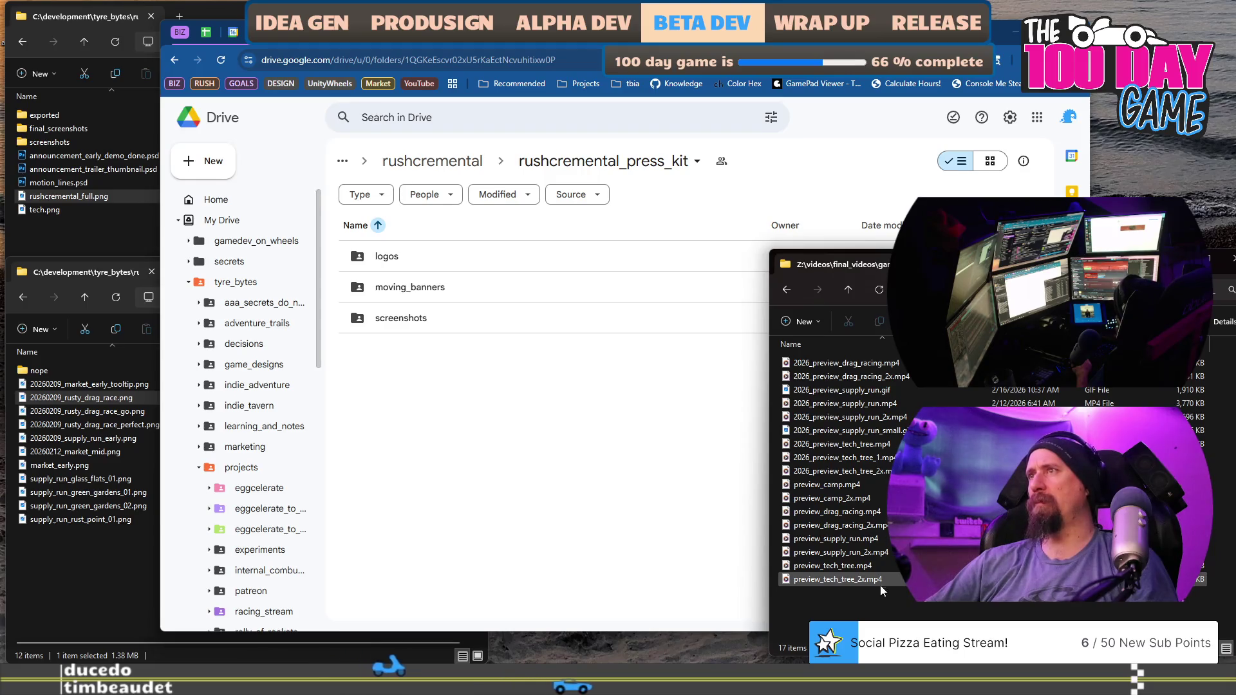
left_click(850, 287)
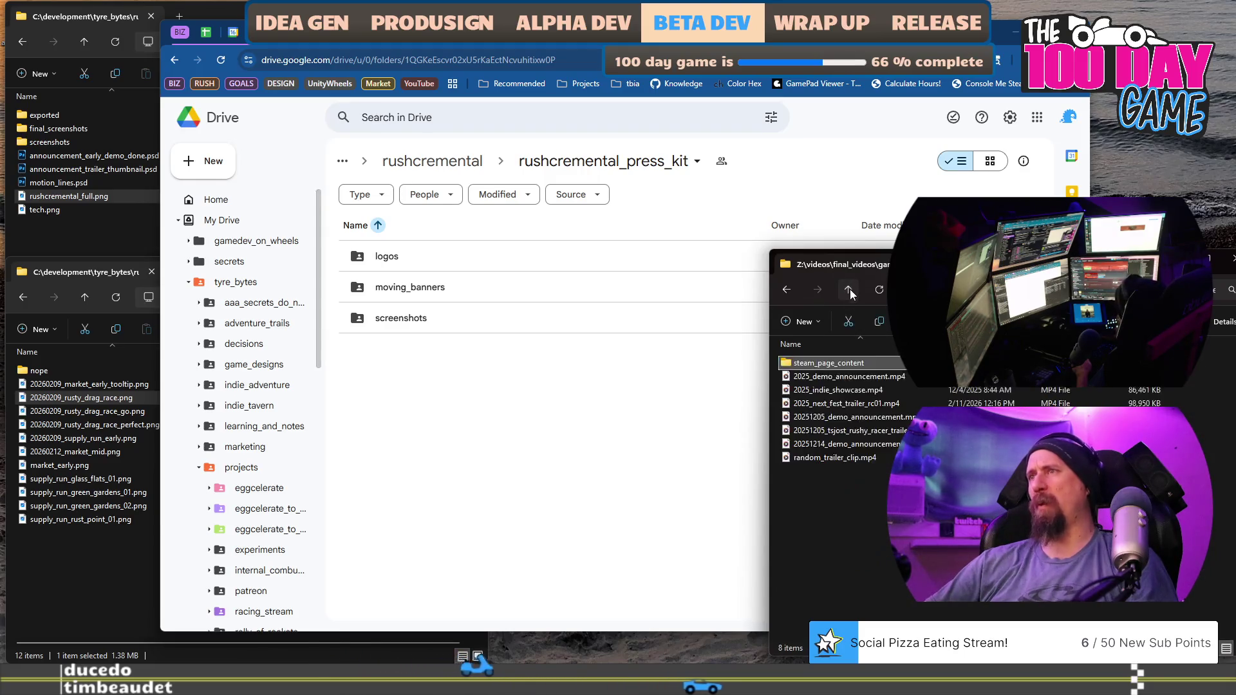
mouse_move(851, 462)
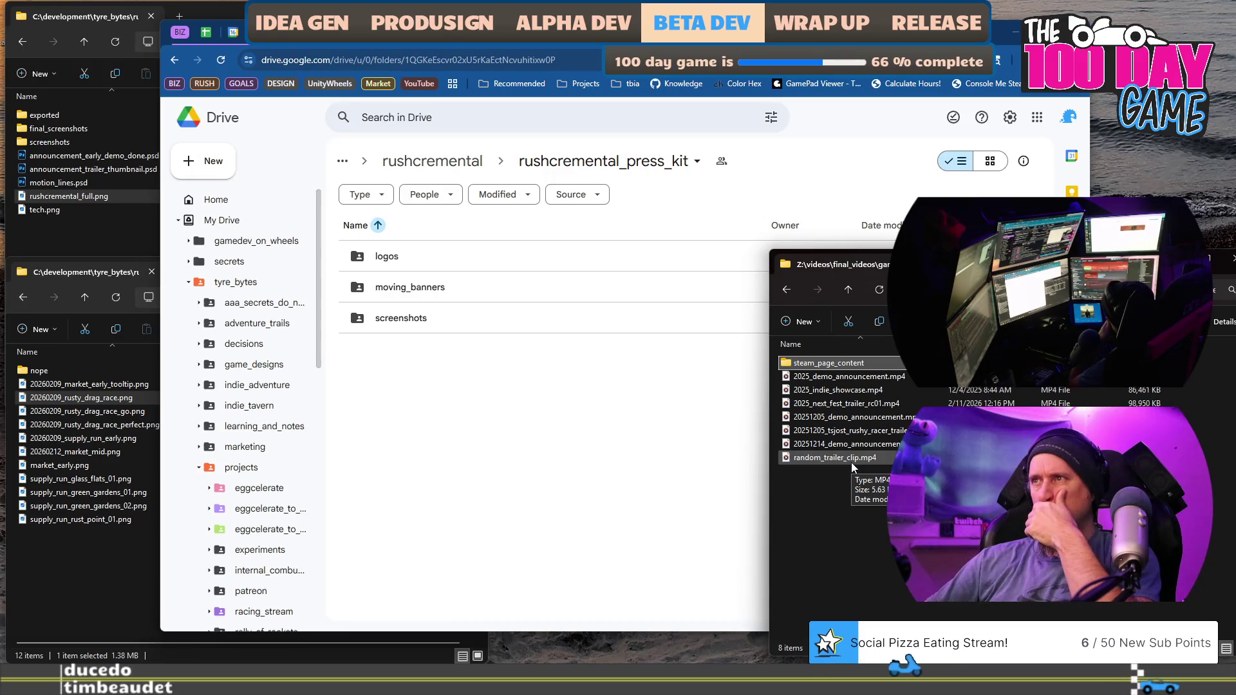
double_click(864, 403)
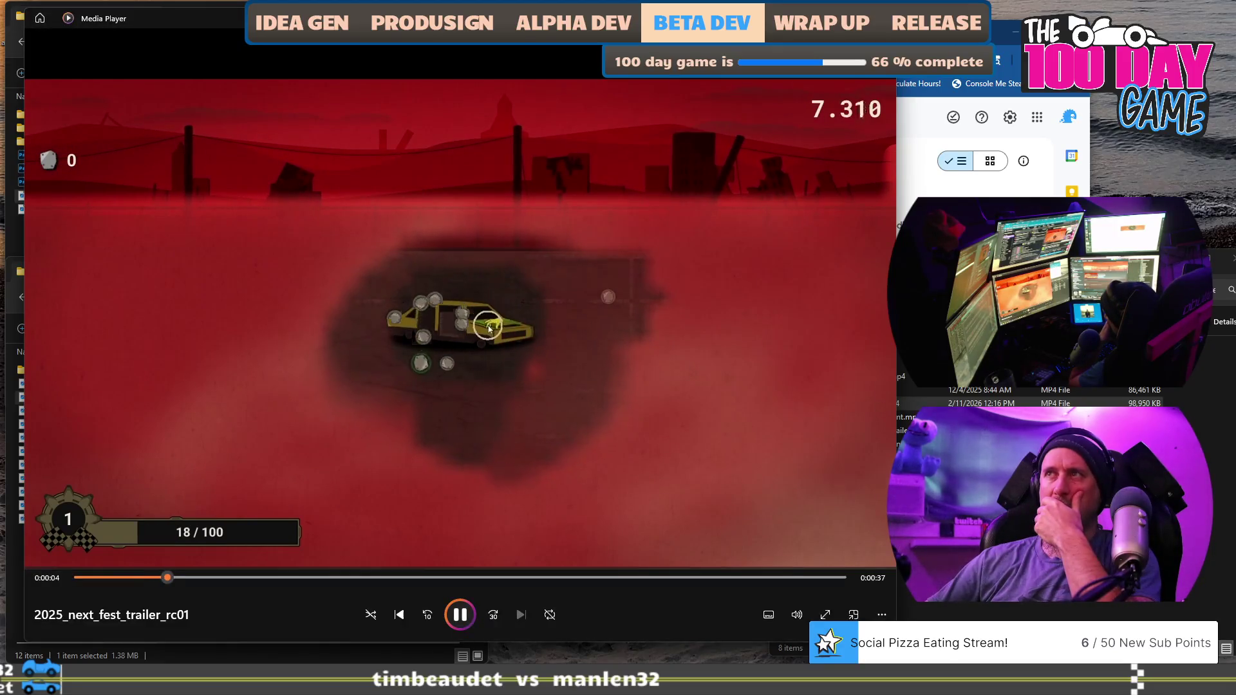
key("alt+F4")
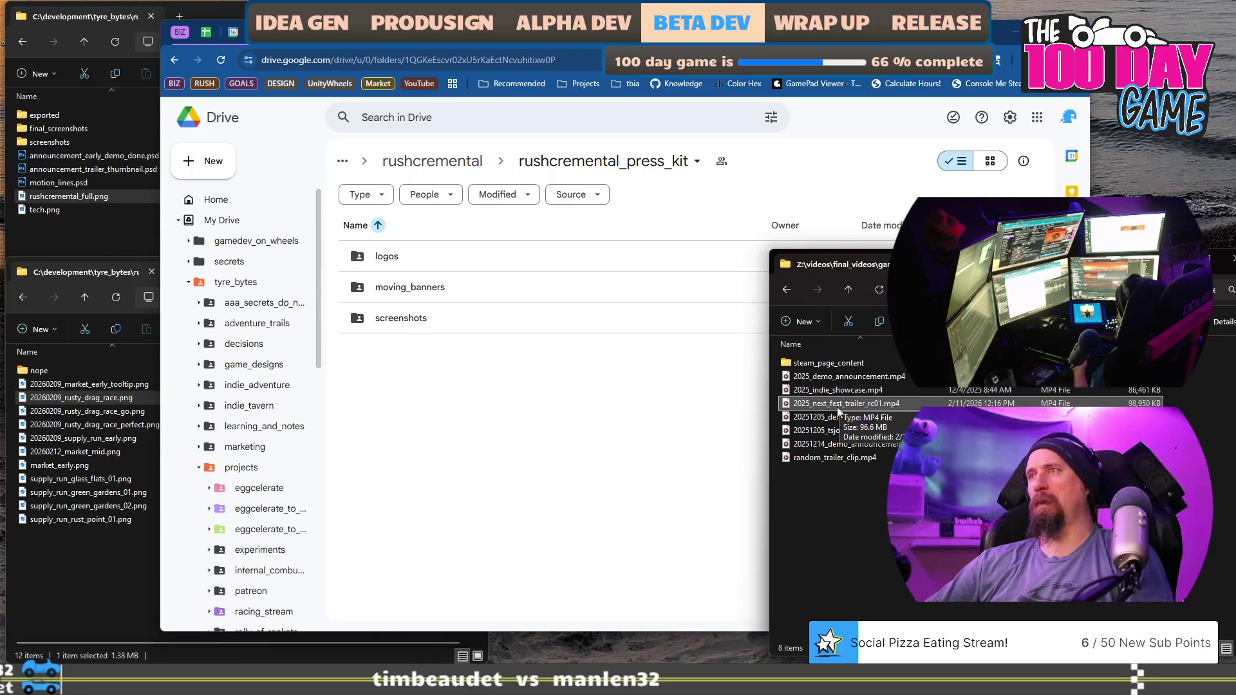
Rename the trailer to 2026_next_fest_trailer_rc01.mp4 and upload it into the Drive press kit.
left_click(837, 406)
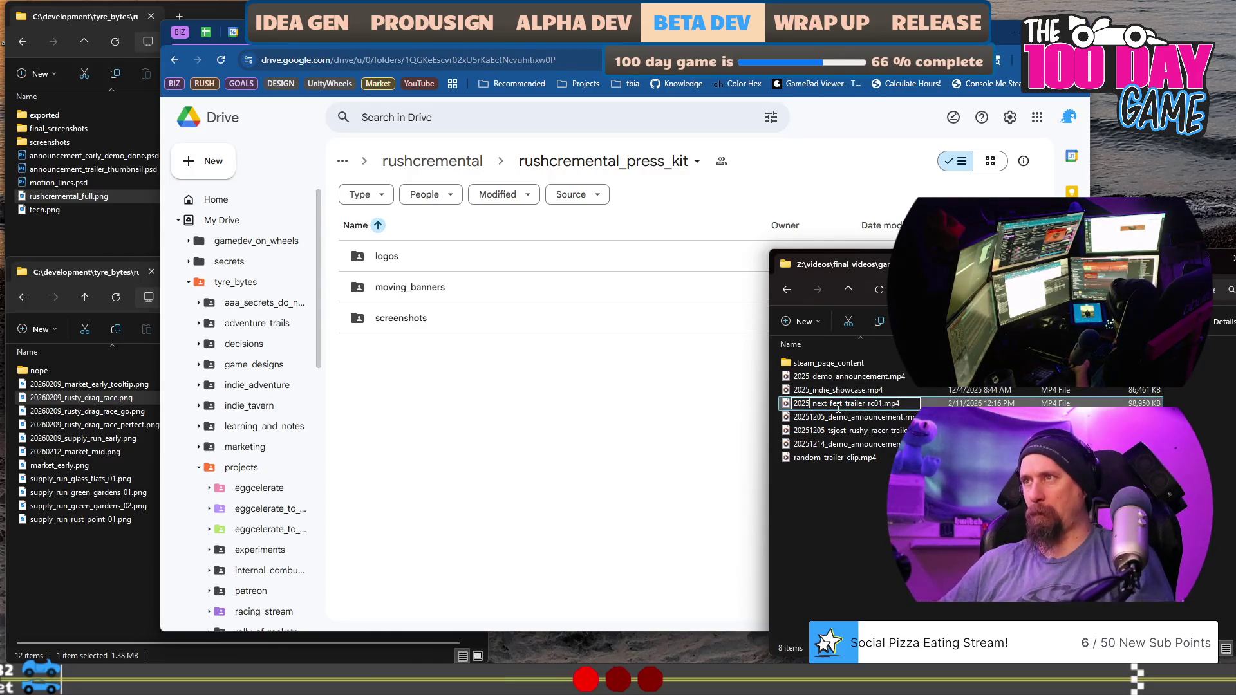
type("6")
key("Return")
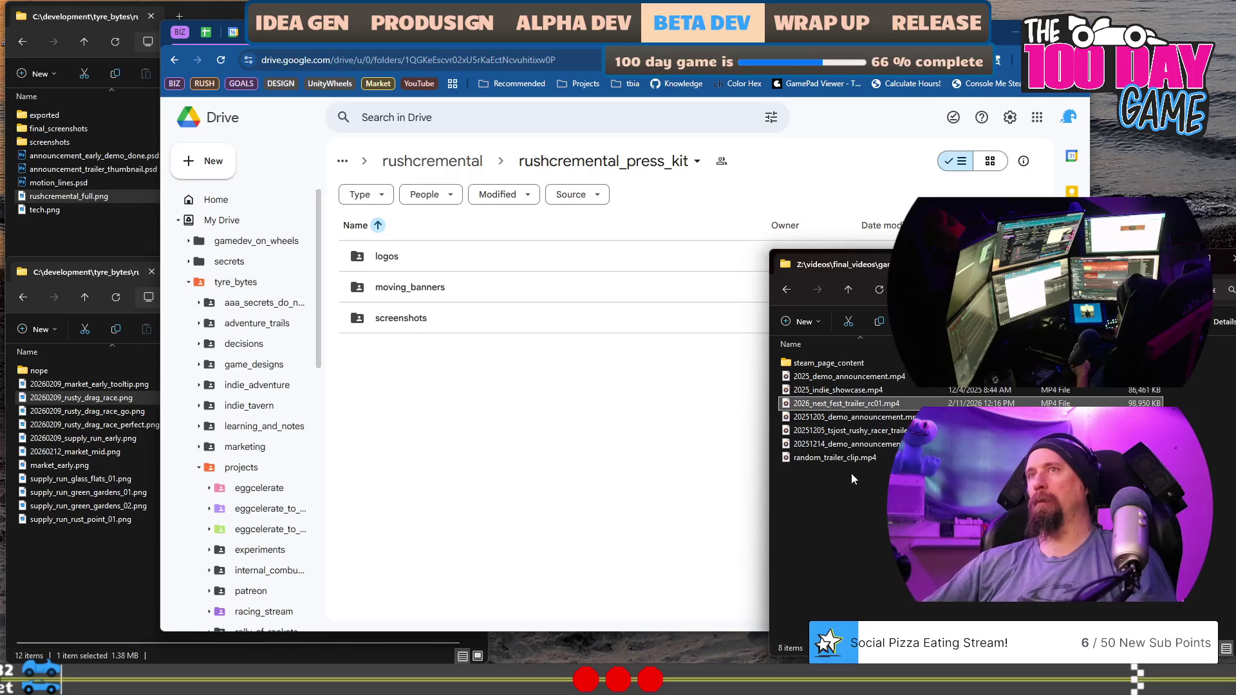
mouse_move(881, 410)
left_mouse_down()
mouse_move(502, 394)
mouse_move(493, 404)
left_mouse_up()
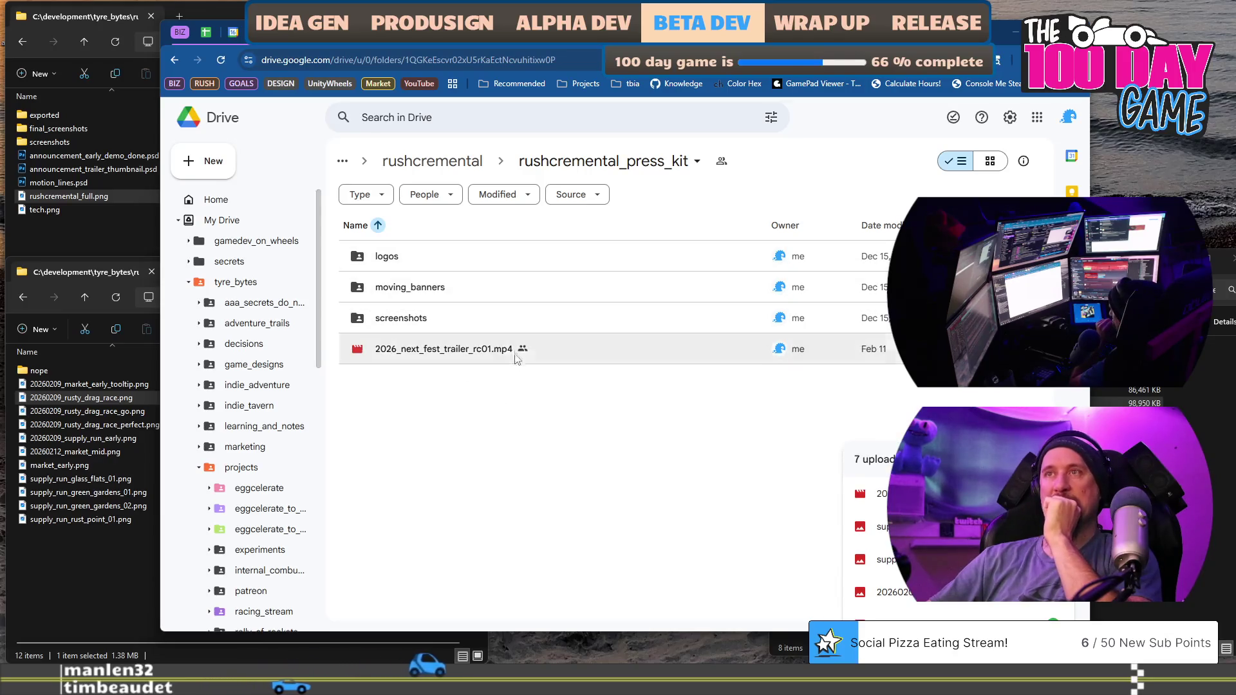
Rename the Drive trailer to 2026_next_fest_trailer.mp4 by dropping the rc01 suffix.
left_click(490, 350)
right_click(488, 349)
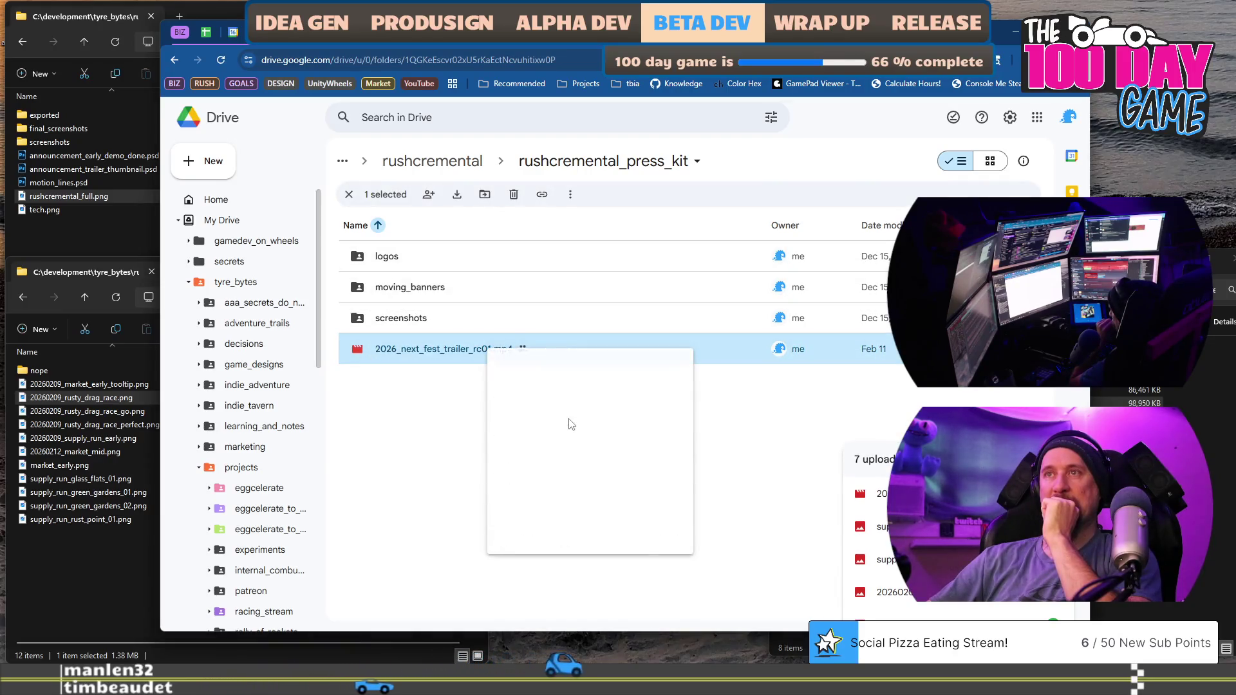
left_click(569, 424)
key("Right")
key("BackSpace")
key("BackSpace")
key("BackSpace")
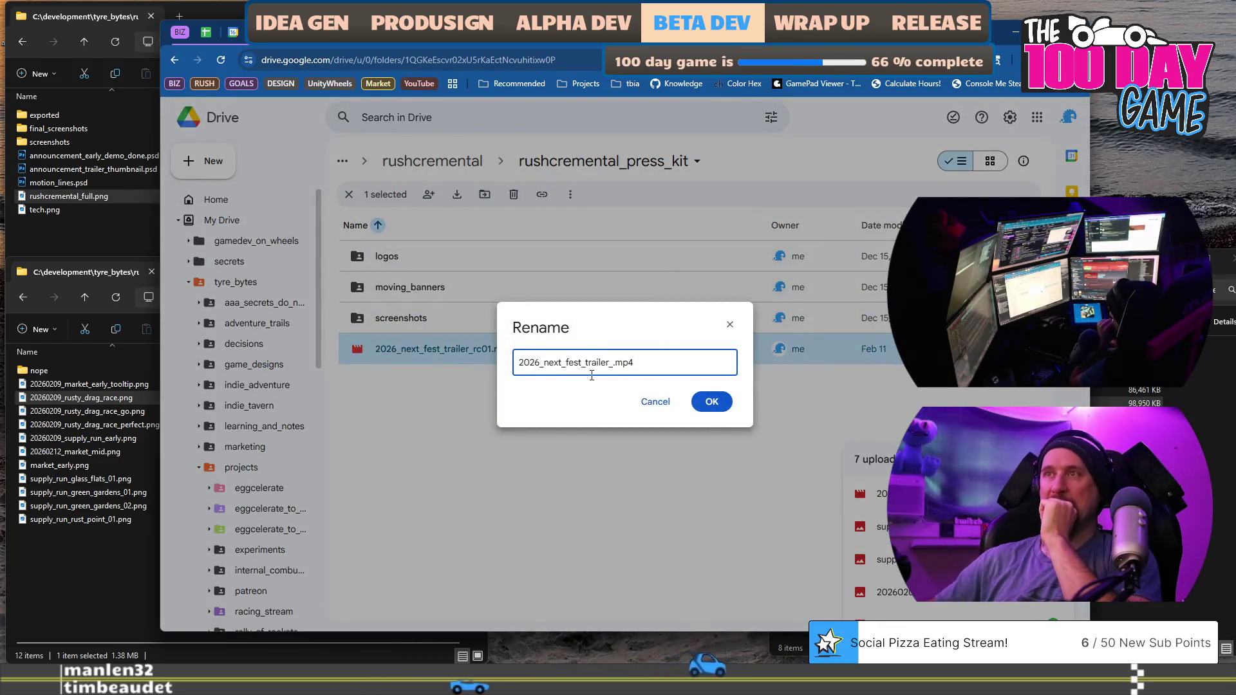
key("Return")
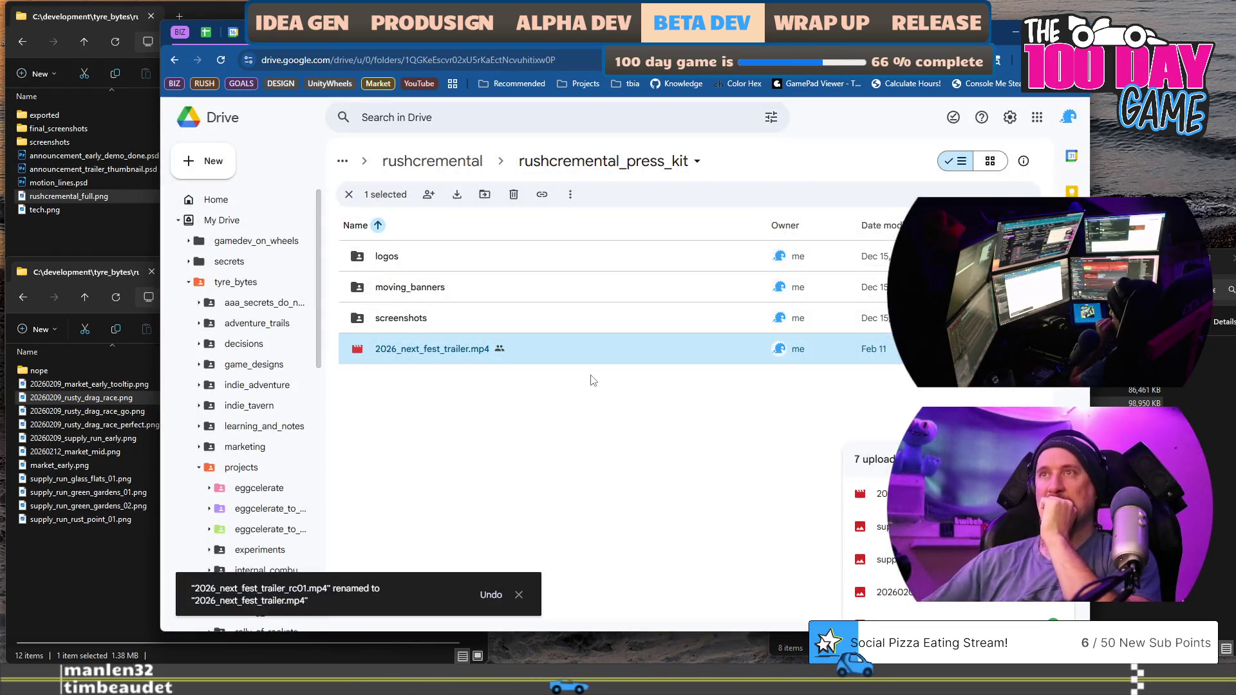
left_click(587, 430)
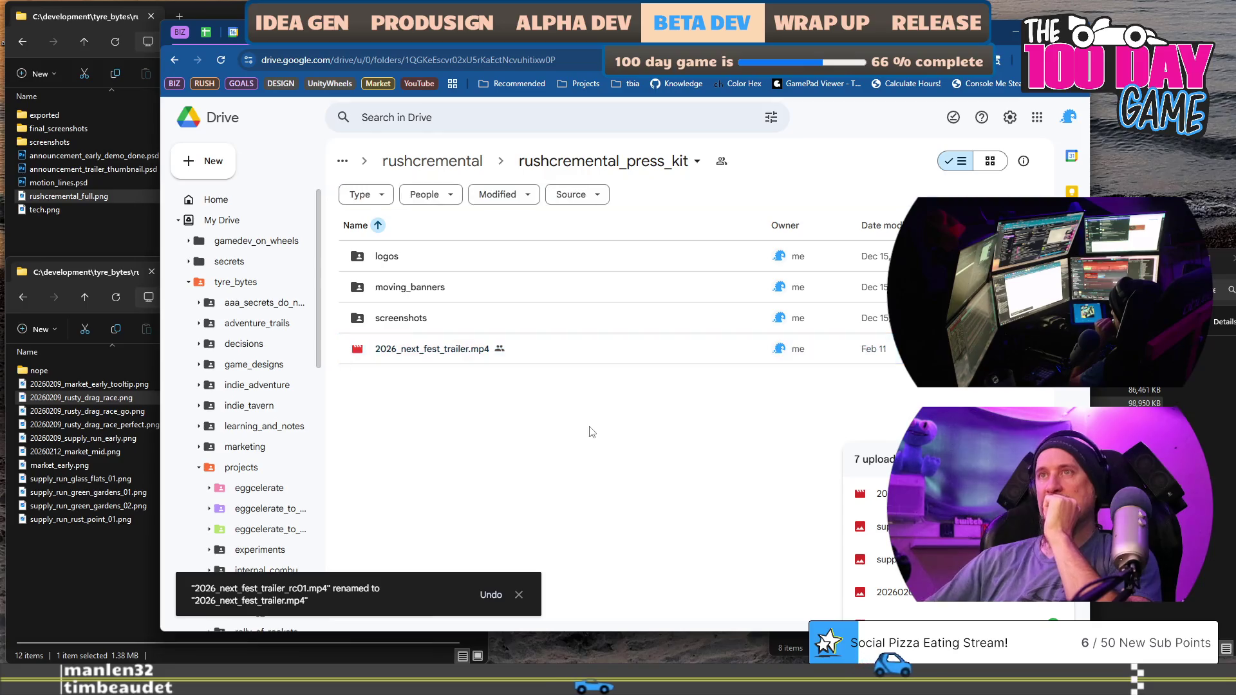
Check the screenshots and moving_banners folders, then open the logos folder.
double_click(452, 318)
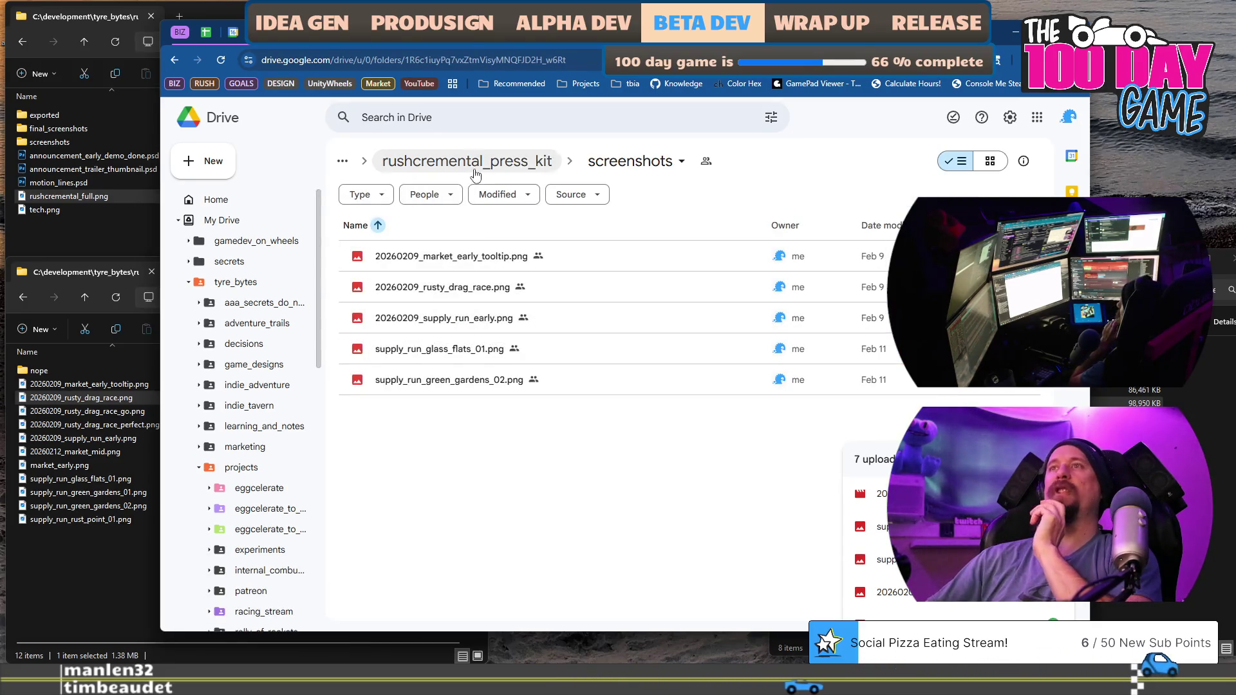
left_click(468, 166)
double_click(465, 289)
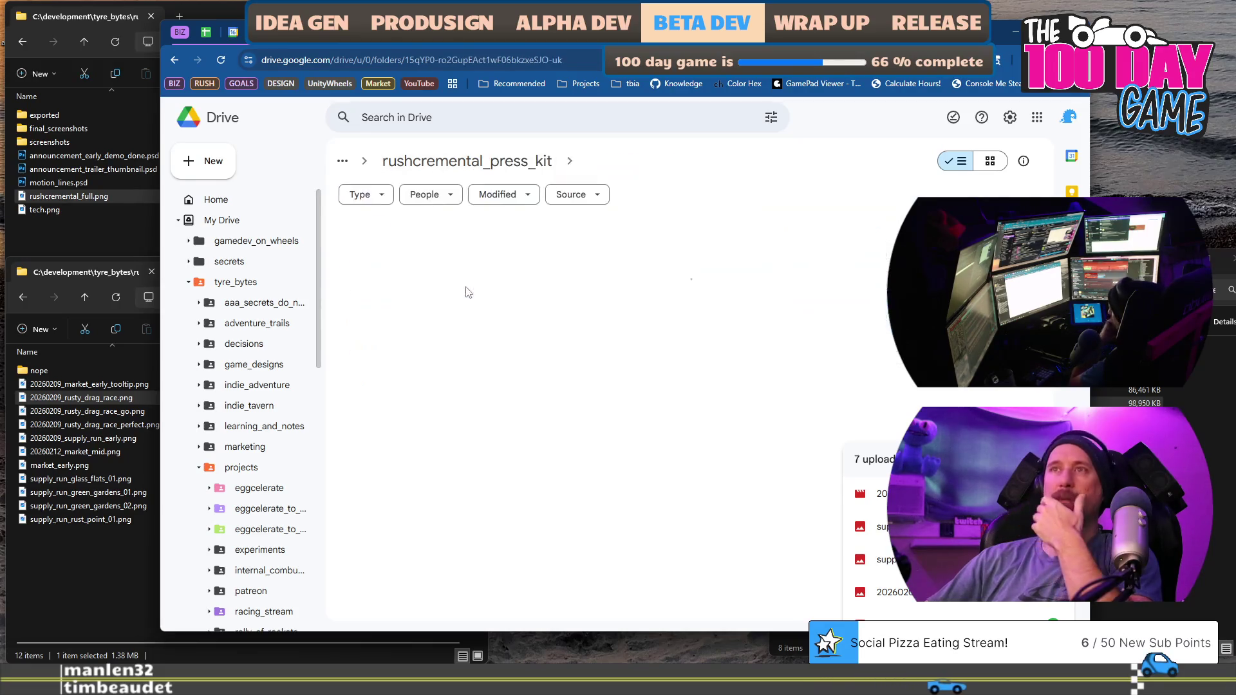
left_click(554, 161)
double_click(448, 252)
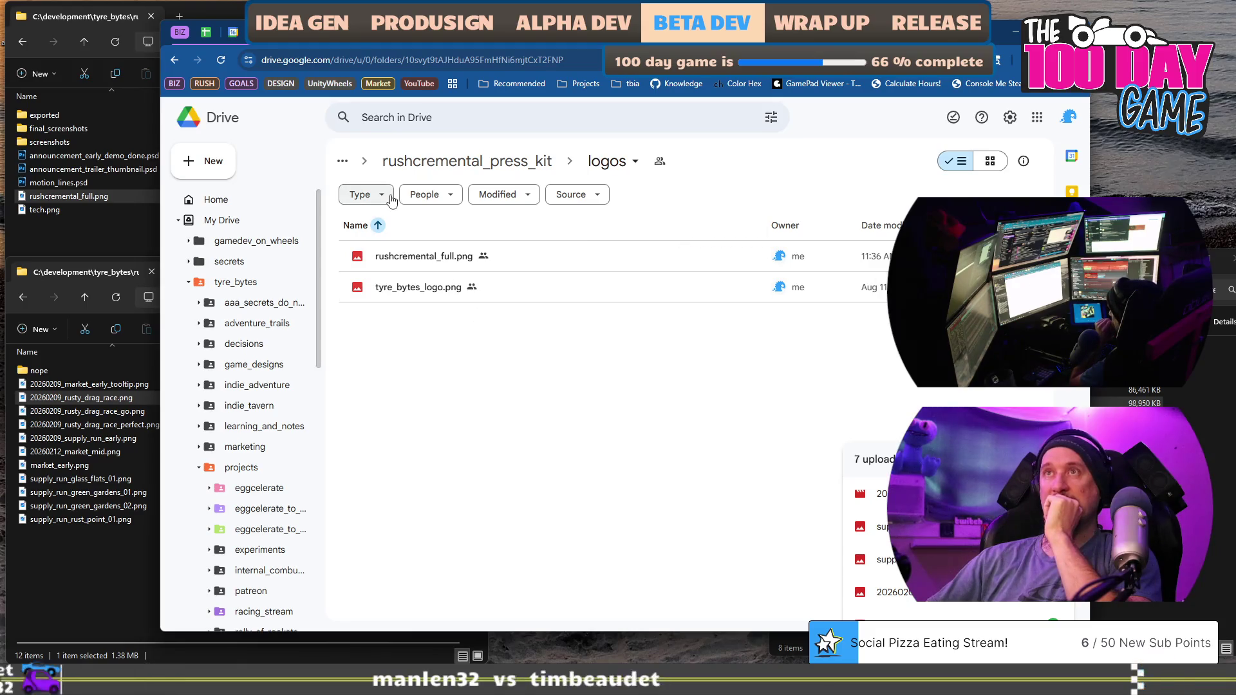
left_click(583, 56)
key("BackSpace")
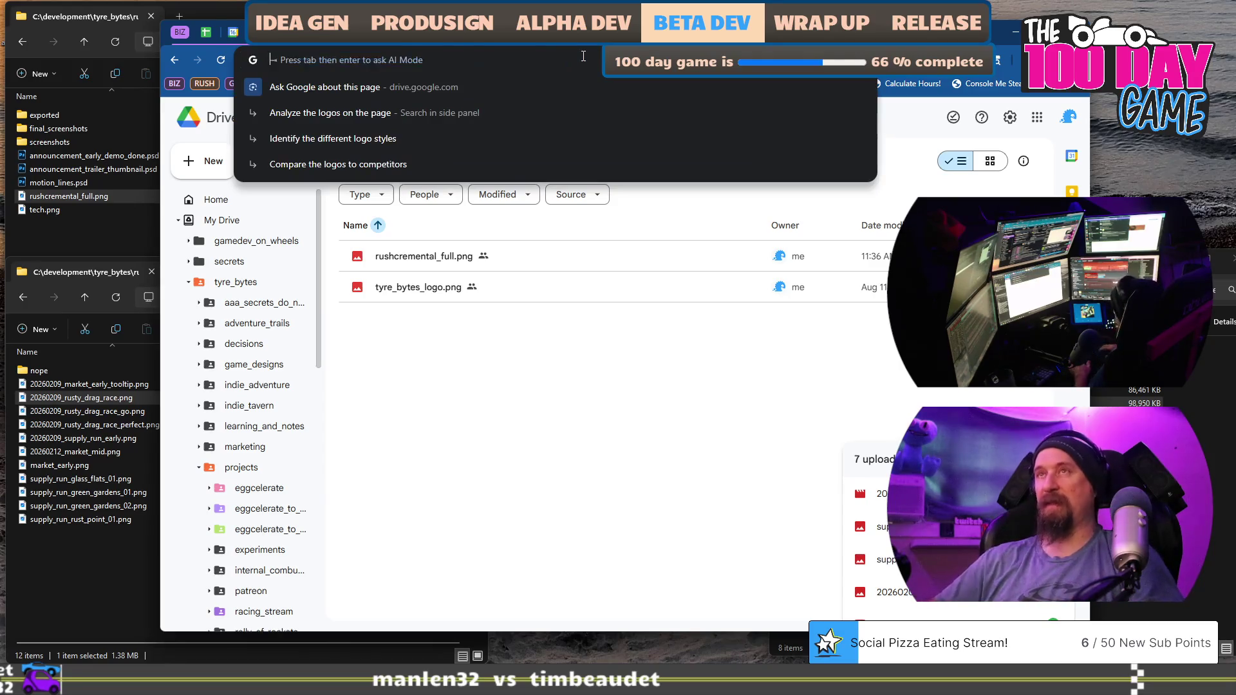
key("ctrl+shift+n")
type("https://drive.google.com/drive/u/0/folders/10svyt9tAJHduA95FmHfNi6mjtCxT2FNP")
key("Return")
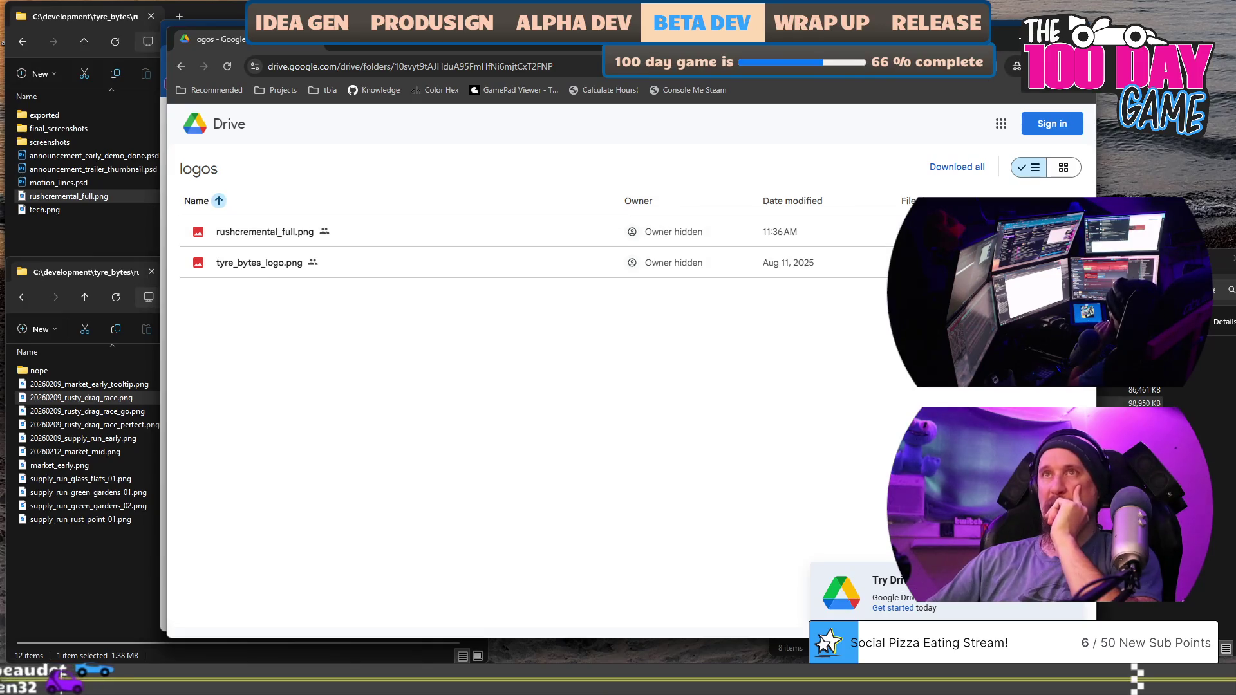
left_click(219, 201)
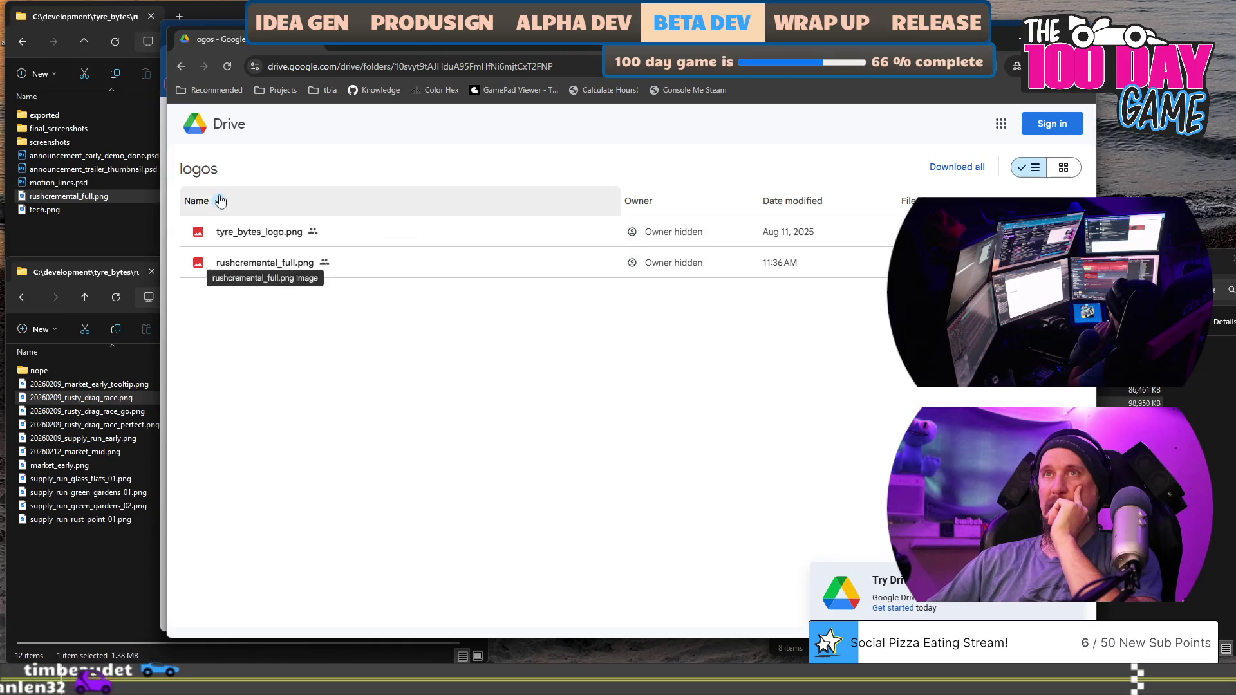
left_click(219, 201)
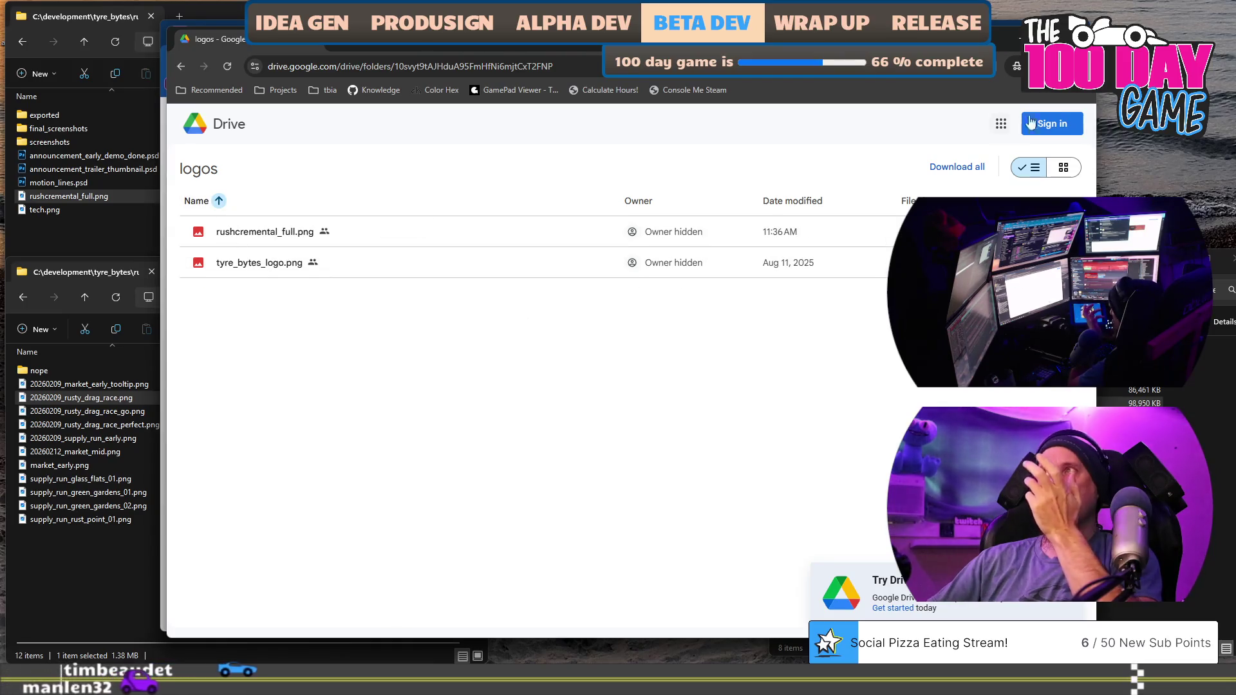
key("ctrl+w")
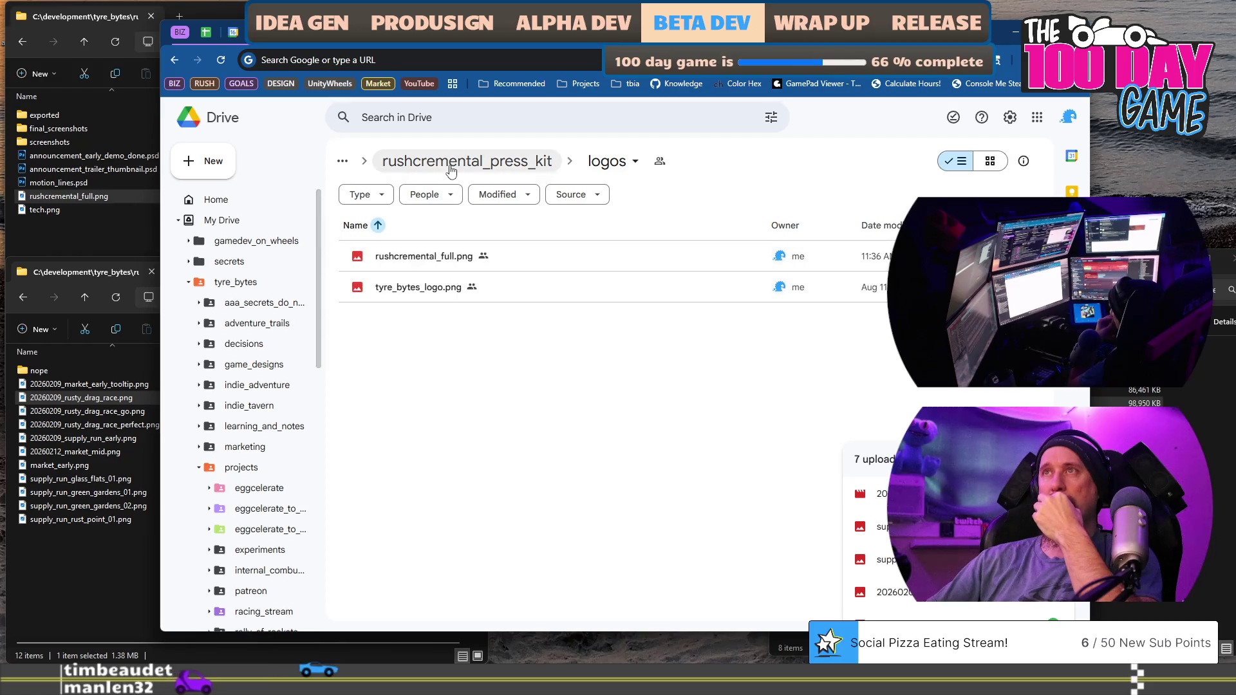
Return to rushcremental_press_kit and copy its folder link.
left_click(467, 161)
left_click(595, 54)
key("ctrl+c")
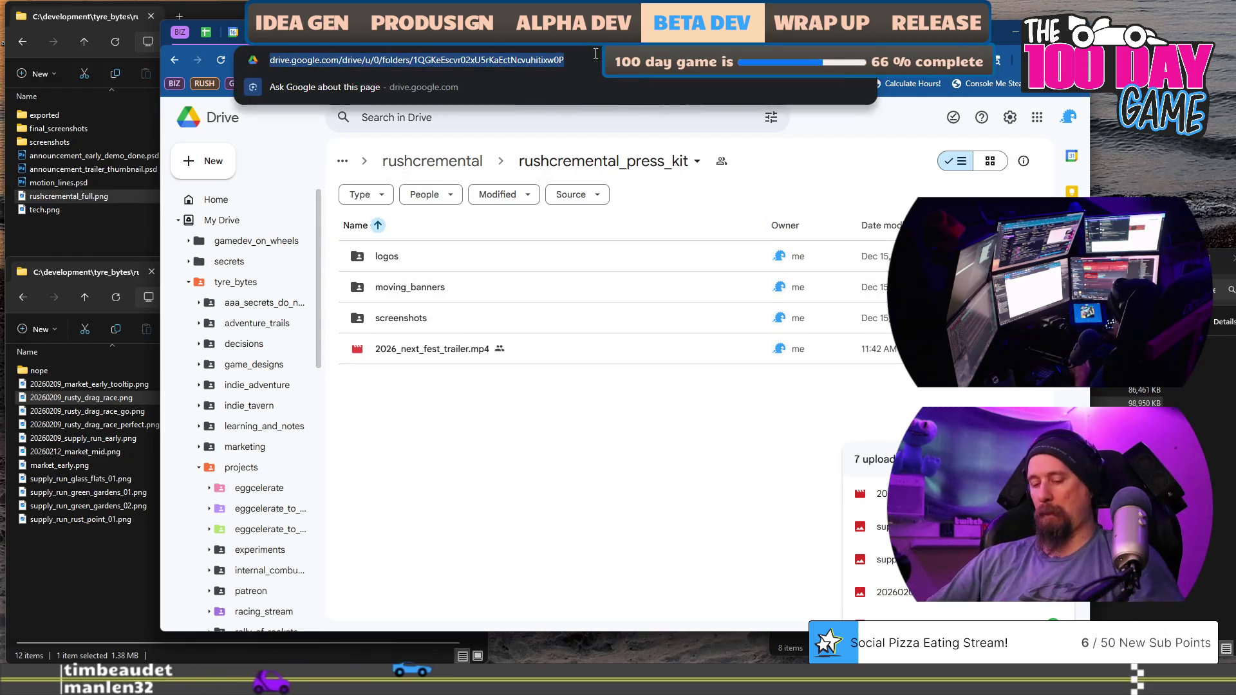
Verify the press kit link loads for a signed-out viewer in an Incognito window.
key("ctrl+shift+n")
key("ctrl+v")
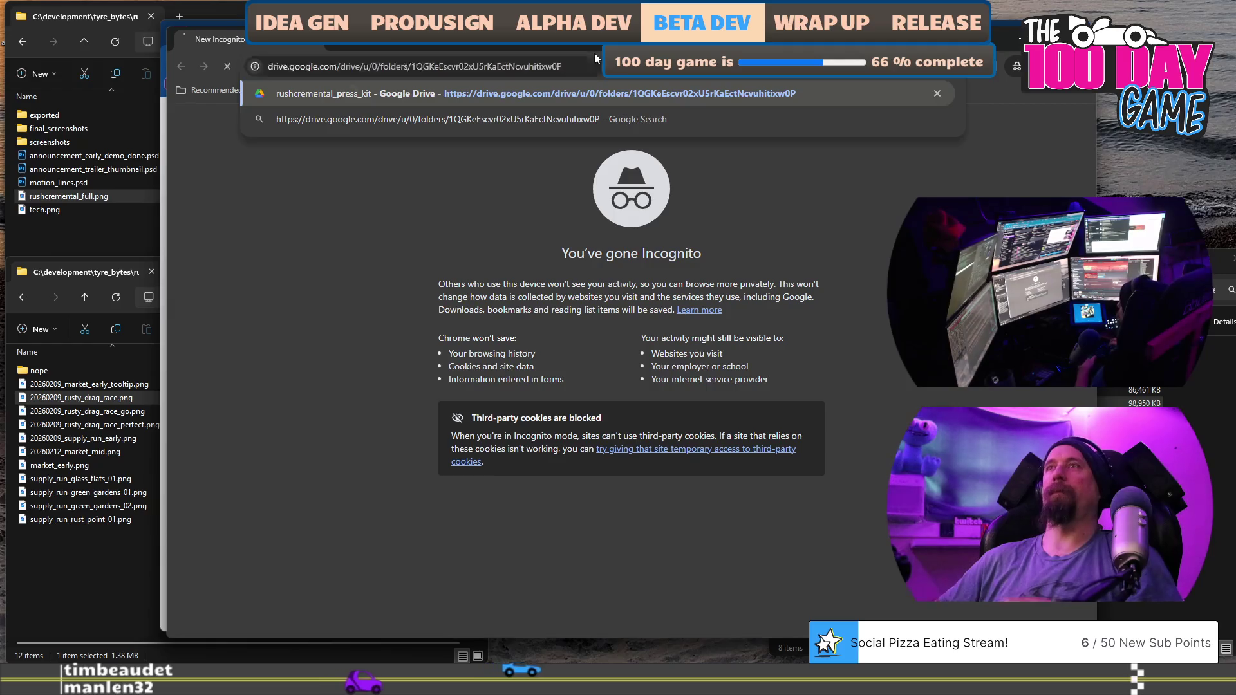
key("Return")
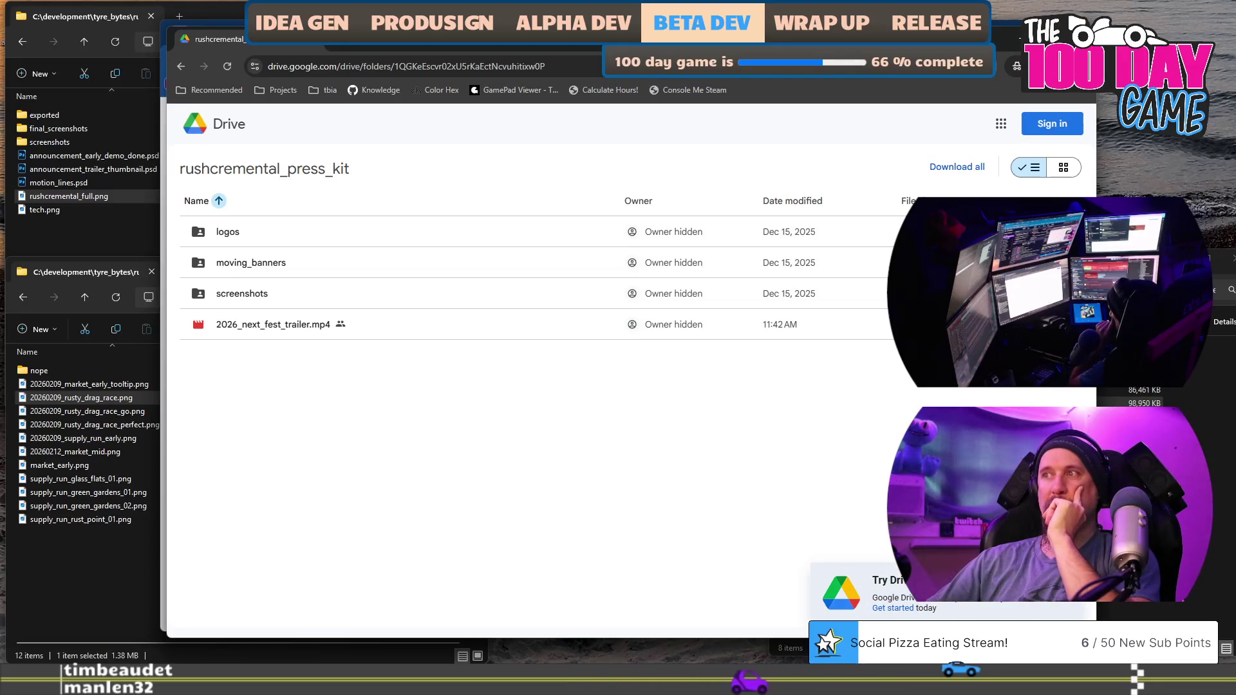
key("alt+Tab")
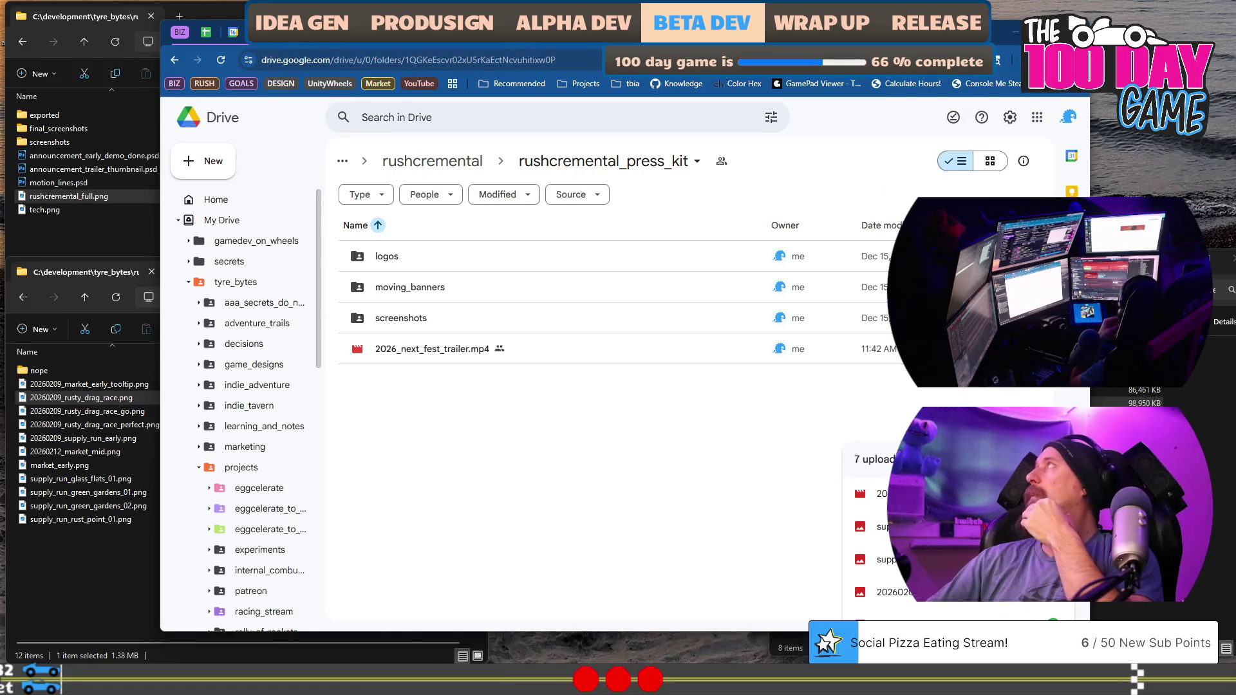
key("alt+Tab")
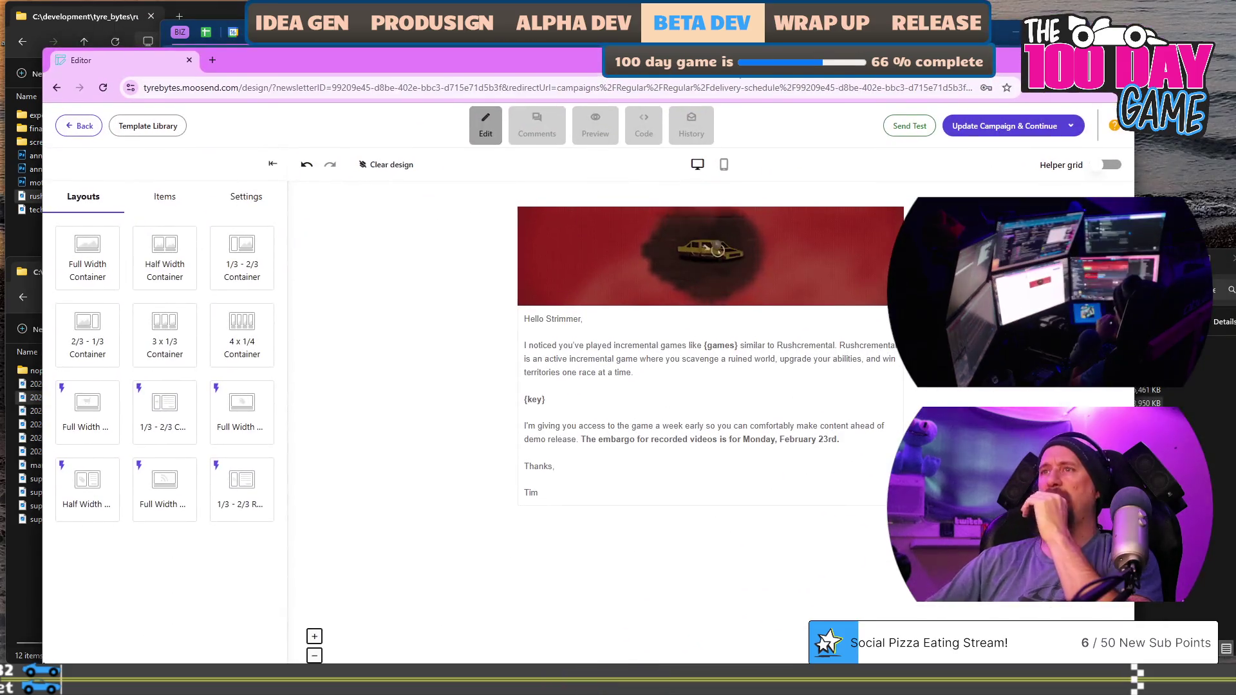
Add an 'If it helps' line after the embargo sentence, keeping 'Thanks,' separate.
left_click(852, 444)
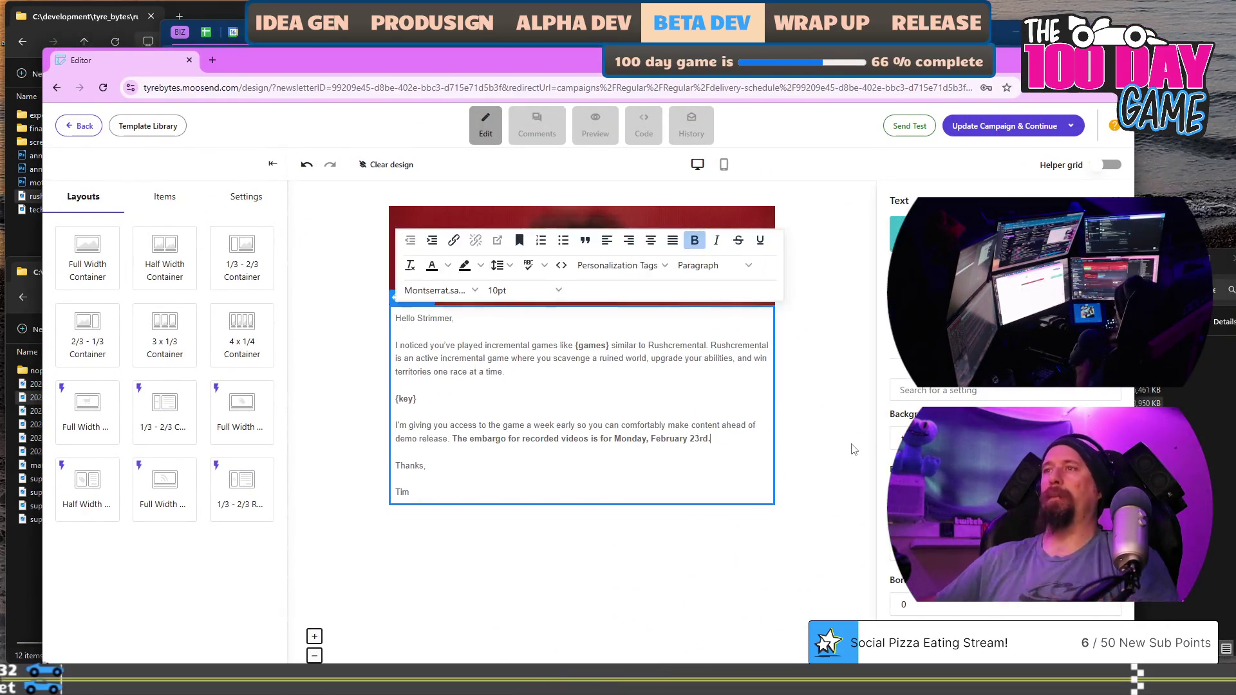
key("Return")
type("If i")
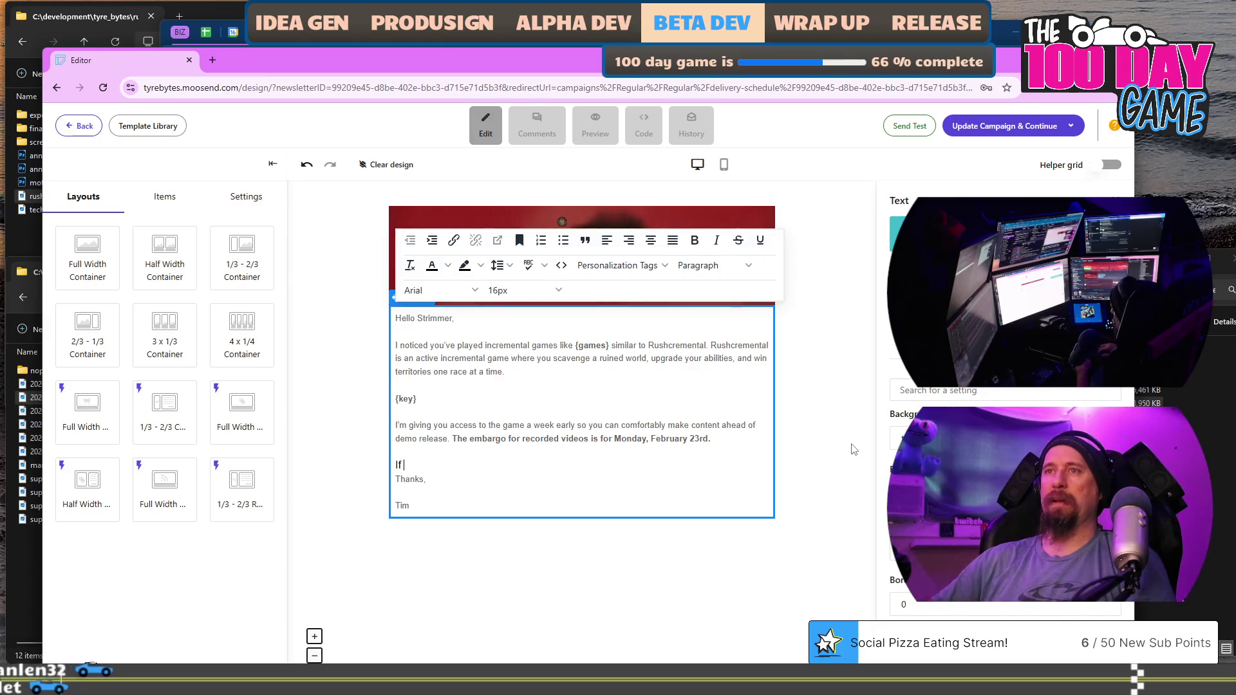
key("BackSpace")
key("BackSpace")
key("Delete")
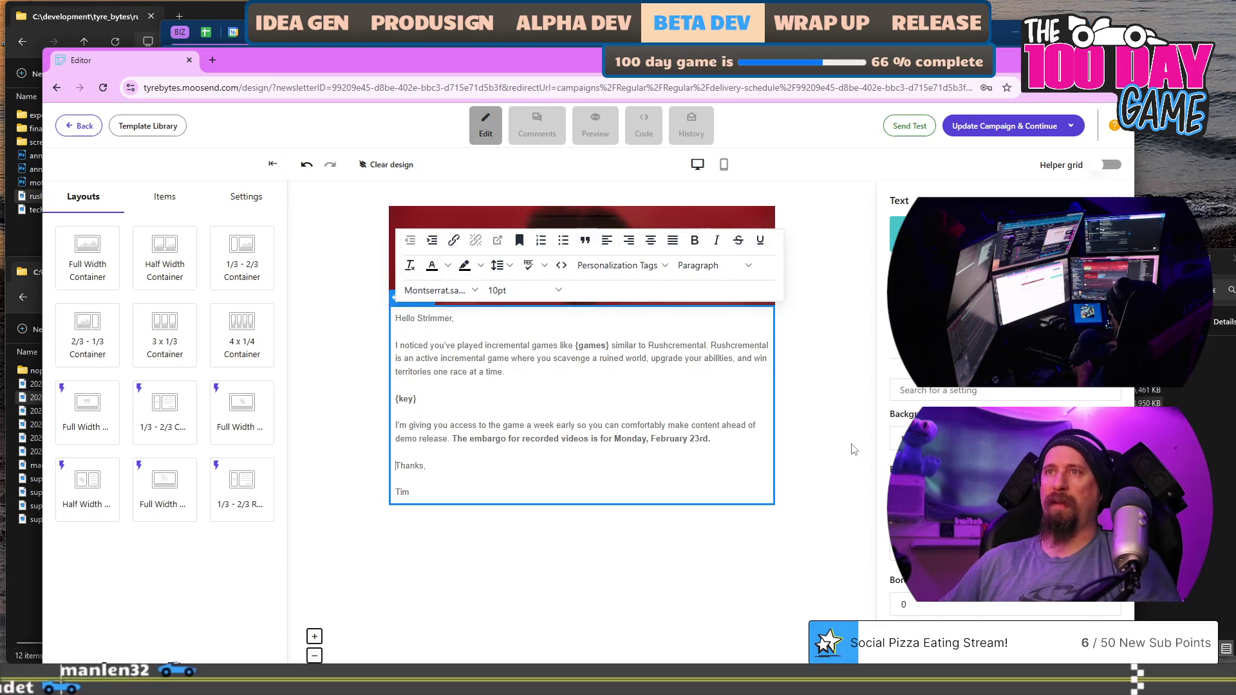
type("If")
key("Return")
key("Left")
type("it he")
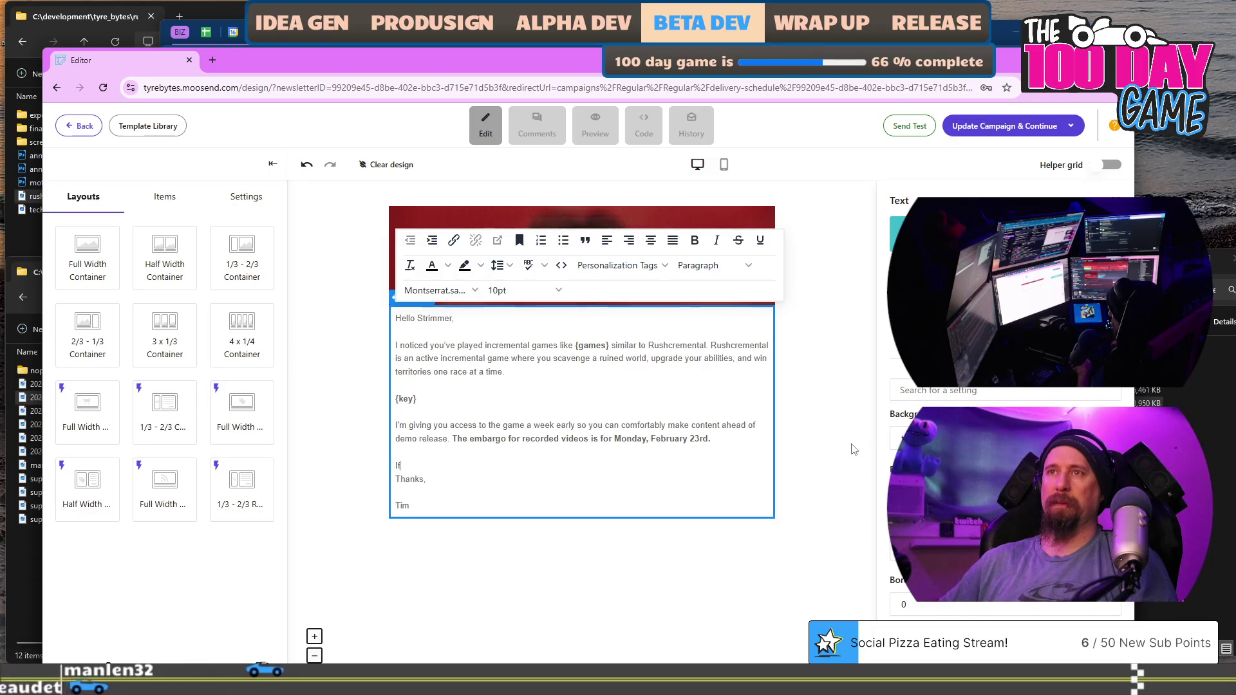
type("lps")
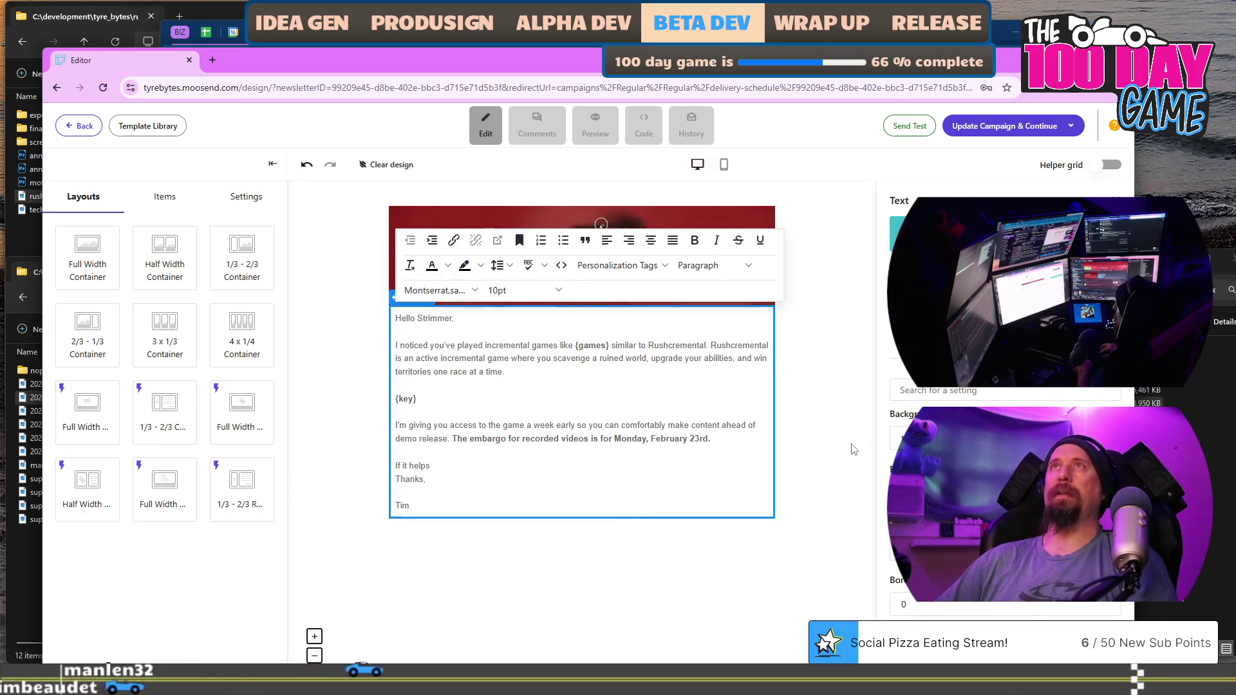
key("Return")
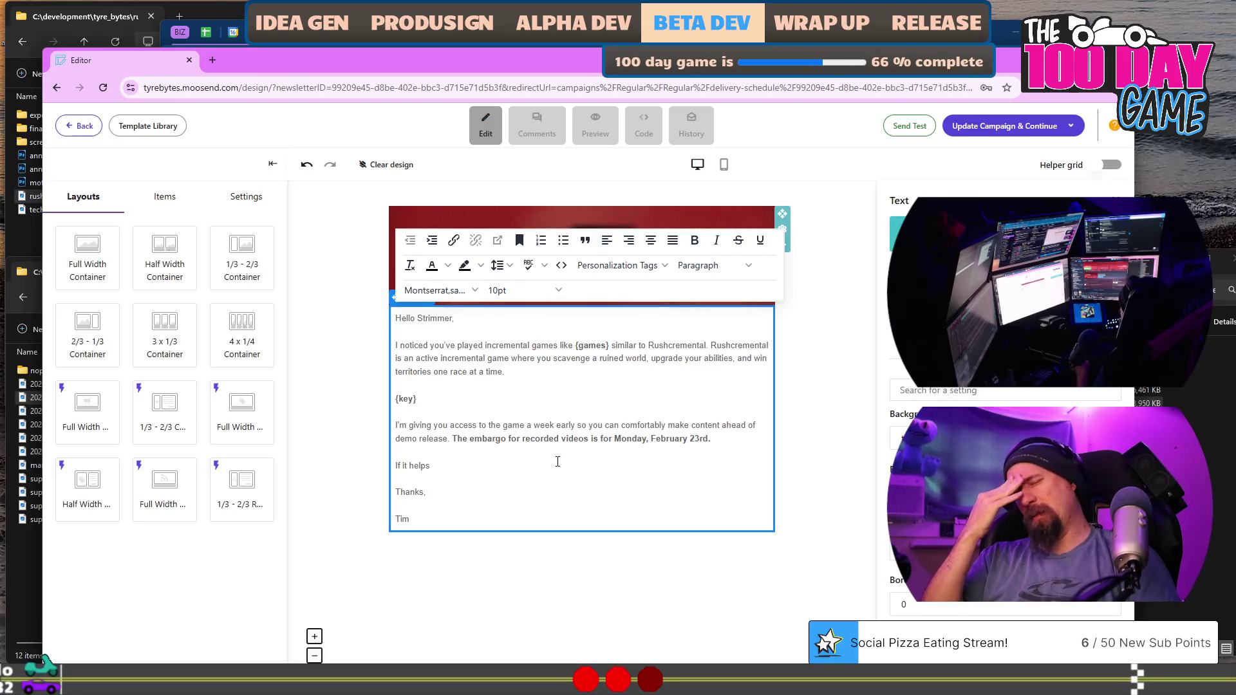
Rewrite the new line to read 'Also have for thumbnails and'.
type(" create a")
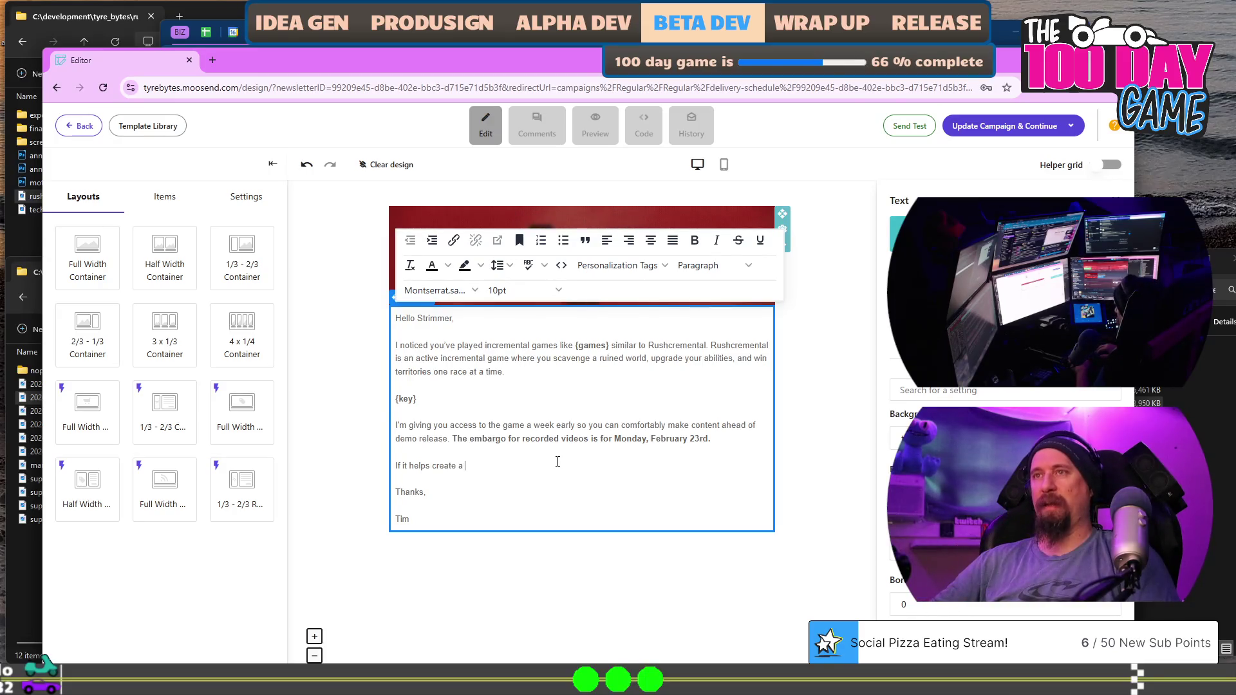
type("thum")
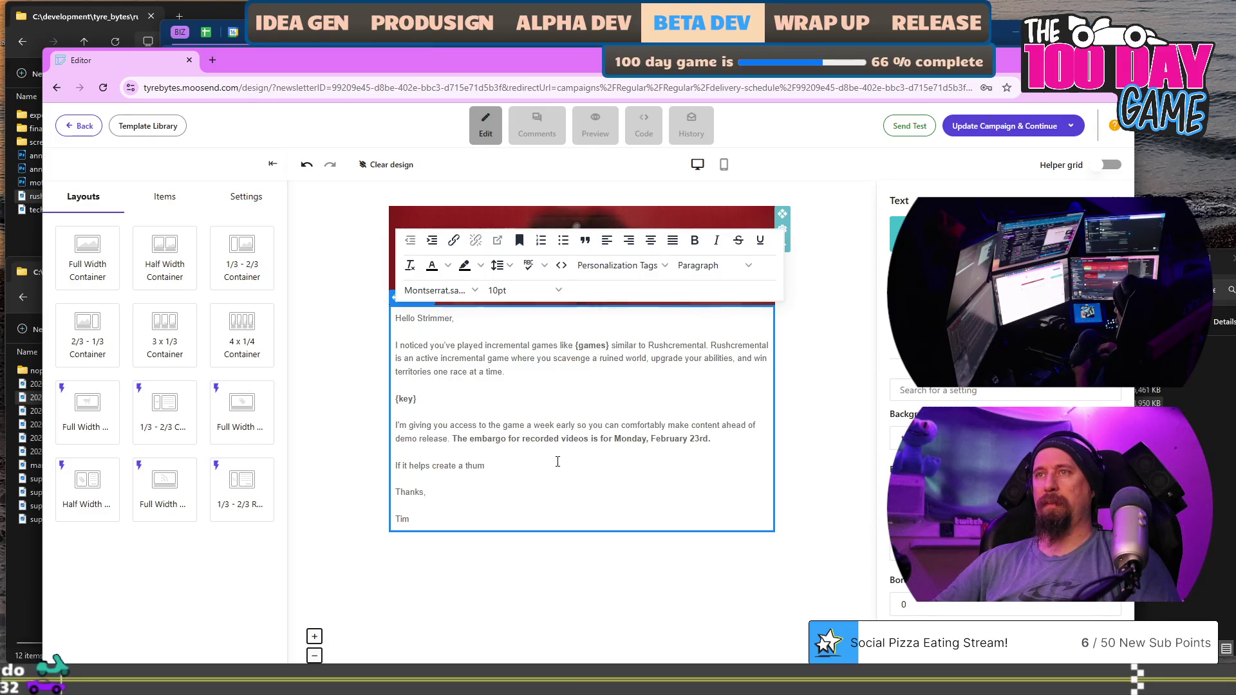
type("bnail")
key("ctrl+Left")
key("BackSpace")
key("BackSpace")
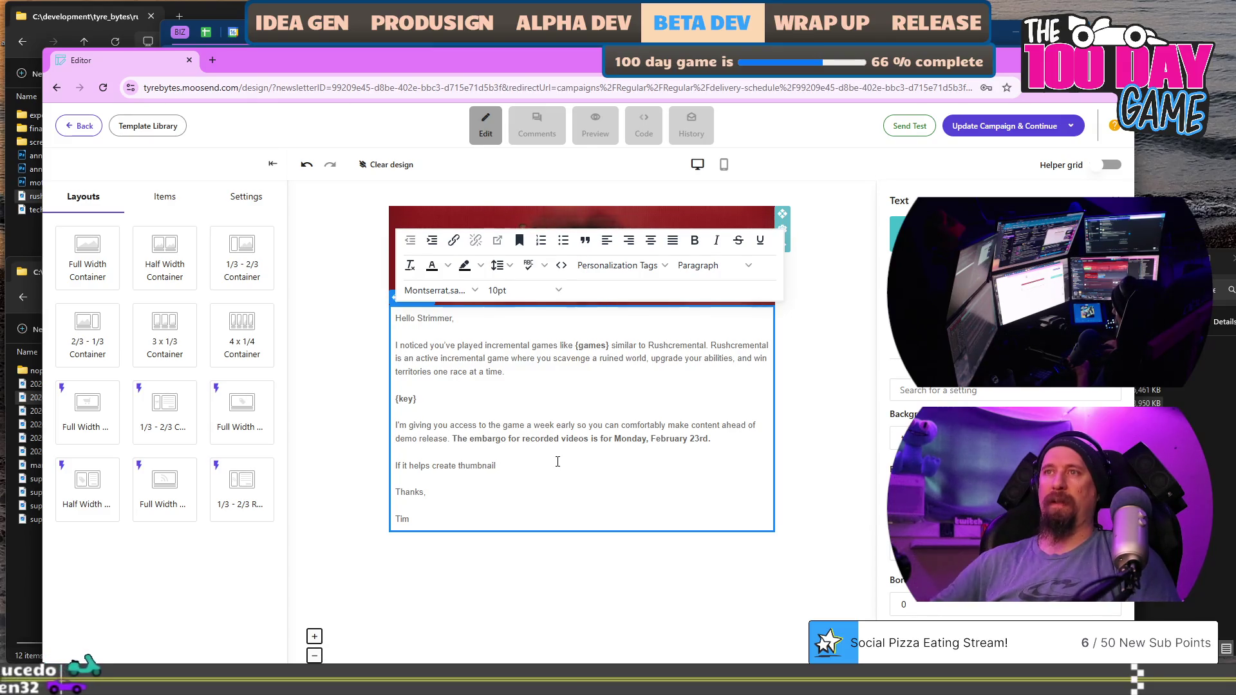
key("shift+Home")
type("To h")
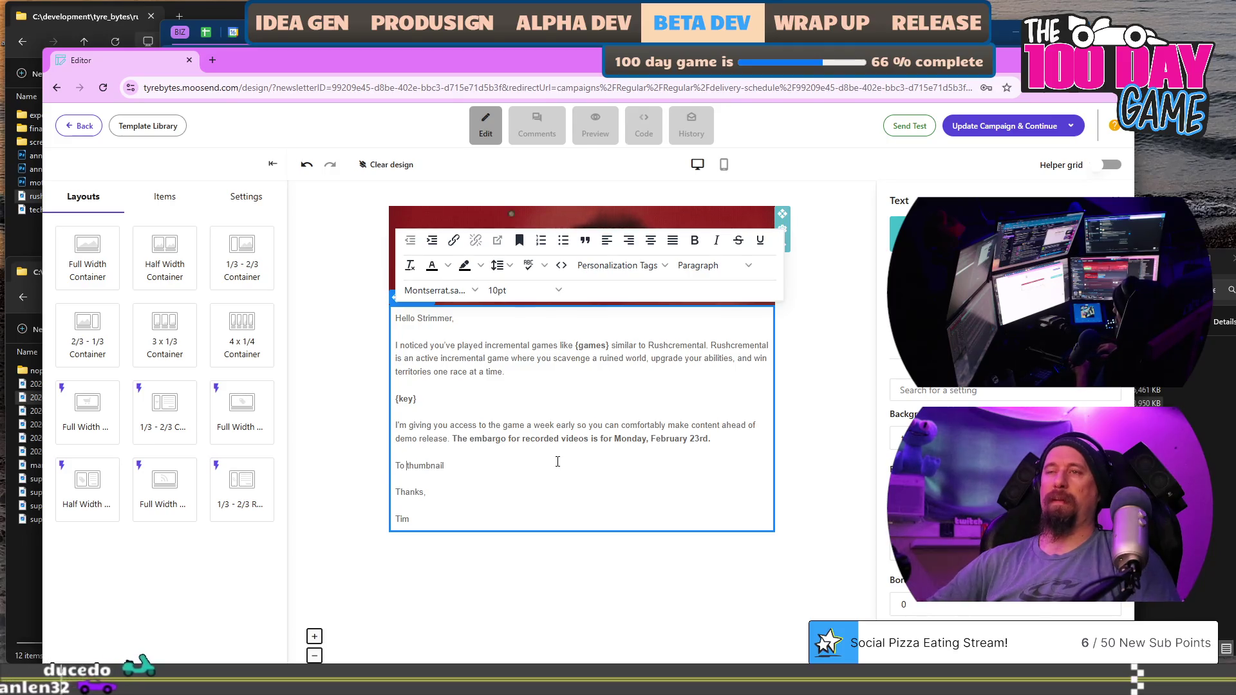
key("BackSpace")
key("shift+Home")
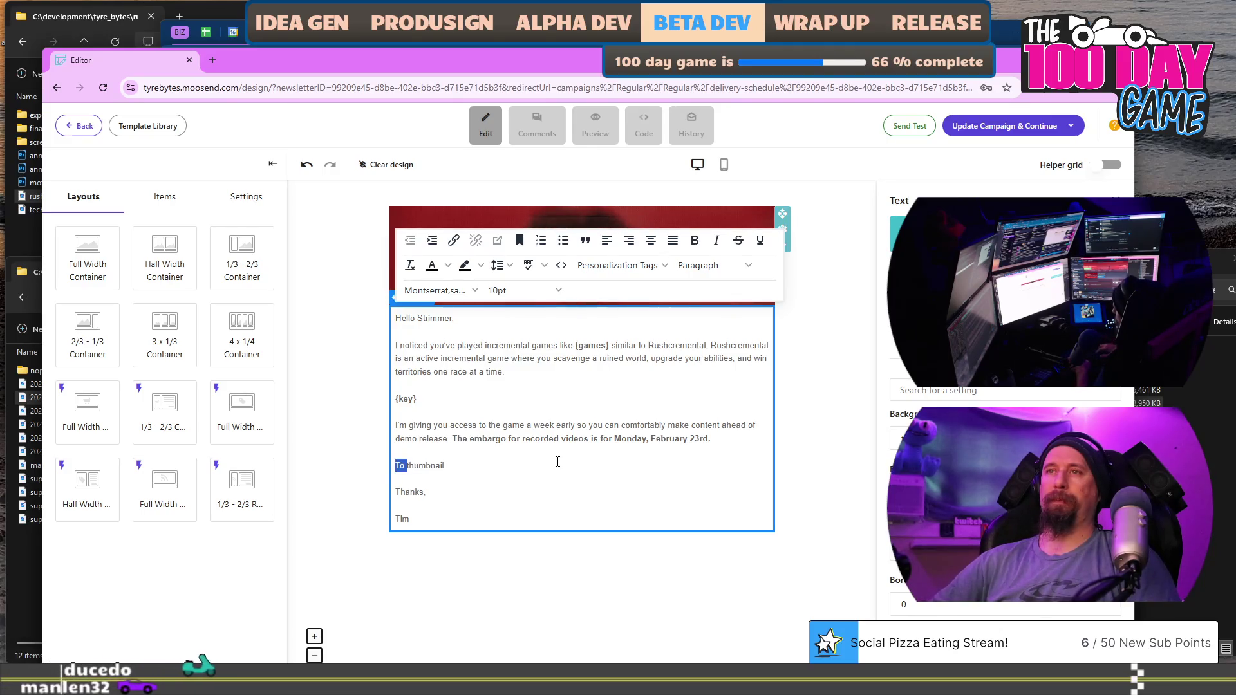
type("Als")
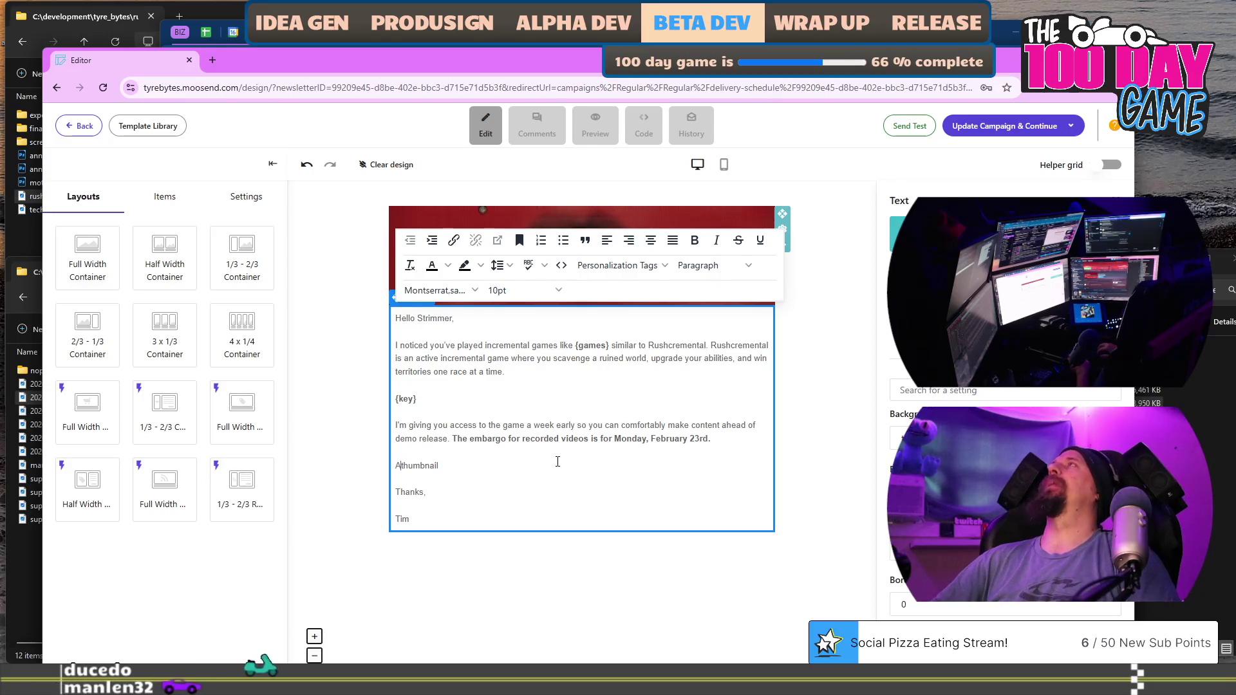
type("o s")
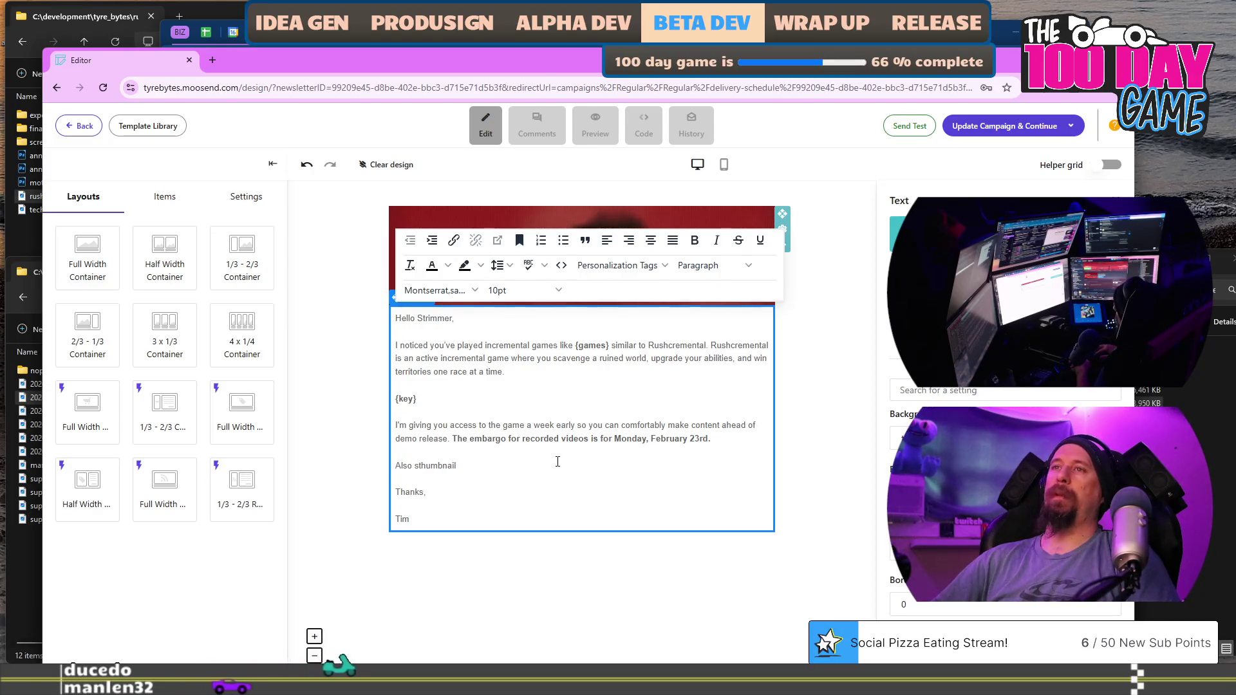
key("BackSpace")
type("have ")
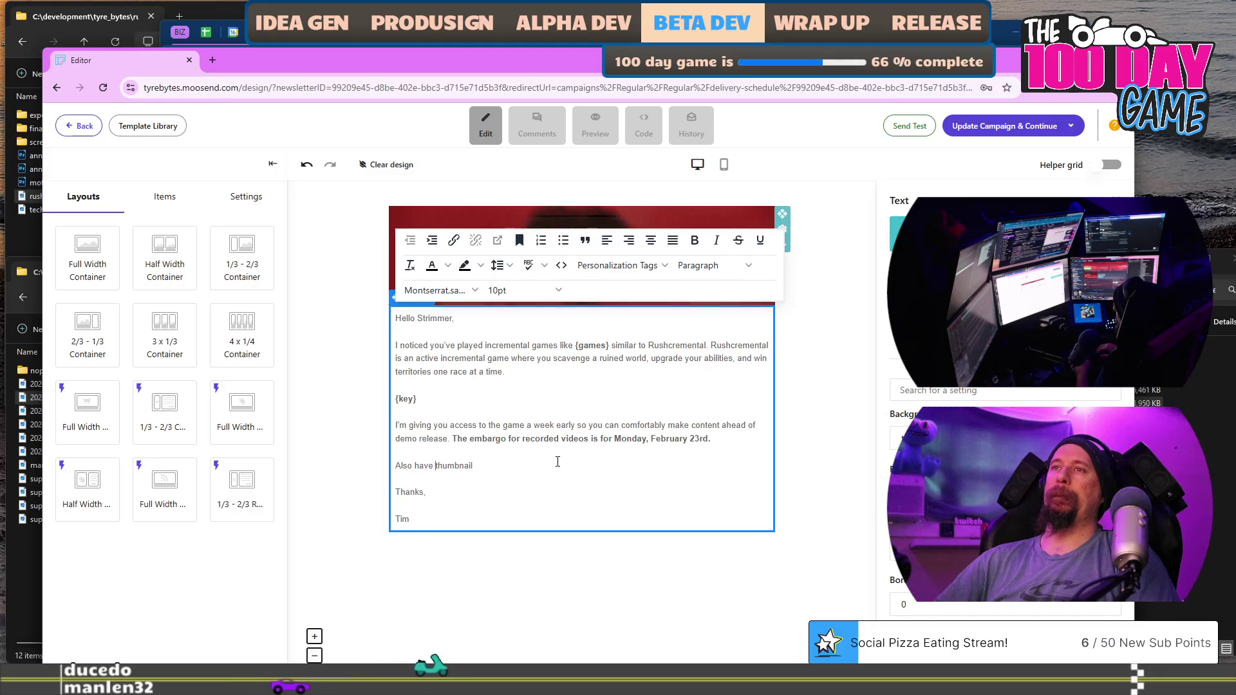
type("fun")
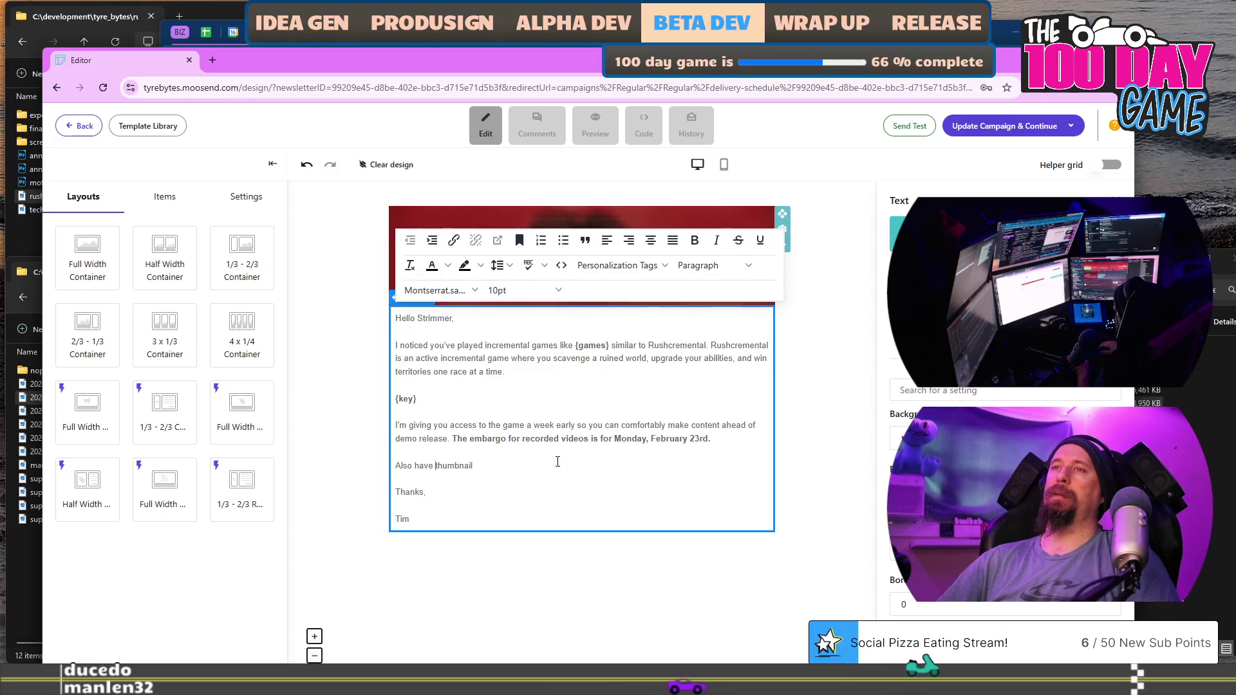
type("for thumbnails and")
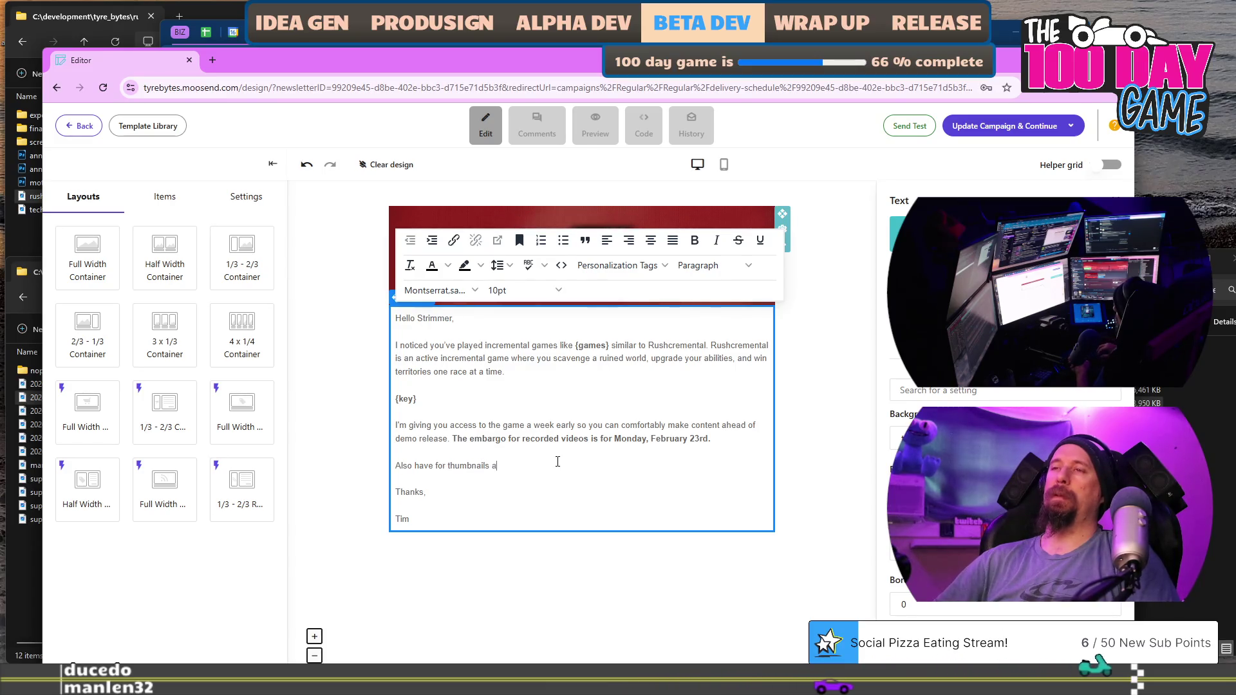
key("BackSpace")
key("BackSpace")
key("BackSpace")
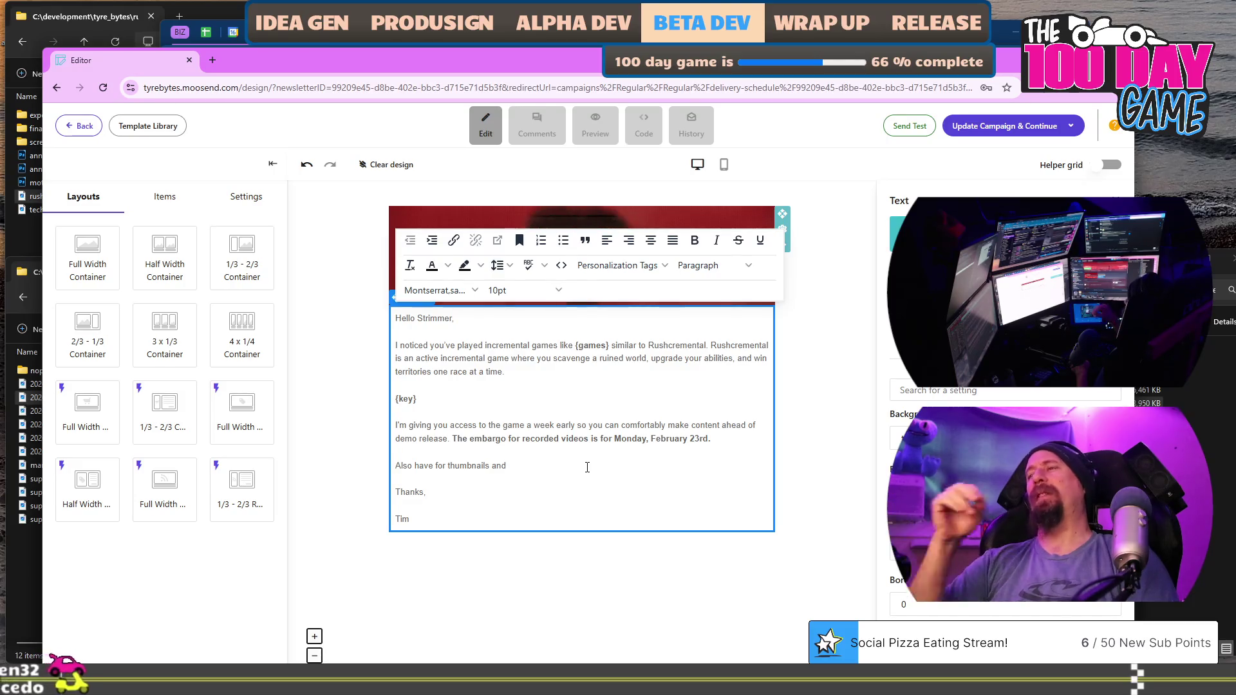
left_click(587, 467)
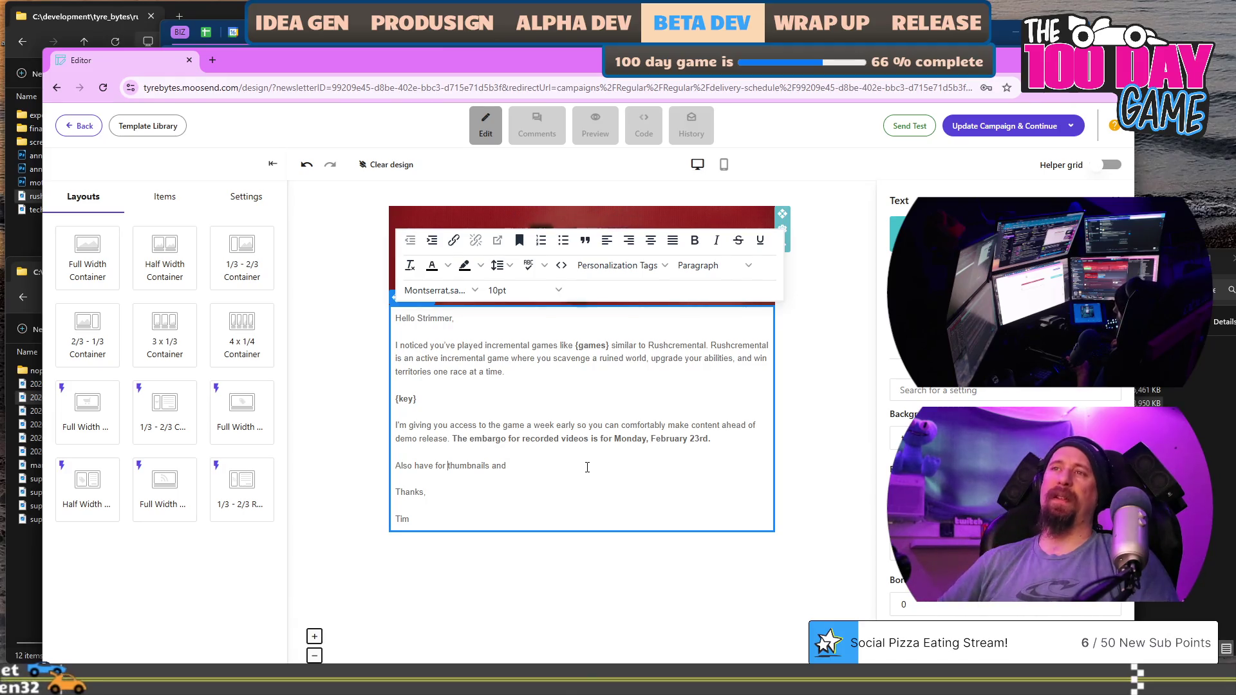
Rewrite the line as 'For thumbnails, articles and your convenience there is a press-kit available here'.
key("ctrl+Left")
key("ctrl+Left")
key("ctrl+Left")
key("ctrl+BackSpace")
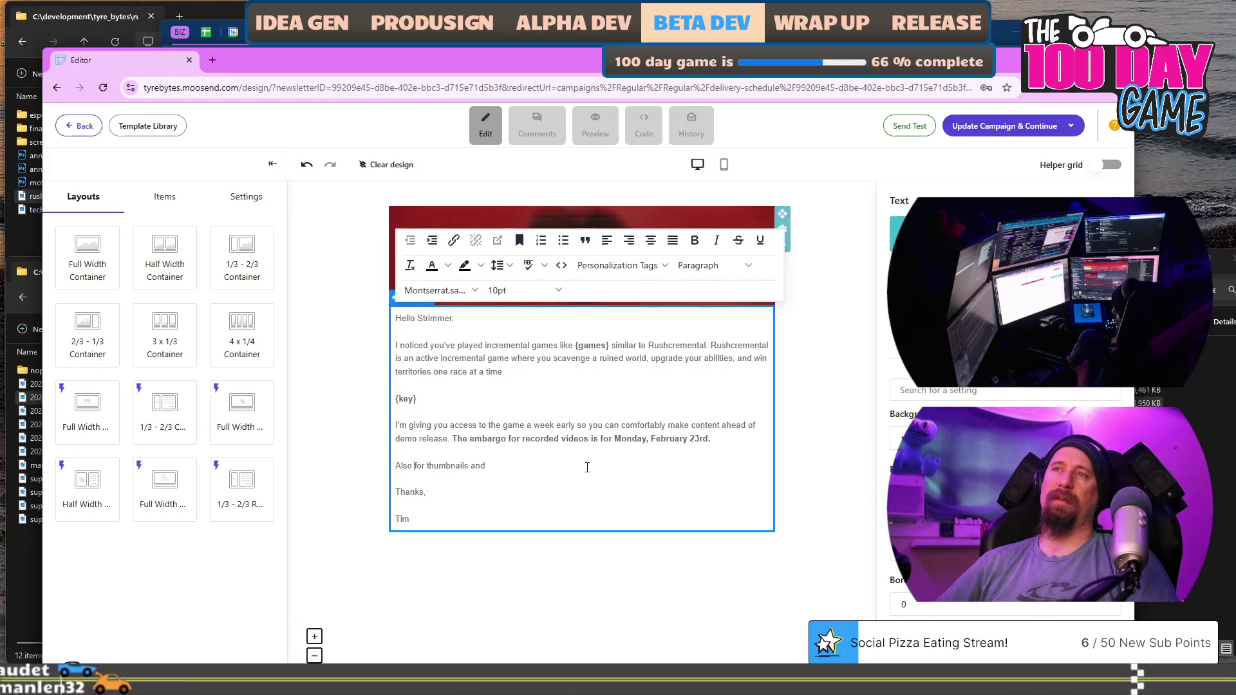
key("shift+Home")
key("shift+Right")
type("F")
key("End")
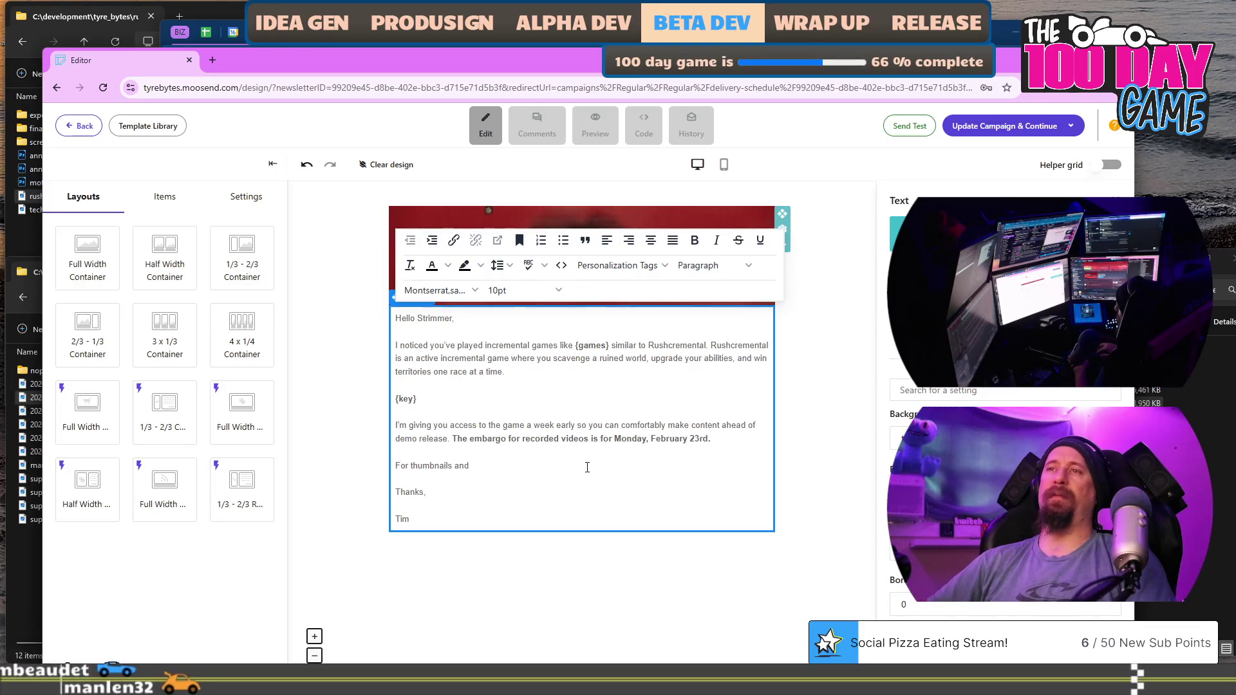
type("whatever yo")
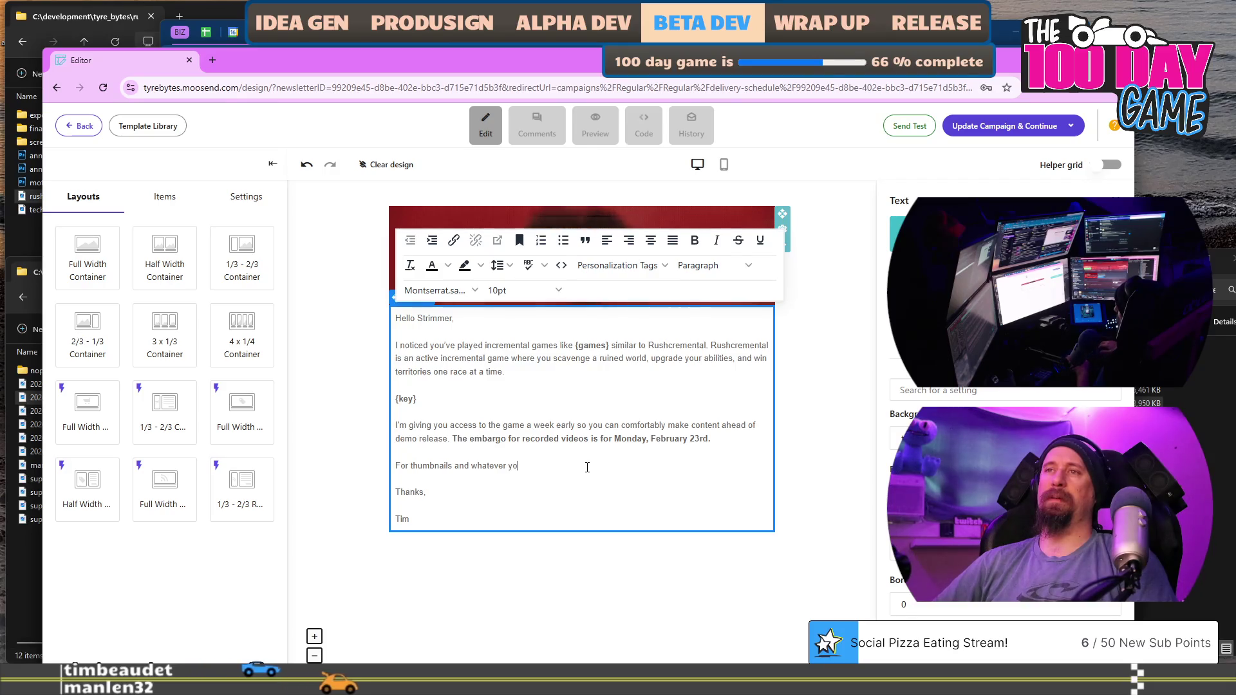
key("ctrl+BackSpace")
key("ctrl+BackSpace")
type(",")
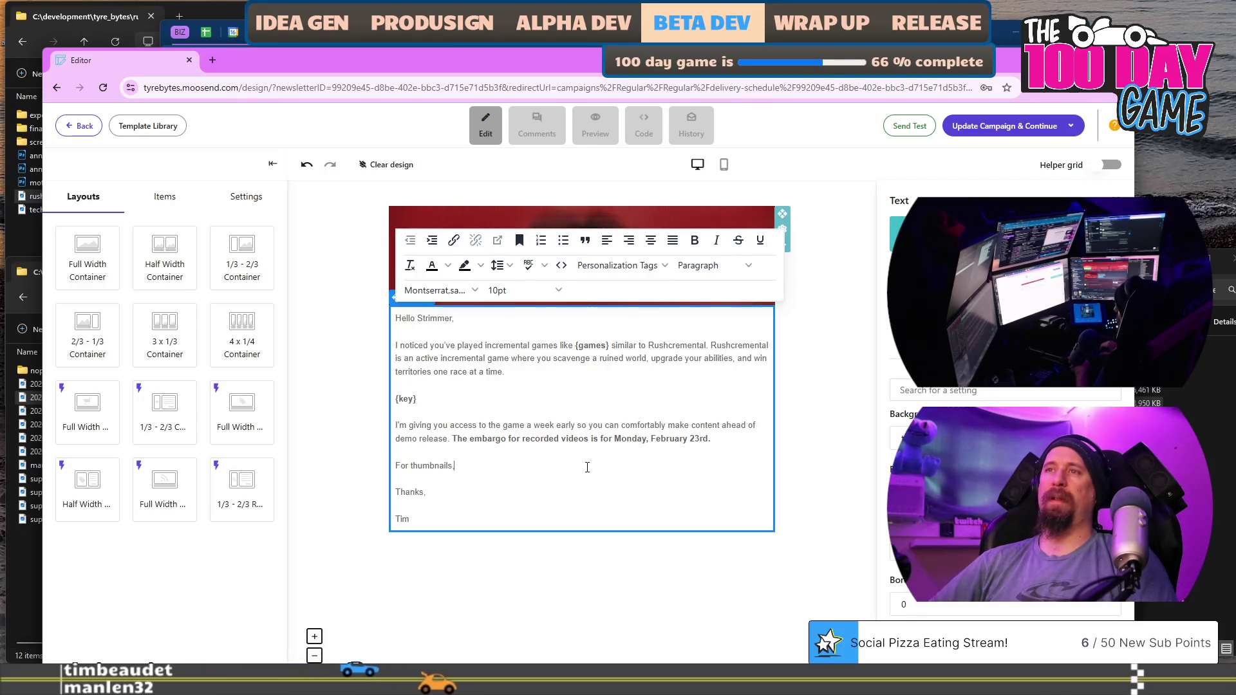
type(" articles an")
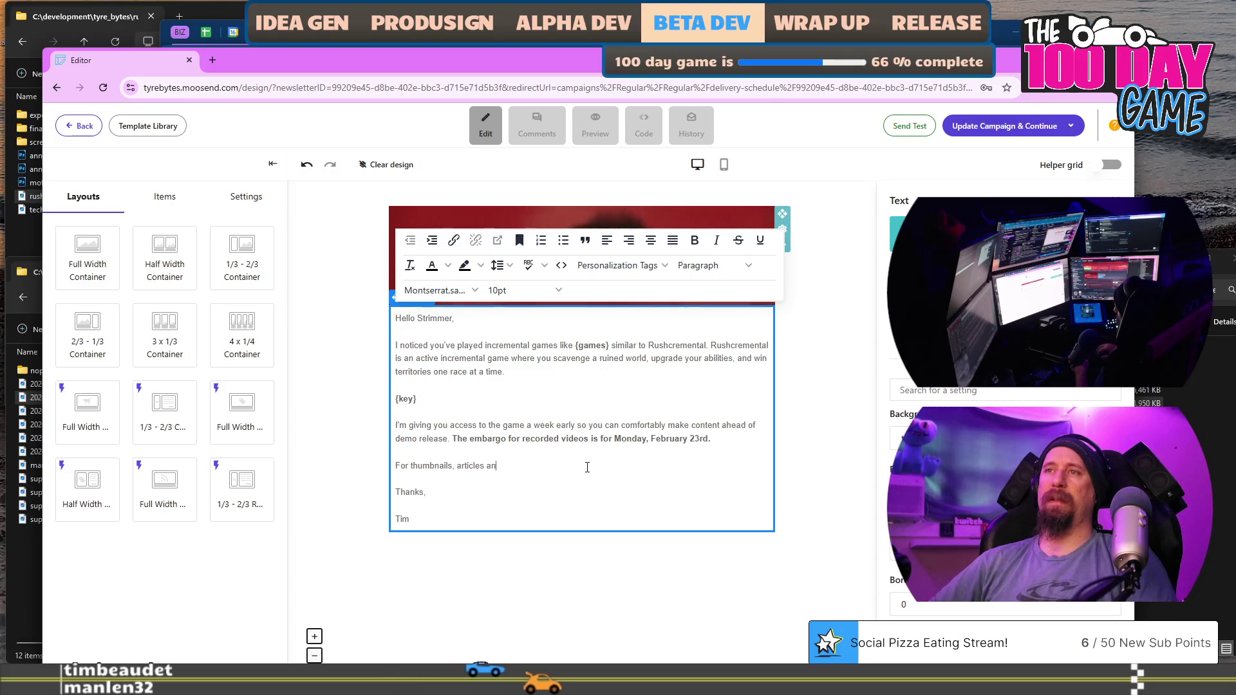
type("d your co")
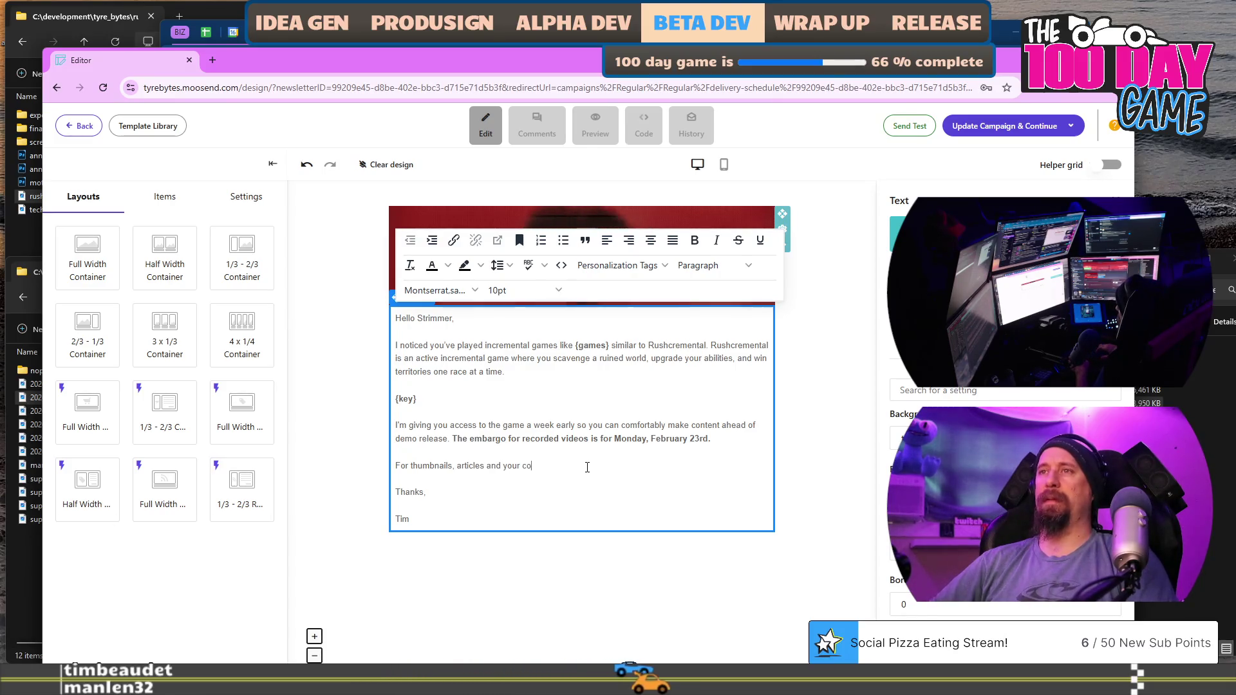
type("nvenience there is")
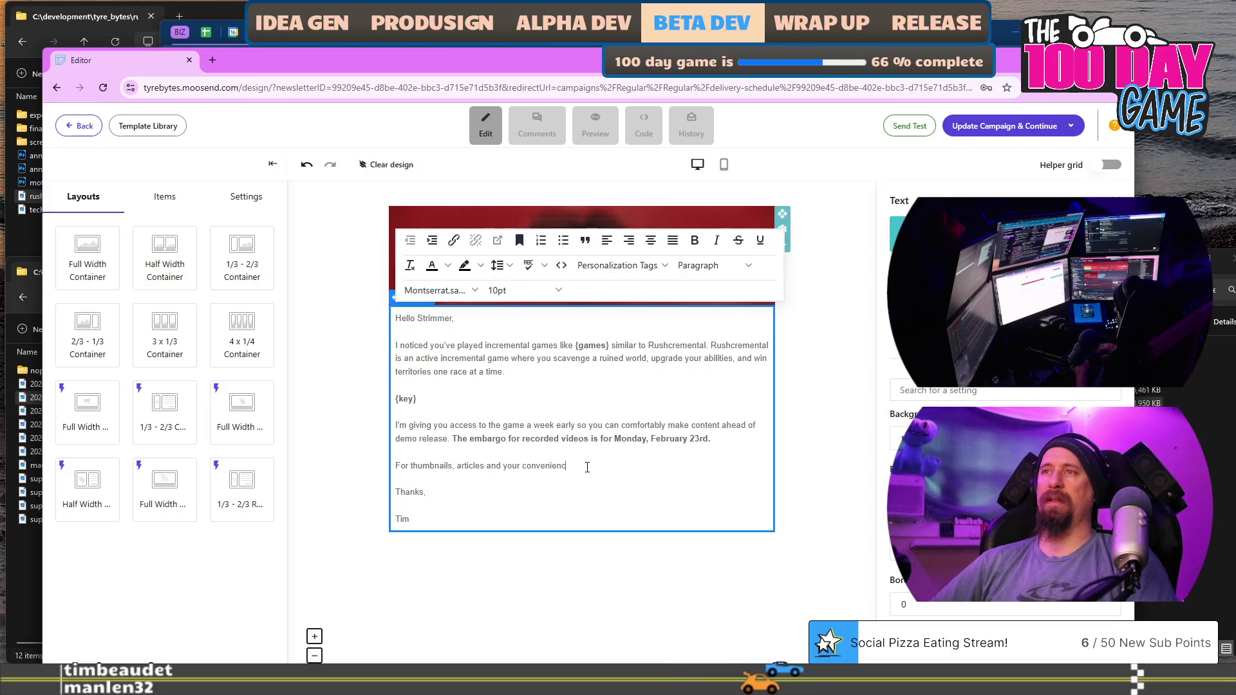
type(" a presk")
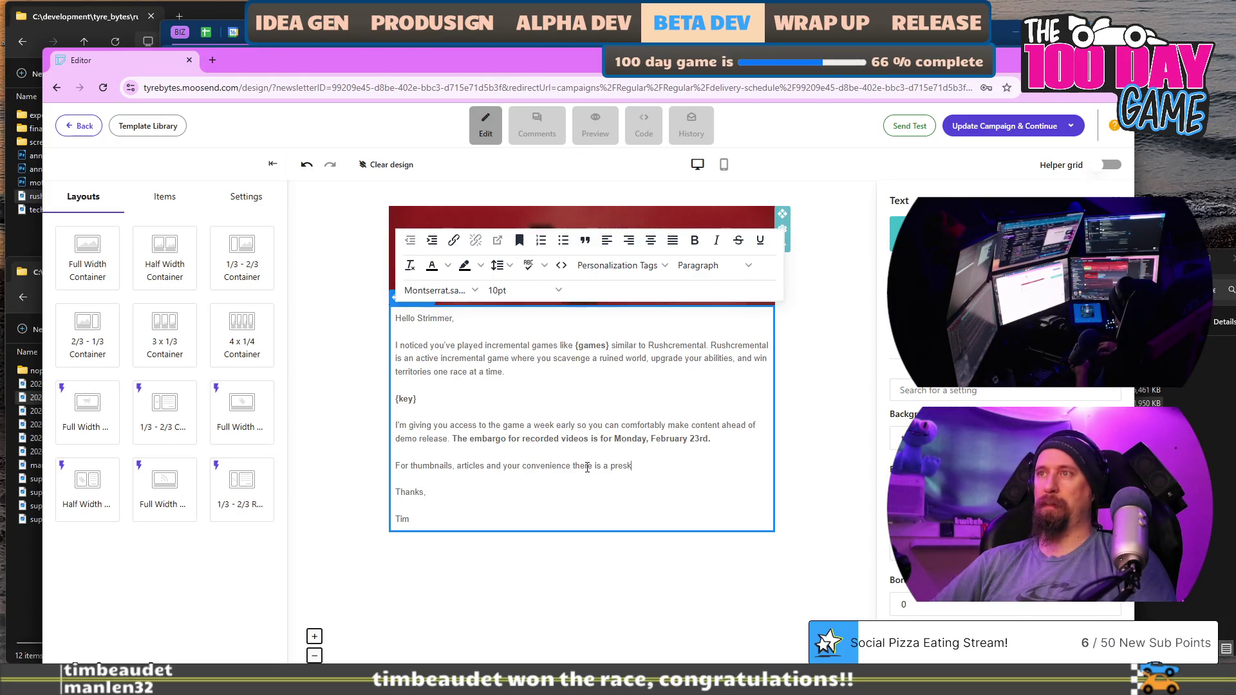
key("BackSpace")
type("s kit available here.")
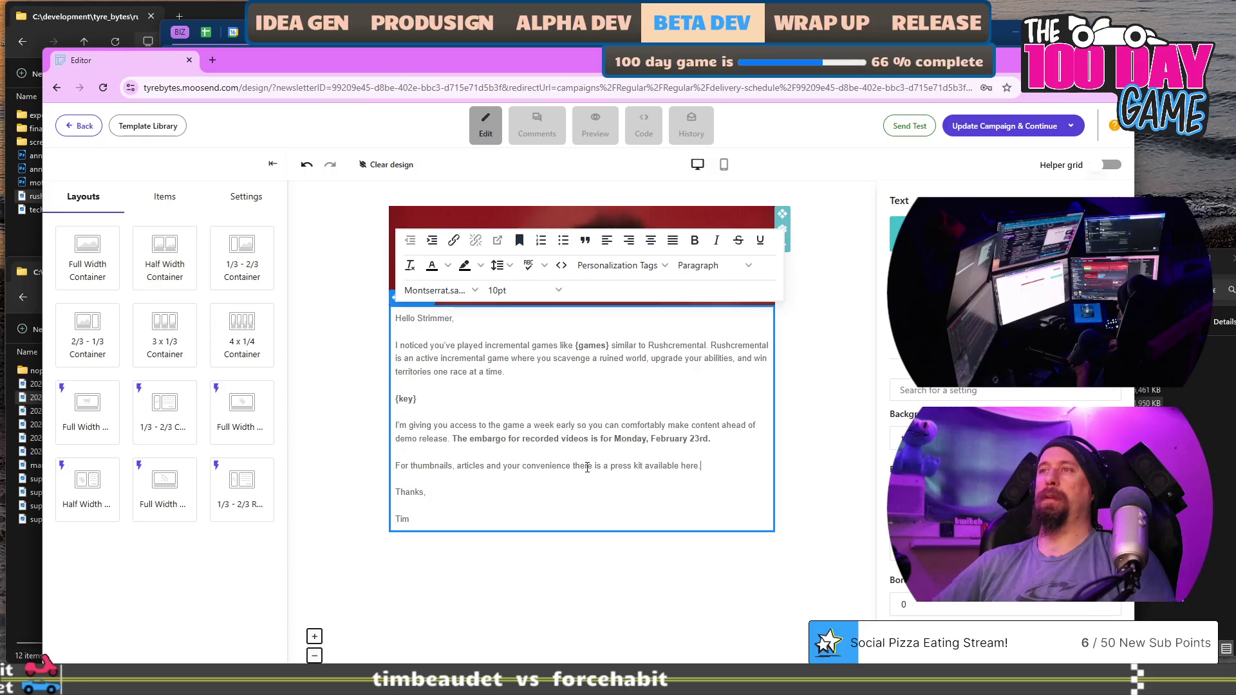
key("ctrl+Left")
key("ctrl+Left")
type("0")
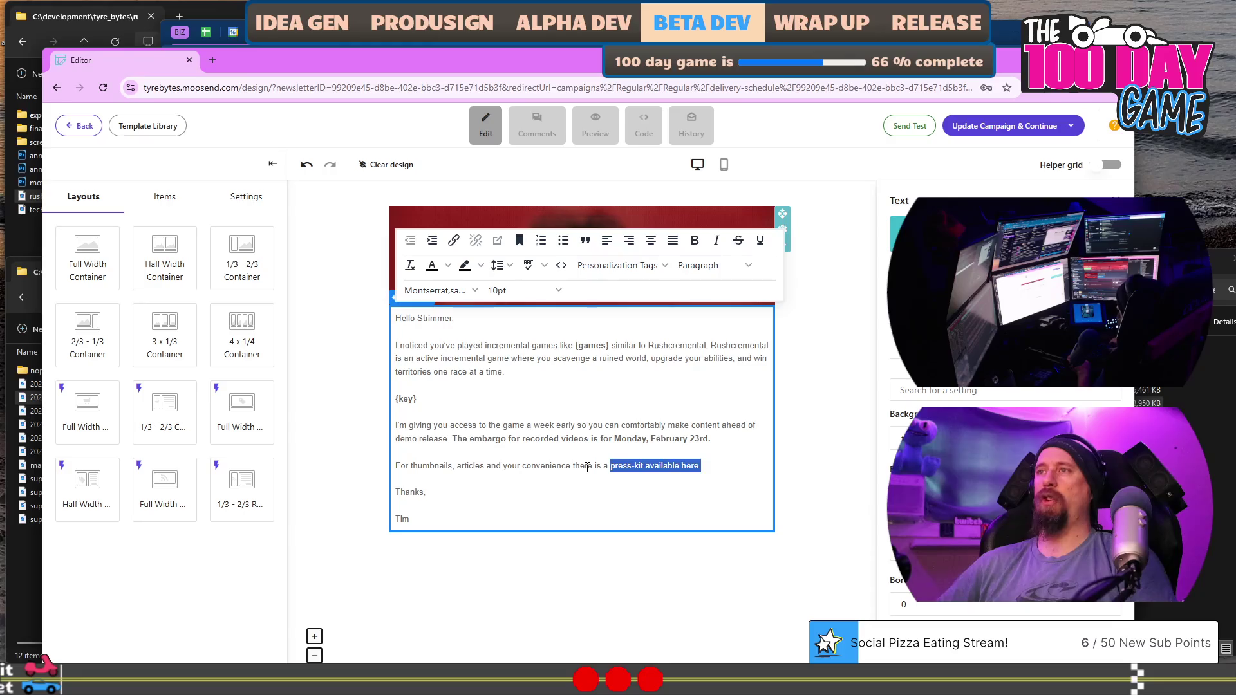
Link 'press-kit available here' to the copied Google Drive press kit folder URL.
key("shift+Left")
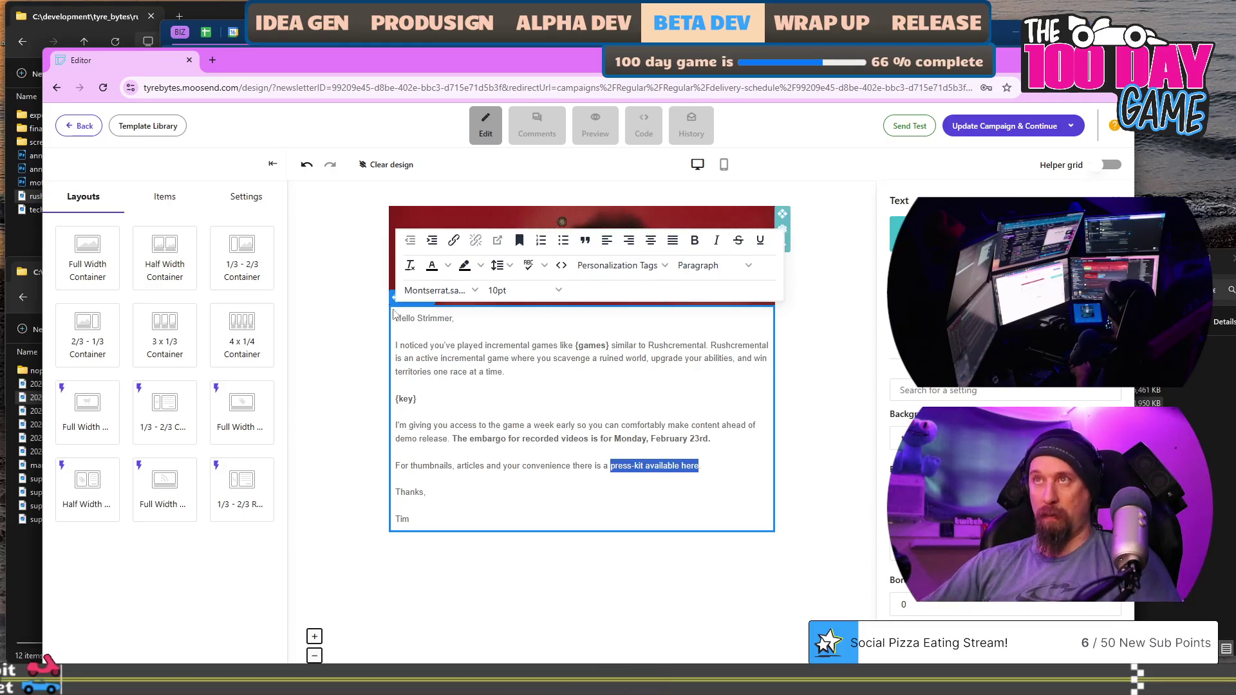
left_click(454, 241)
key("ctrl+v")
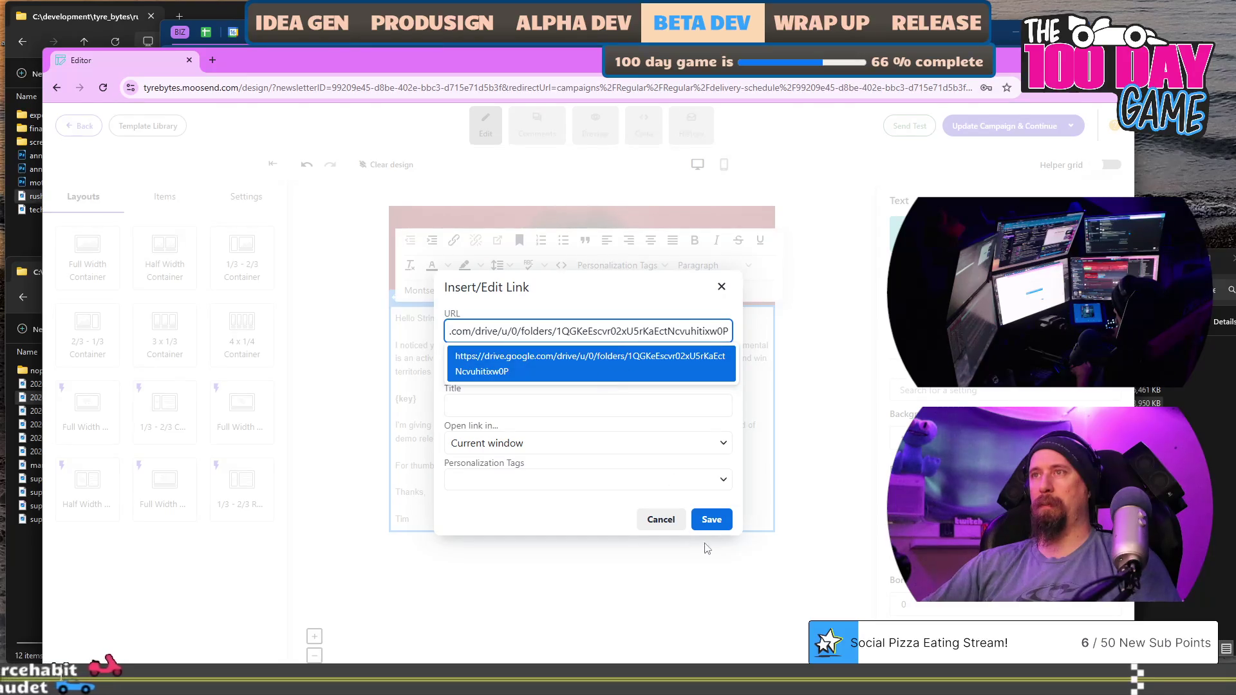
left_click(709, 522)
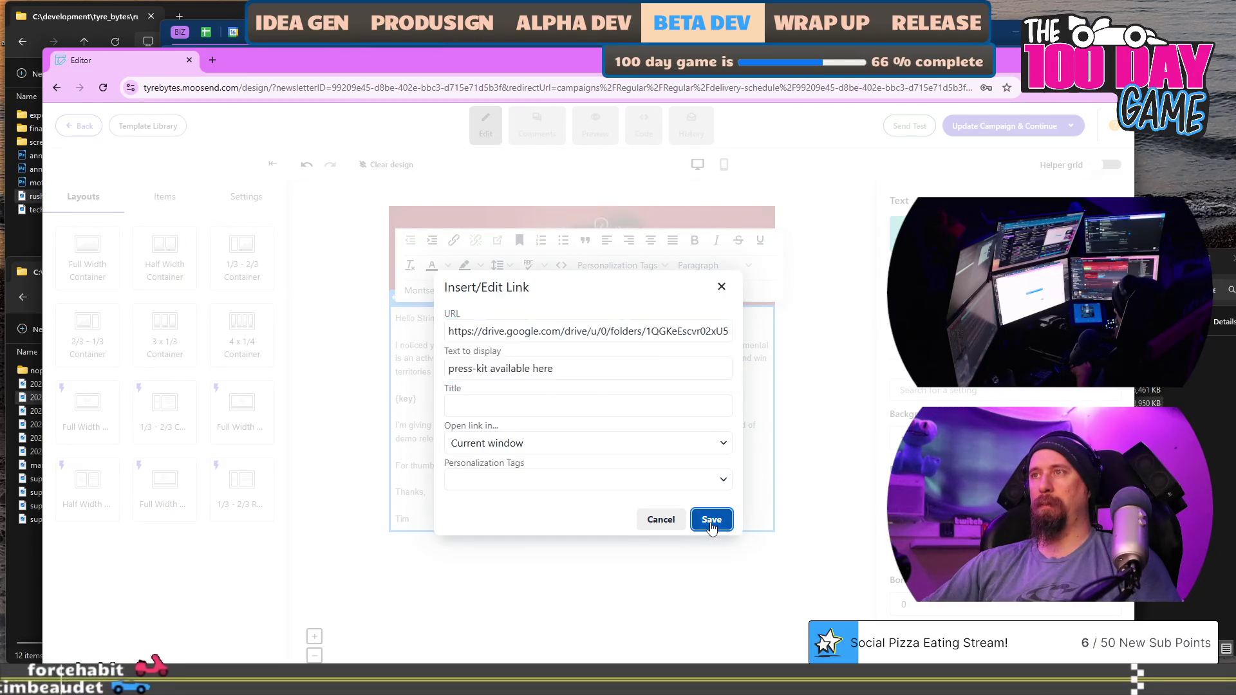
type(".")
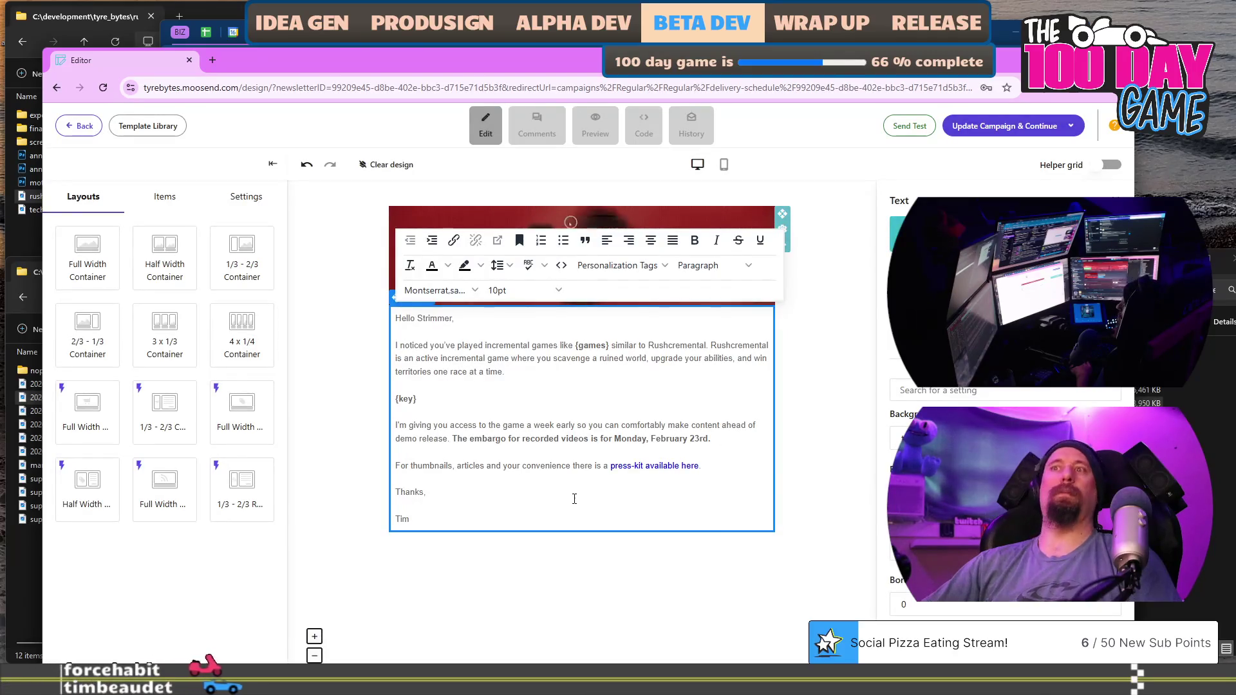
left_click(574, 492)
triple_click(571, 467)
key("ctrl+c")
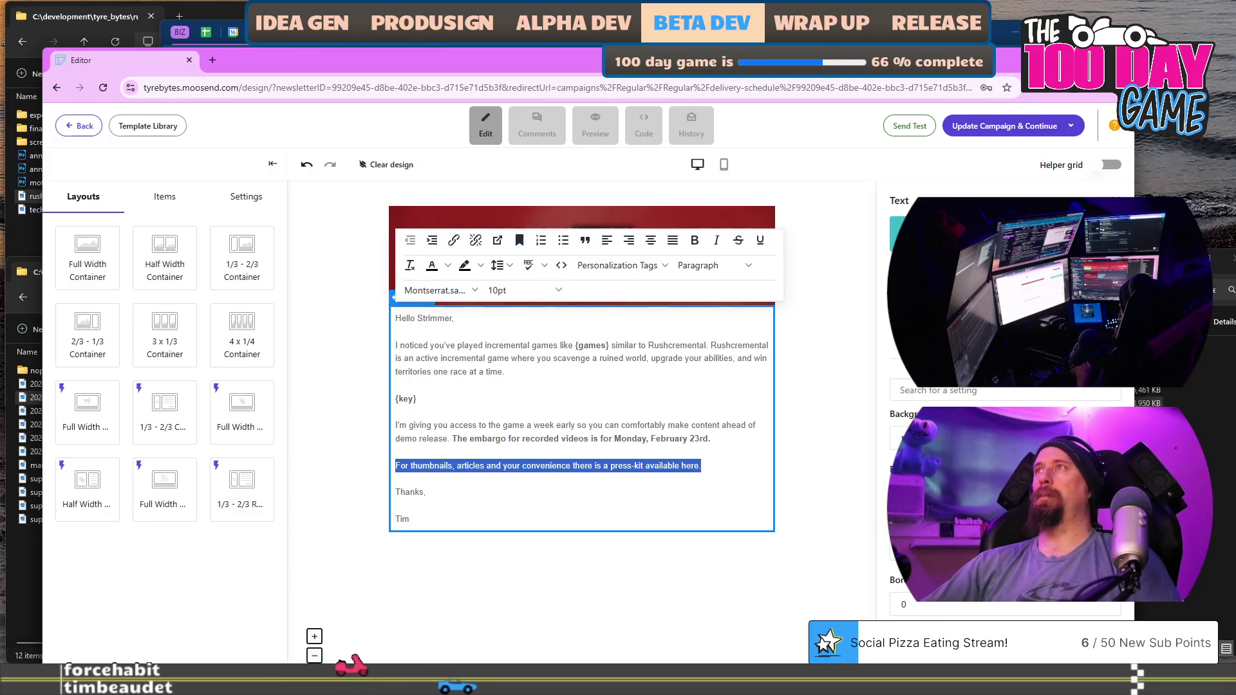
key("alt+Tab")
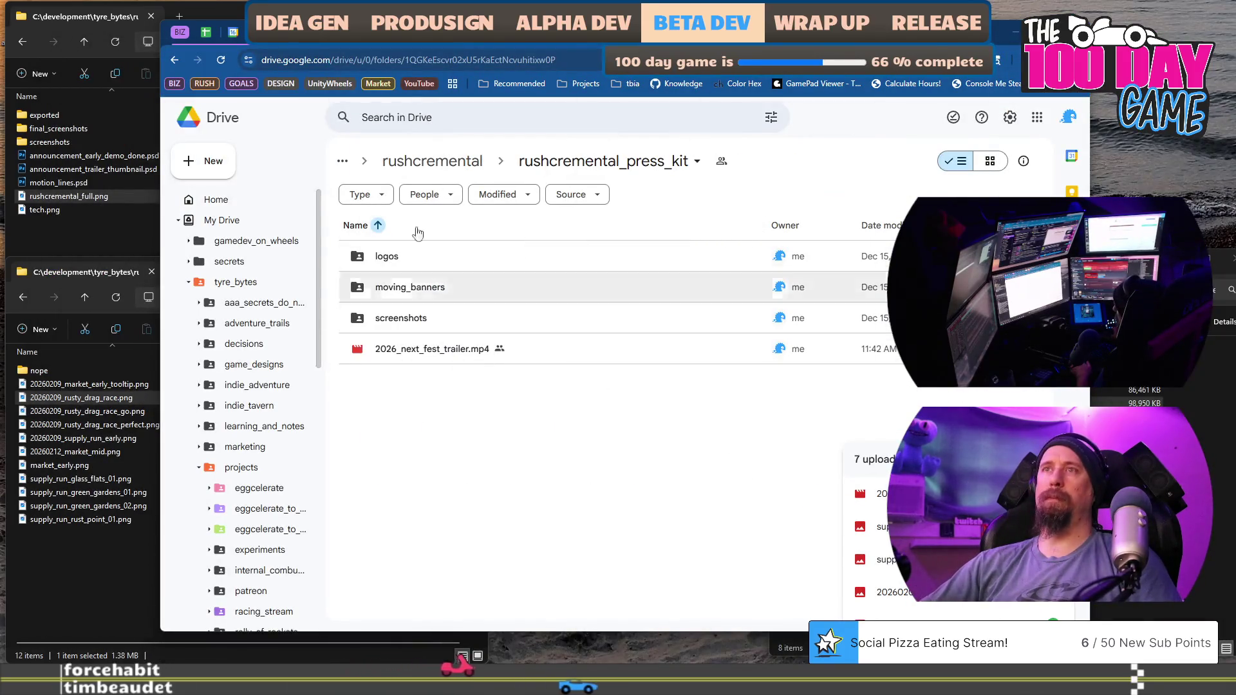
Paste the press-kit sentence on a new line above 'Thanks,' in the marketing campaign doc's email.
key("alt+Tab")
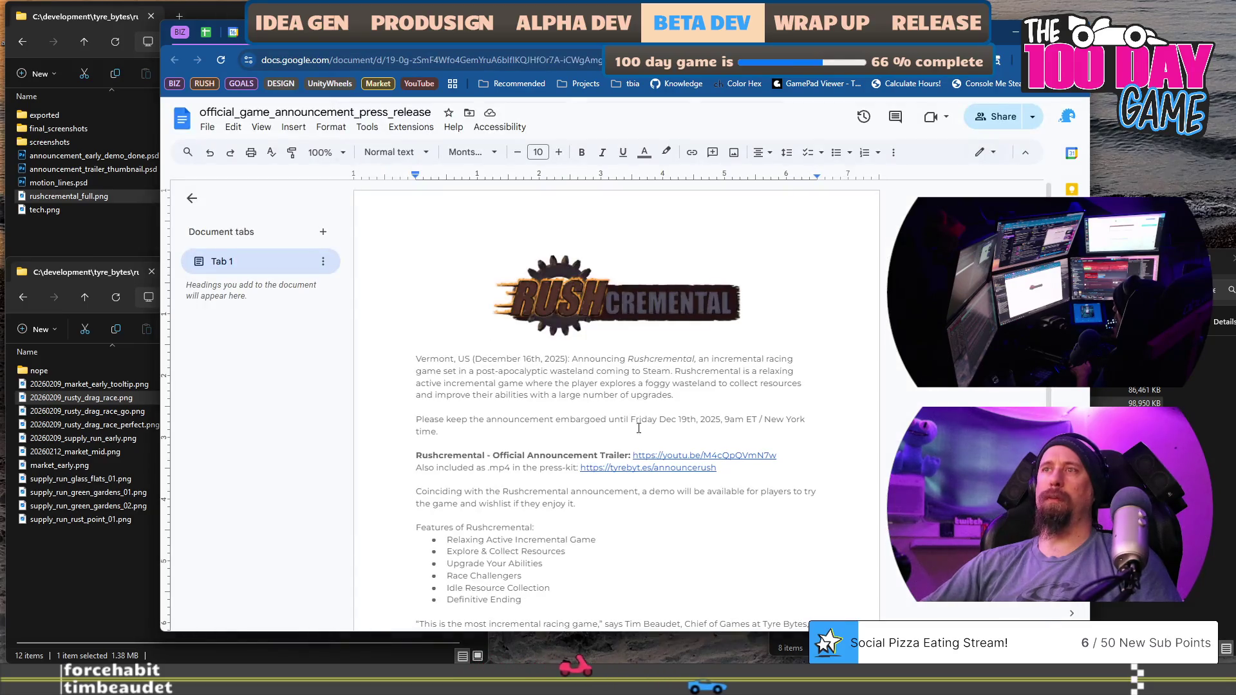
scroll(613, 430, "down", 5)
scroll(612, 430, "up", 5)
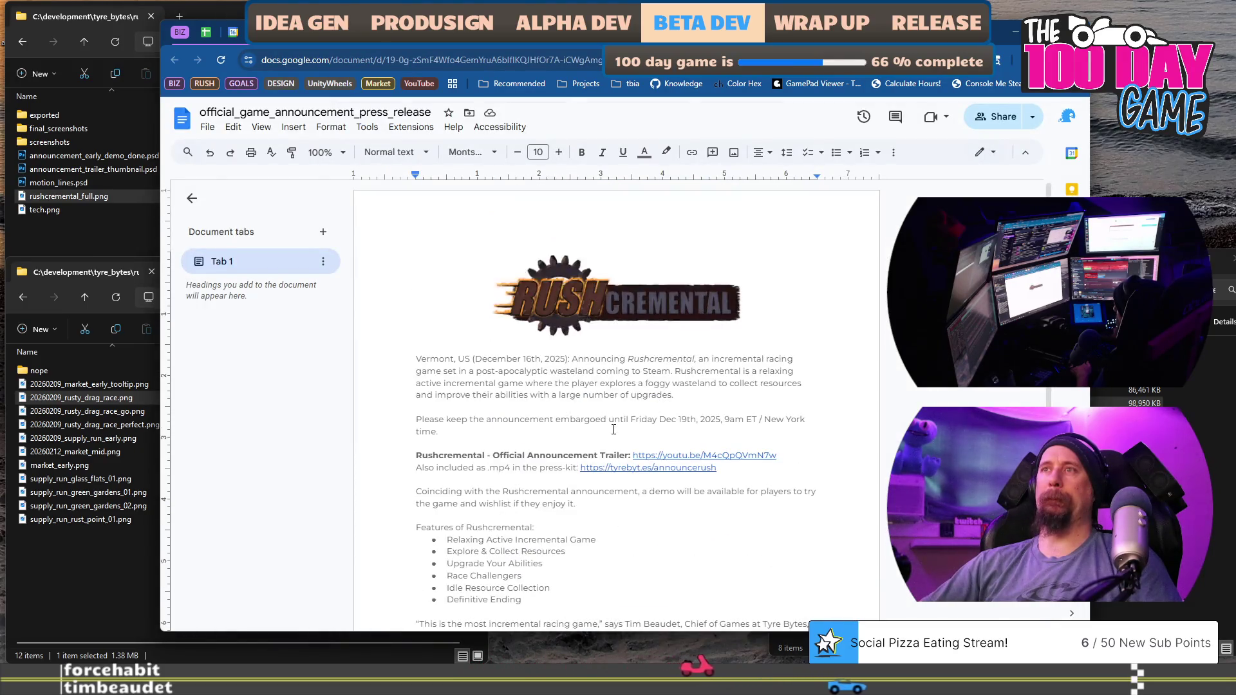
key("ctrl+Tab")
scroll(622, 260, "down", 1)
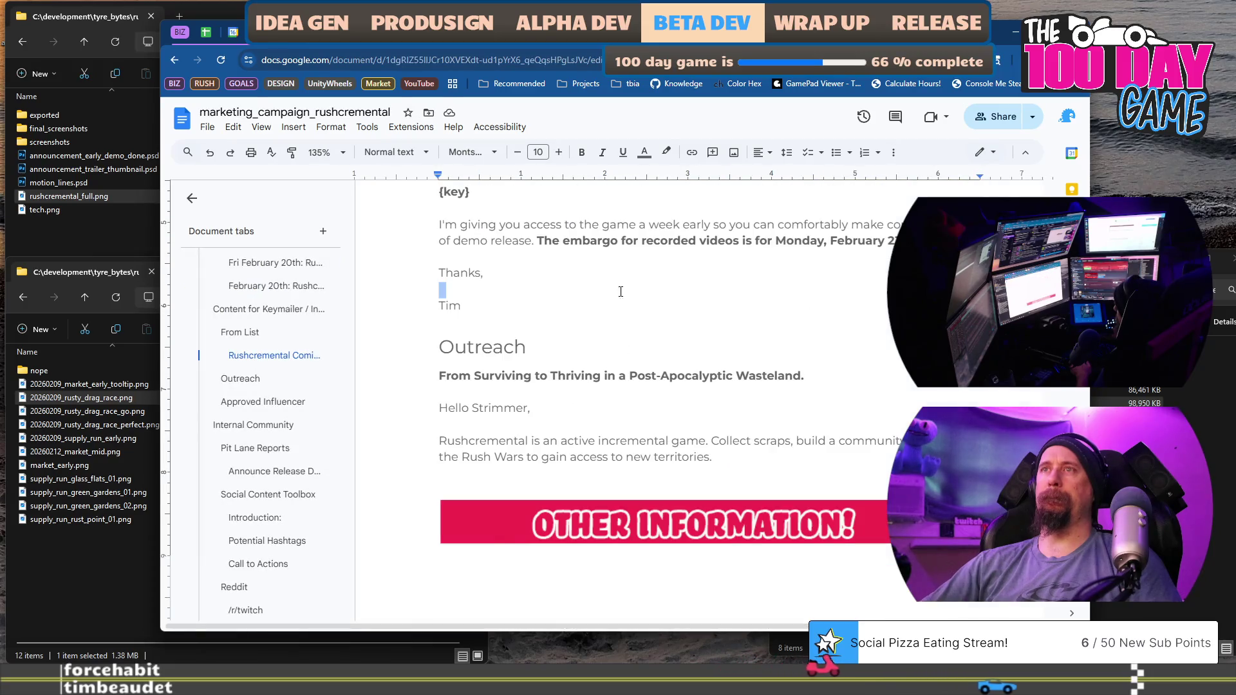
key("Return")
key("ctrl+v")
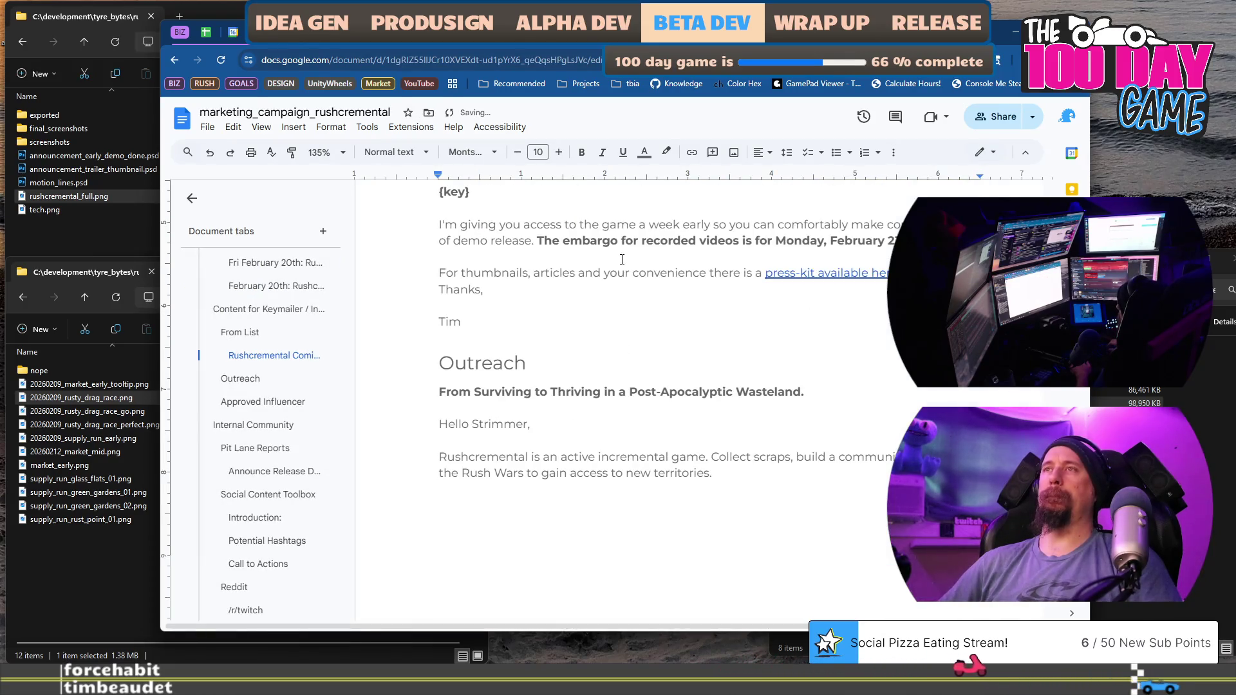
Colour the press-kit link text pink.
key("ctrl+shift+Left")
key("ctrl+shift+Left")
key("ctrl+shift+Left")
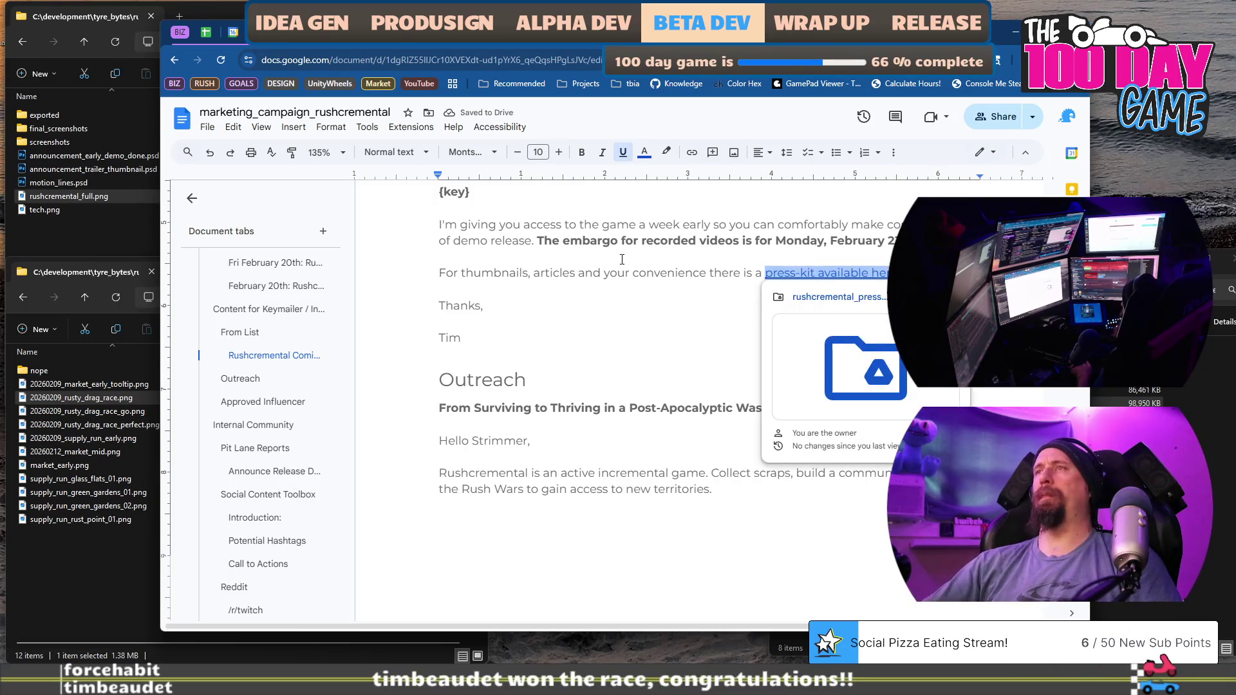
left_click(643, 155)
left_click(690, 308)
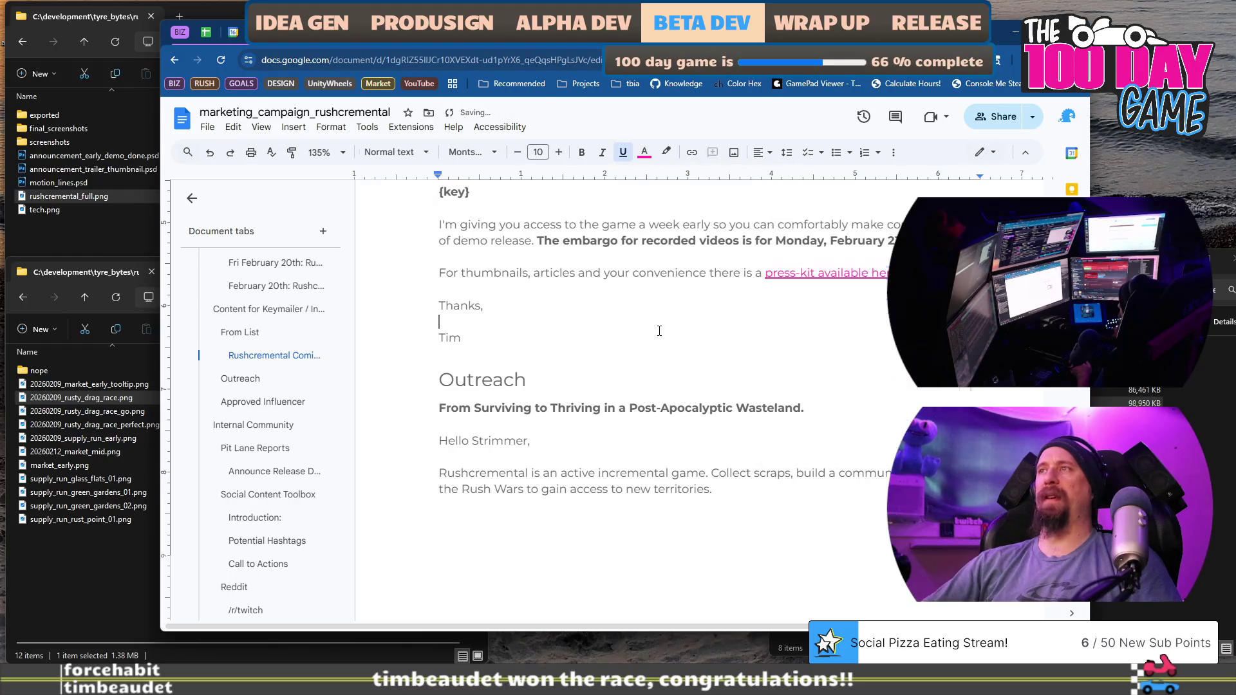
left_click(649, 363)
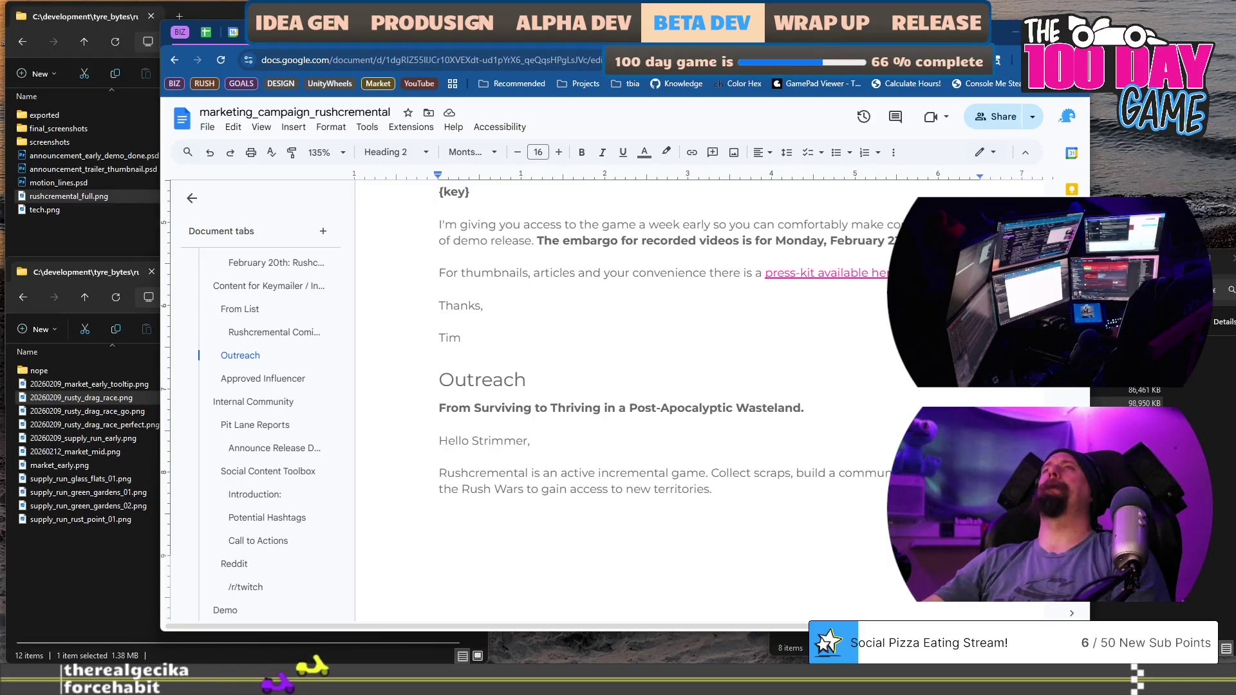
left_click(655, 333)
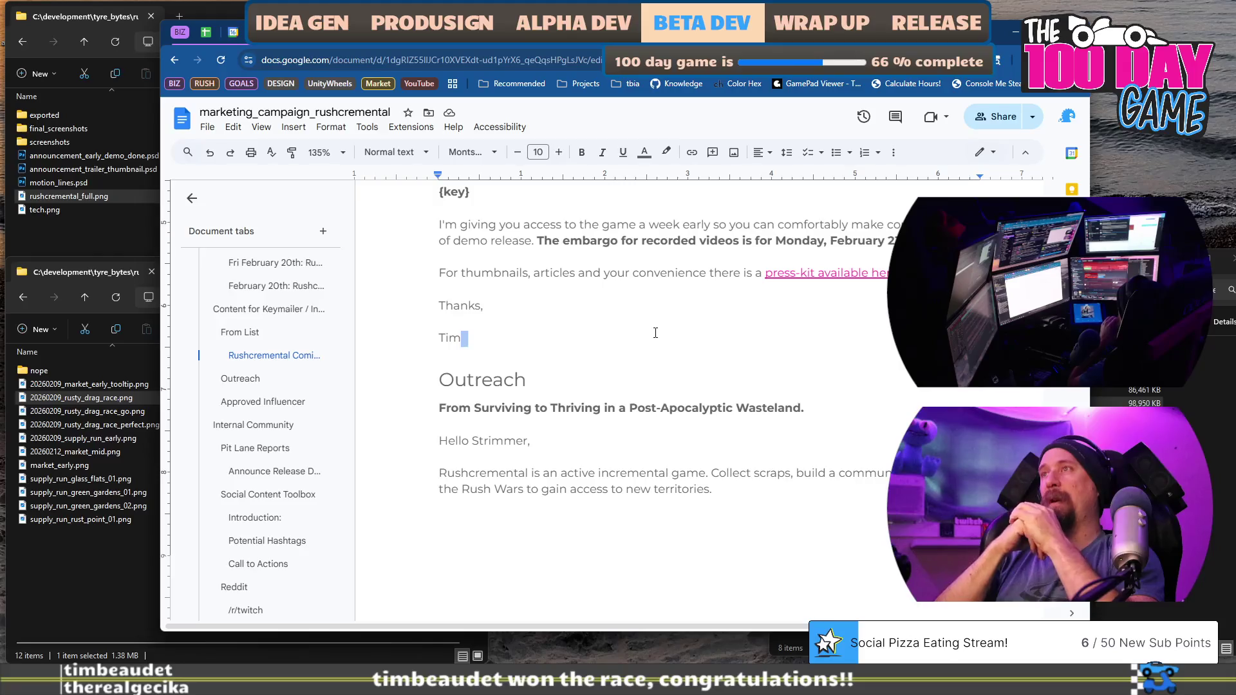
scroll(657, 335, "up", 4)
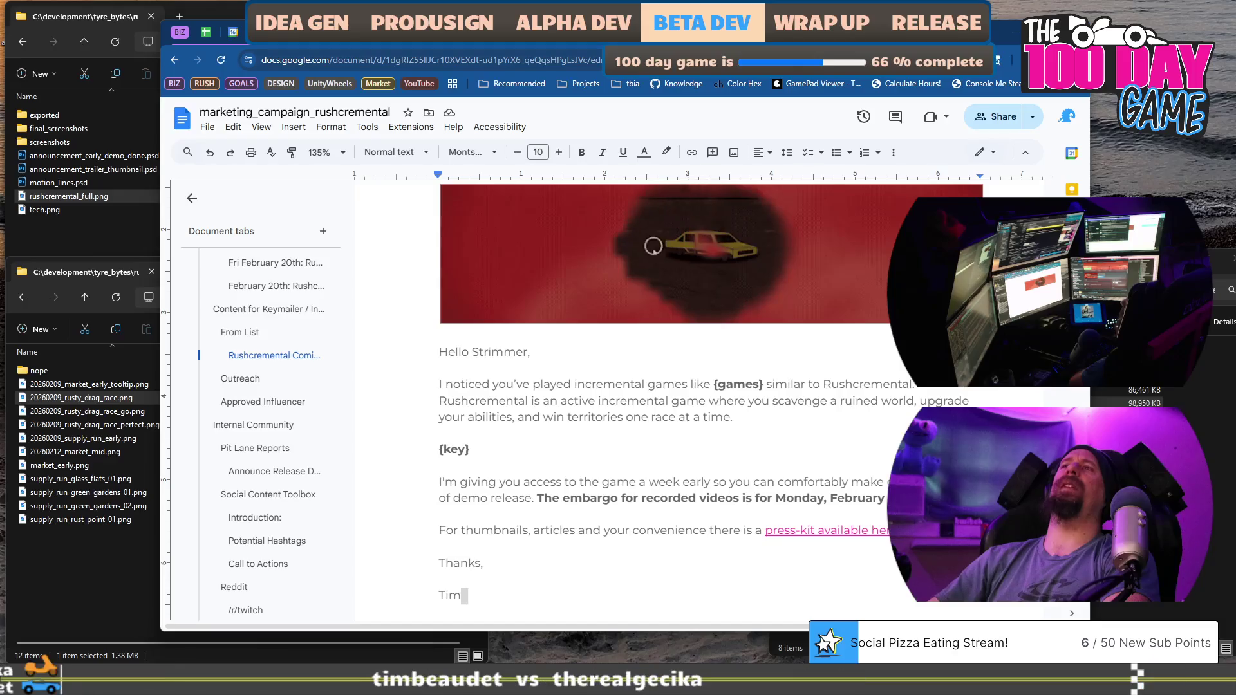
scroll(673, 318, "down", 2)
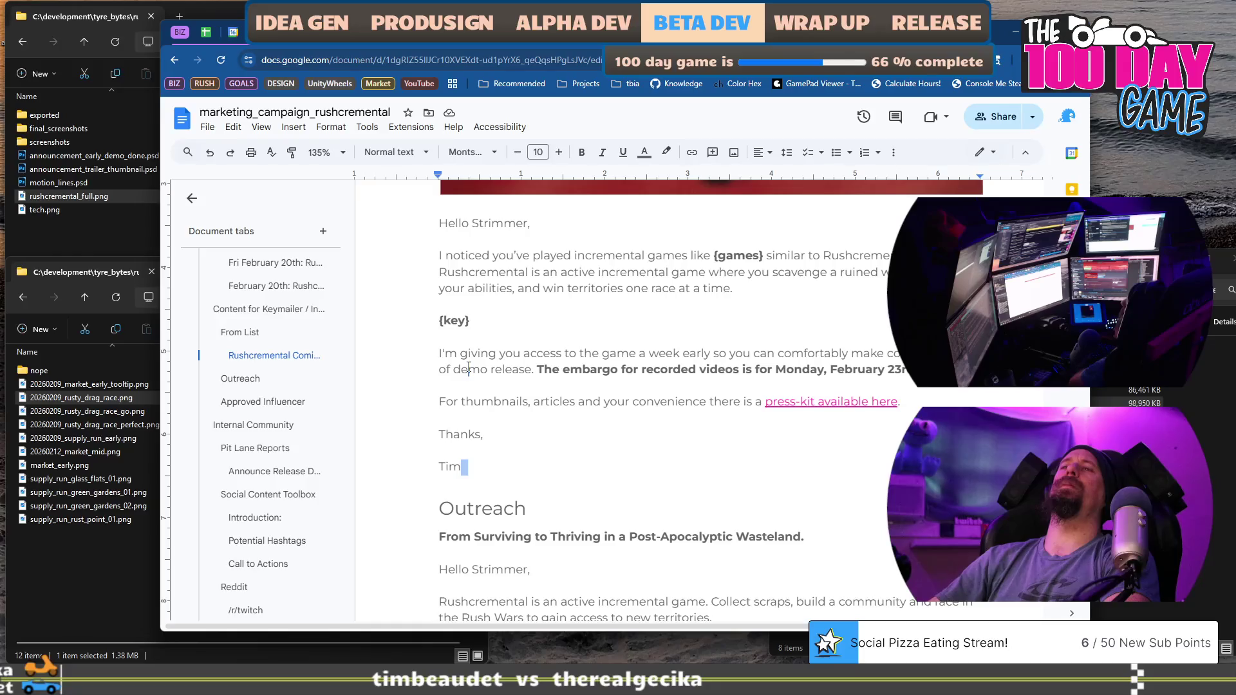
key("Delete")
key("ctrl+z")
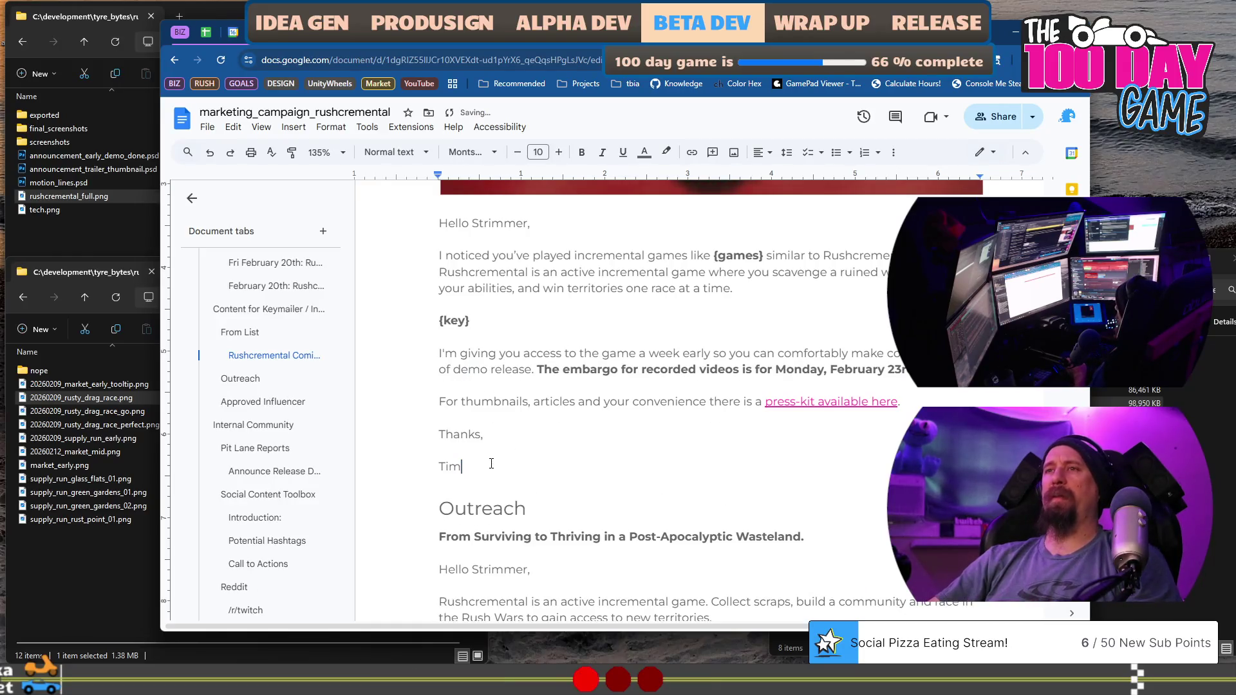
scroll(489, 451, "up", 5)
left_click(433, 438)
key("shift+Down")
key("shift+Down")
key("shift+Down")
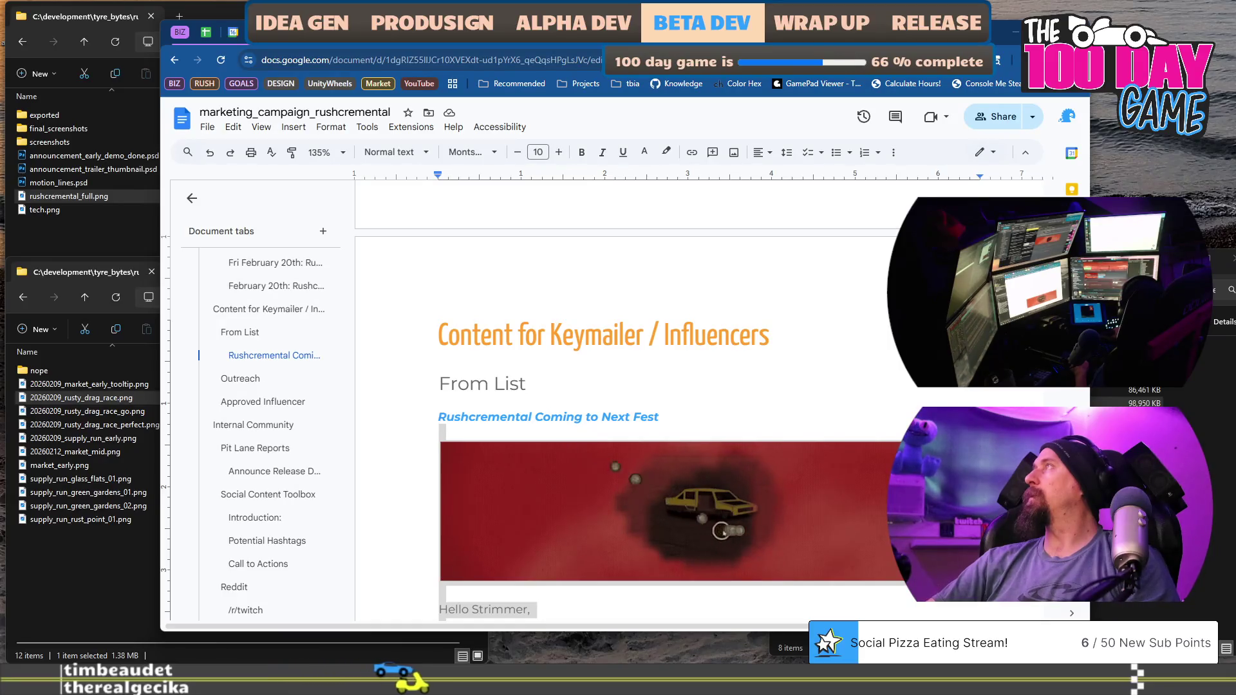
left_click(670, 416)
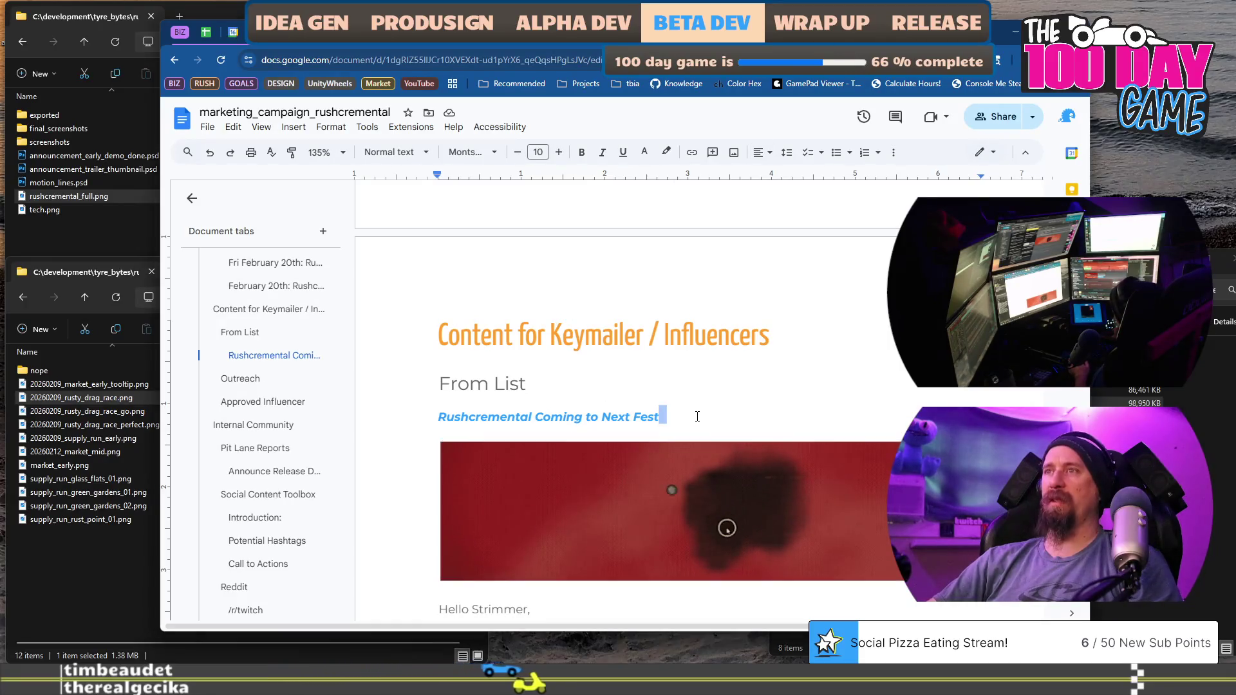
Replace the email title with 'Exclusive Rushcremental Access Before Next Fest' and open File Explorer on This PC.
triple_click(697, 416)
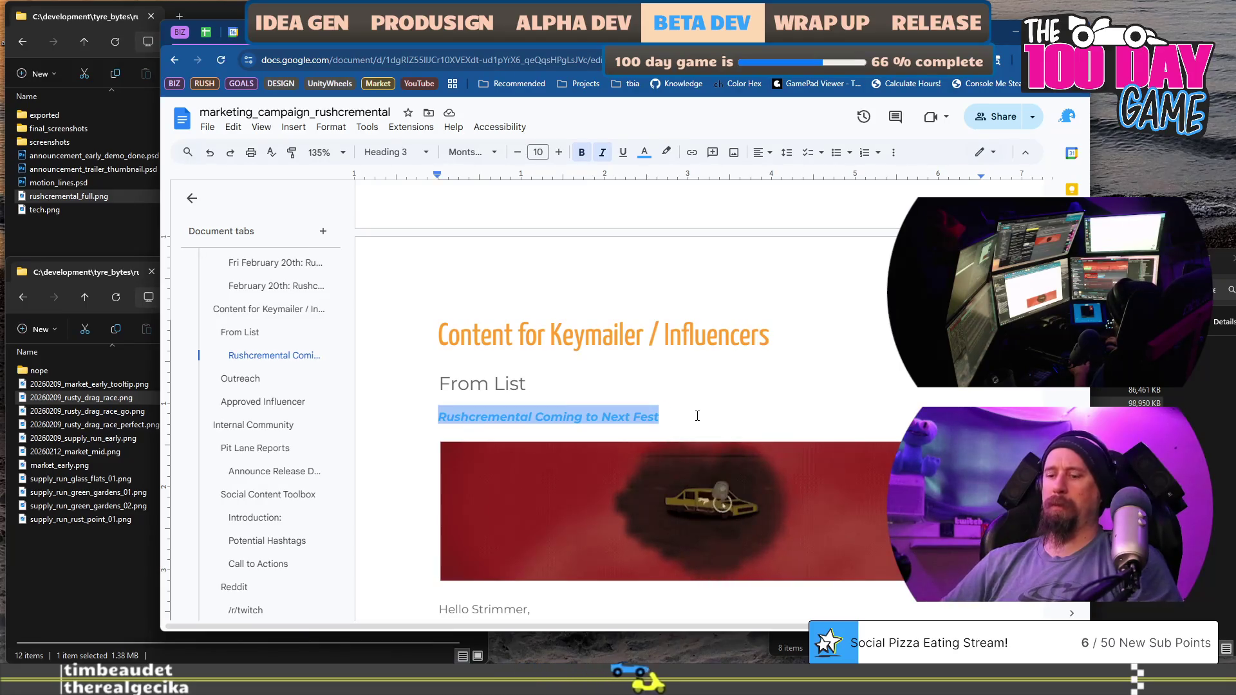
type("Exclusive Rushcremental Access Before Next Fest")
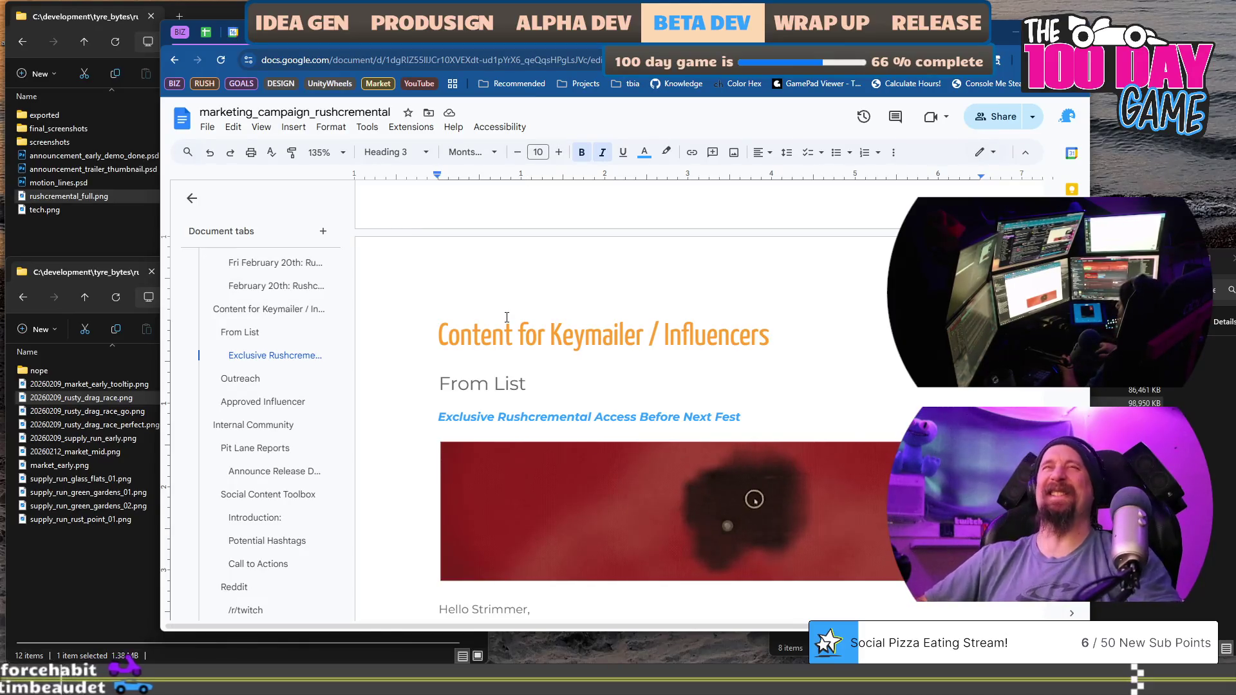
key("super+e")
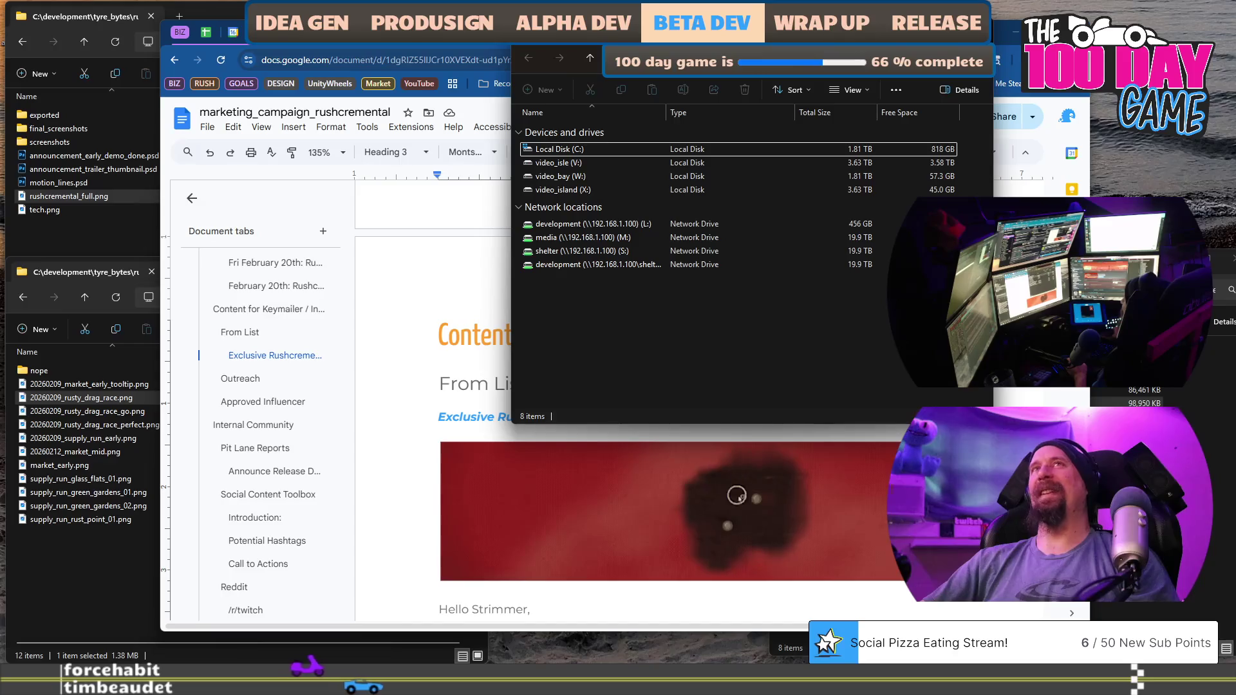
Close File Explorer, dismiss the Start menu search, and choose the Home Chrome profile.
key("alt+F4")
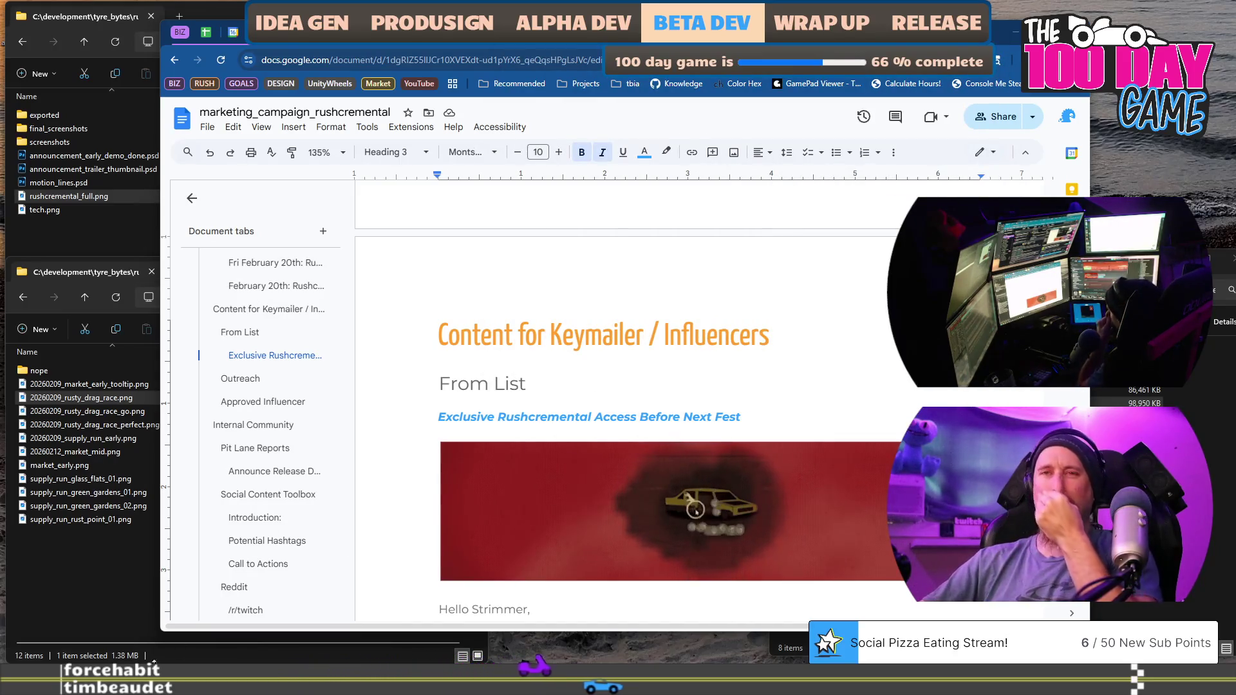
key("super")
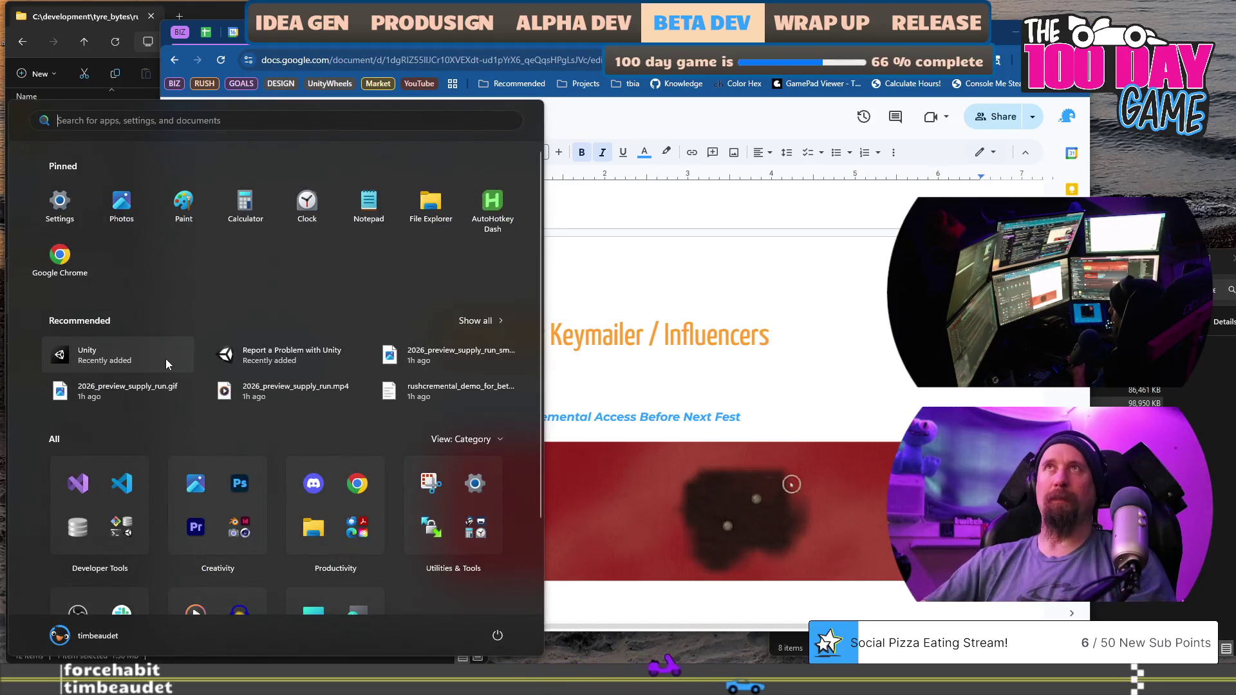
left_click(227, 122)
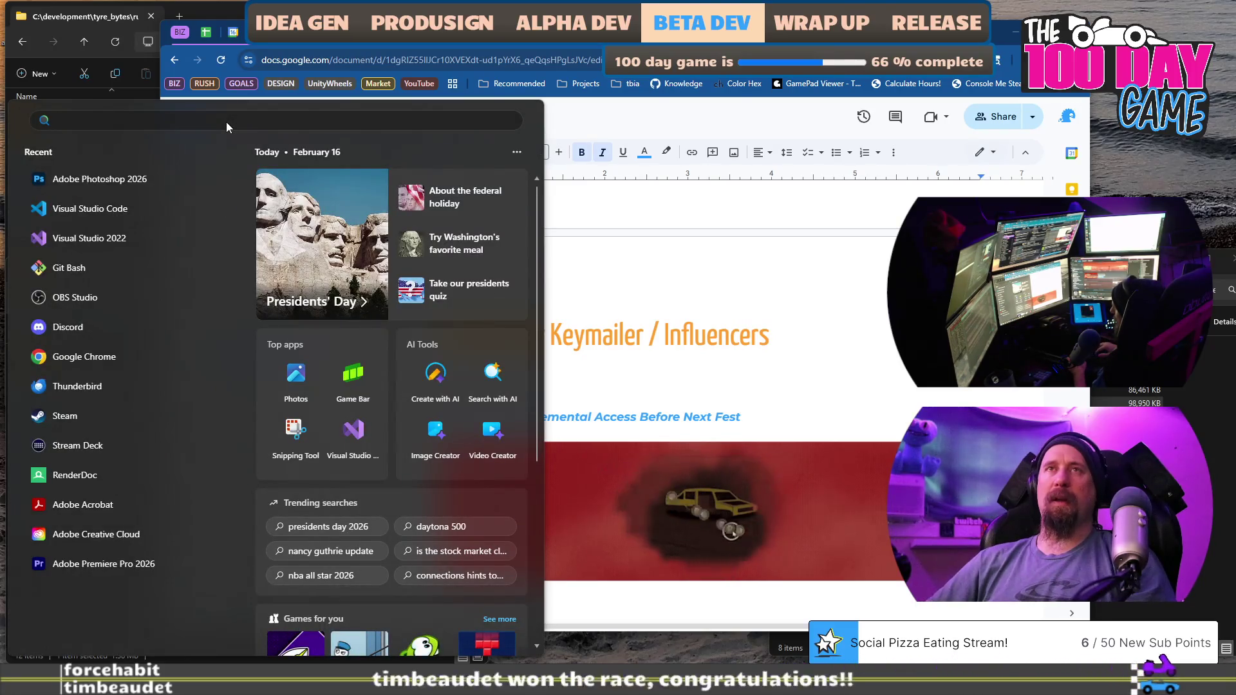
key("Escape")
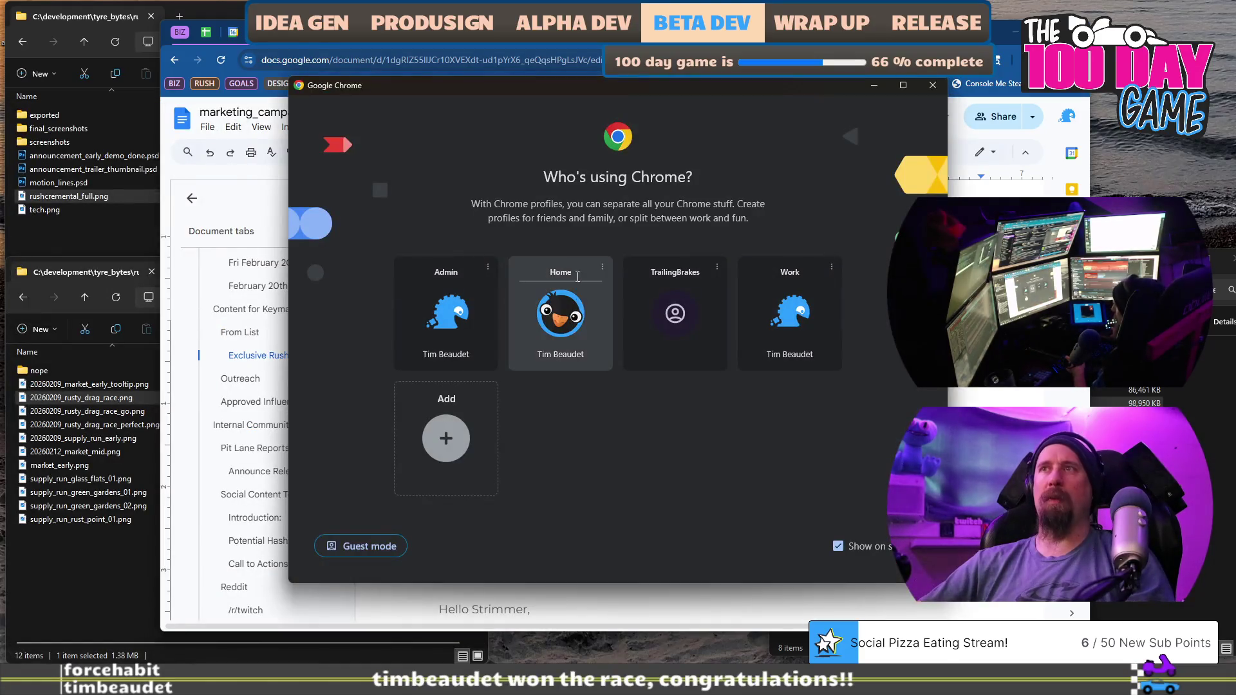
left_click(576, 322)
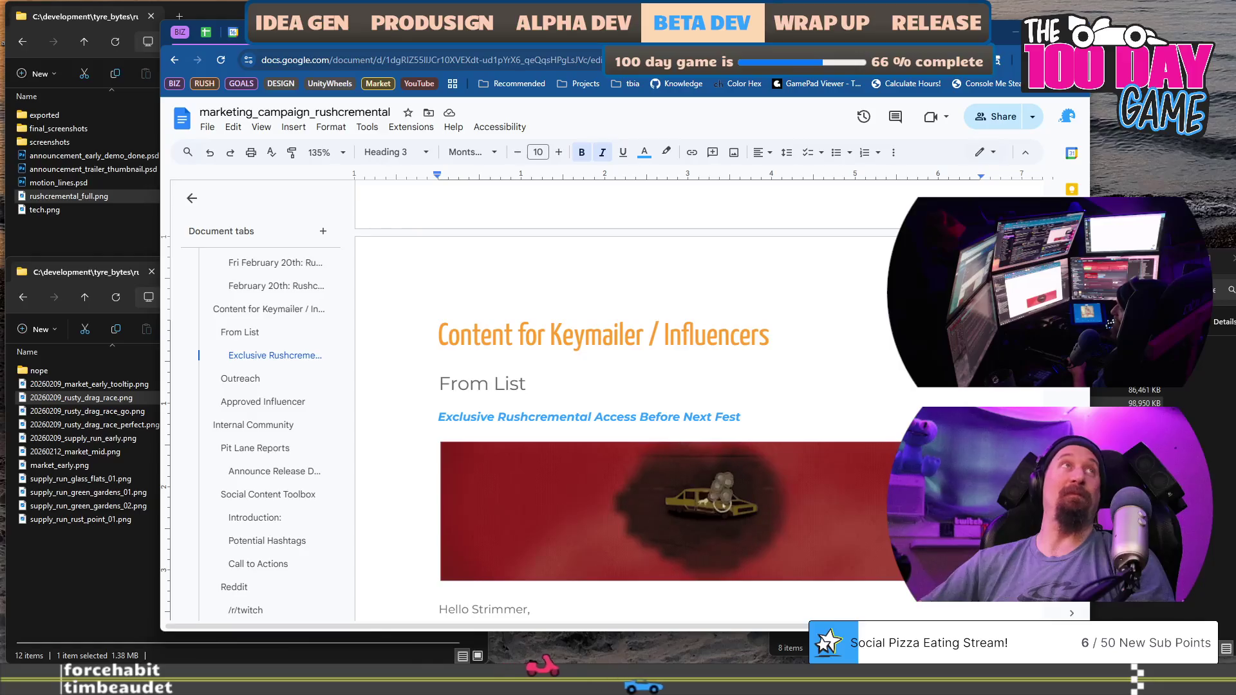
Undo recent edits until the spam-warning paragraph reappears below the sign-off.
key("ctrl+Home")
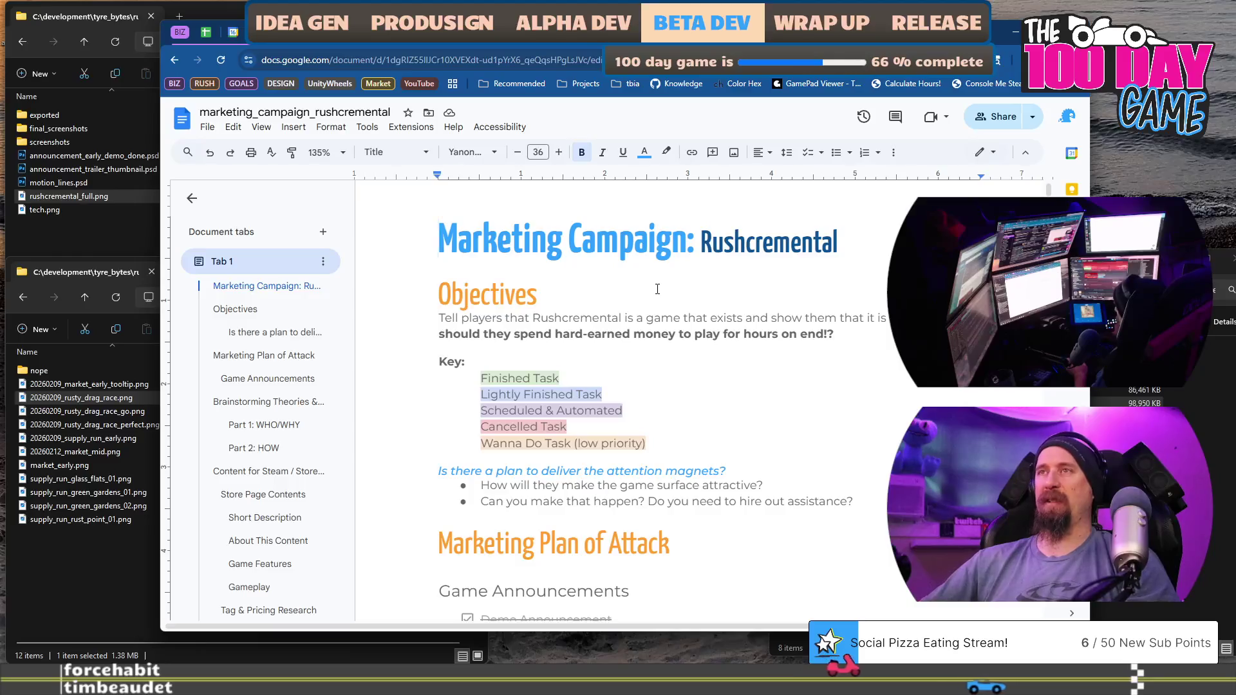
key("ctrl+z")
scroll(658, 289, "down", 10)
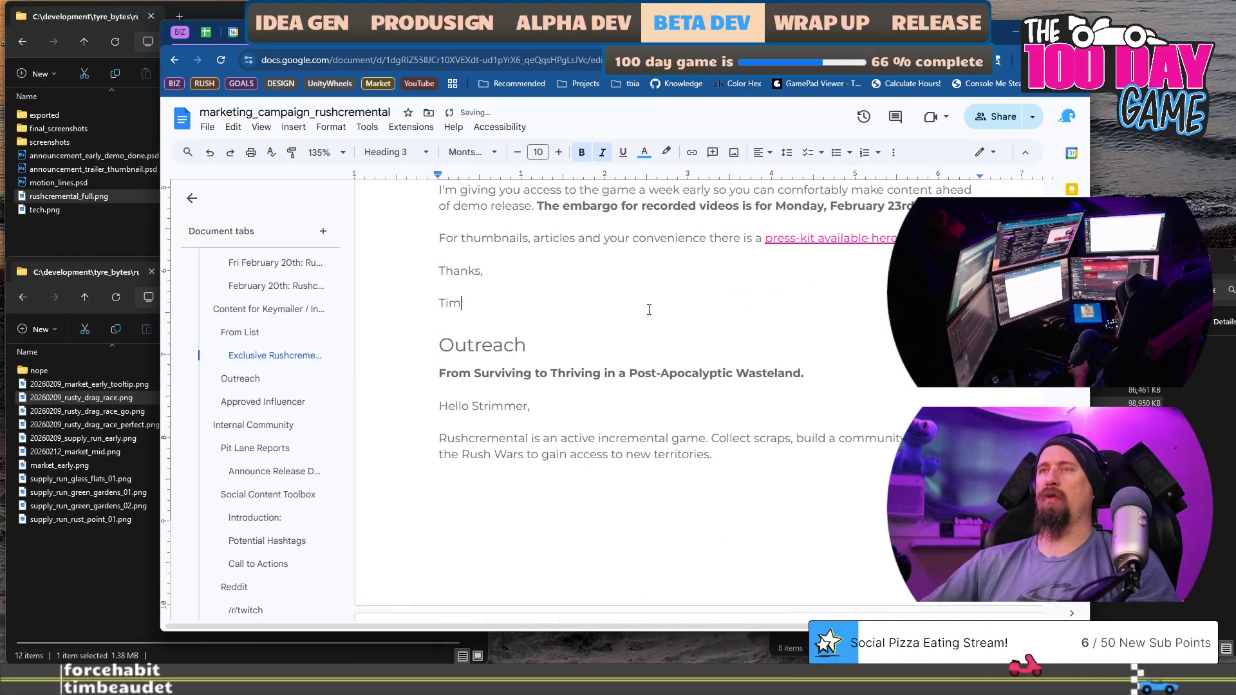
key("ctrl+z")
key("ctrl+z")
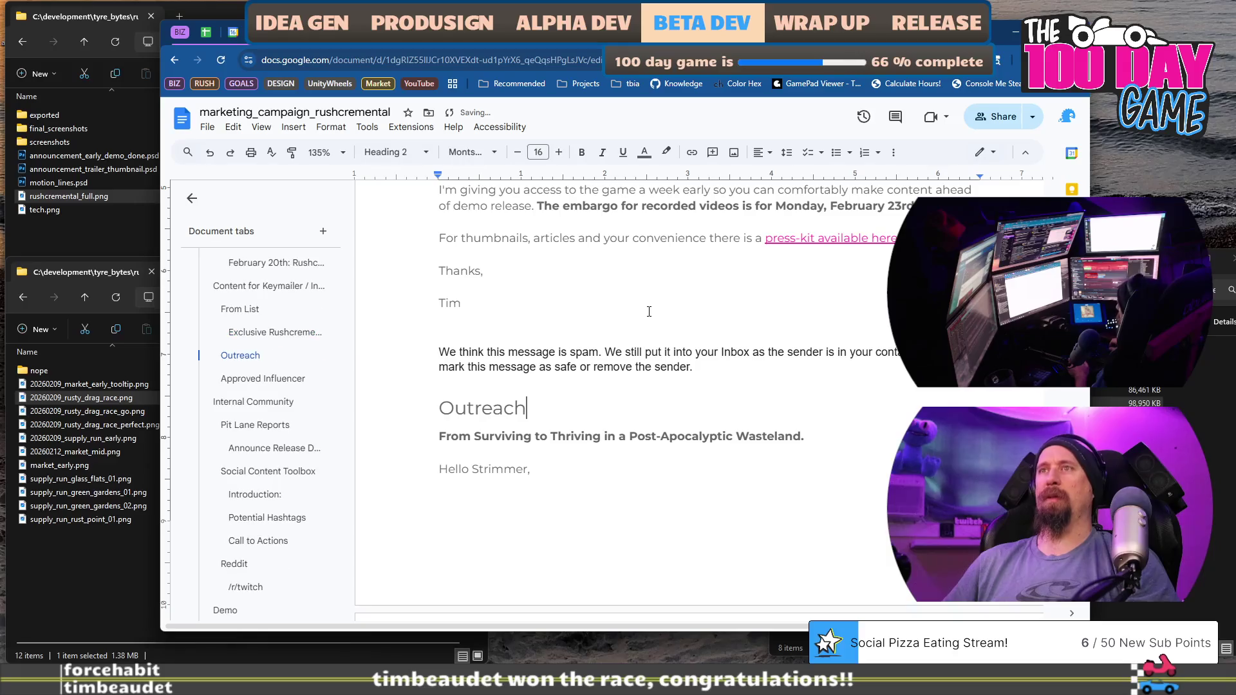
key("ctrl+z")
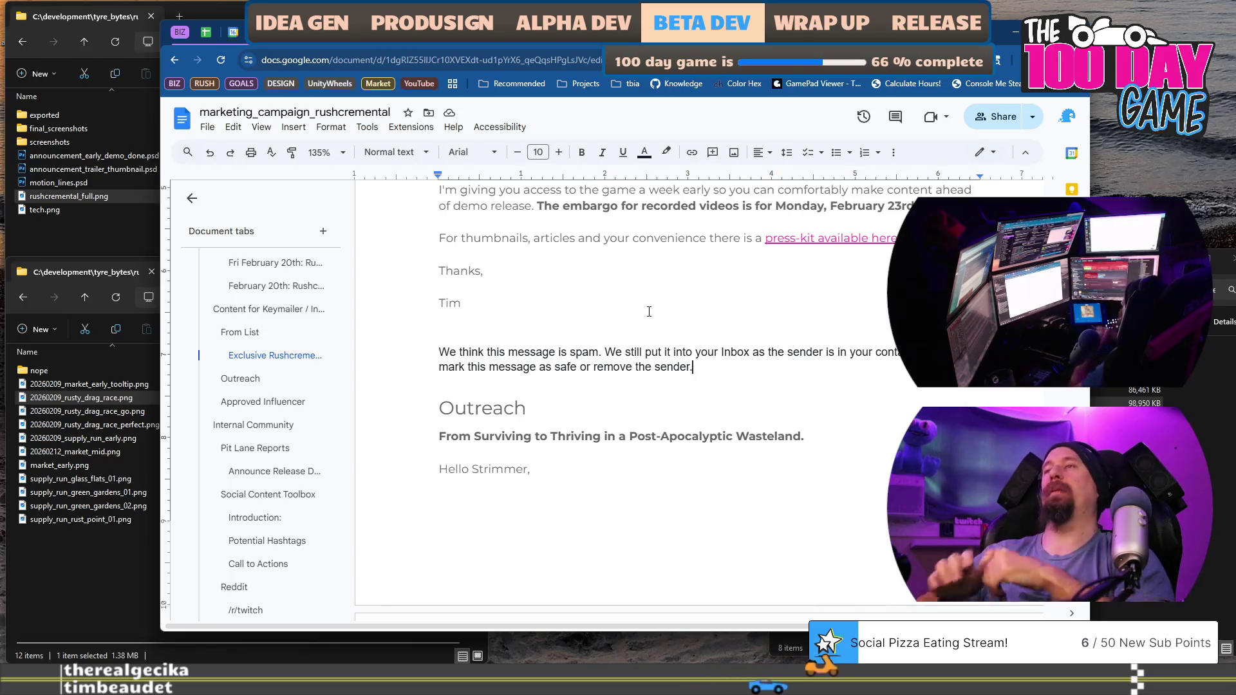
Delete the spam-warning paragraph again.
key("shift+Up")
key("shift+Home")
key("BackSpace")
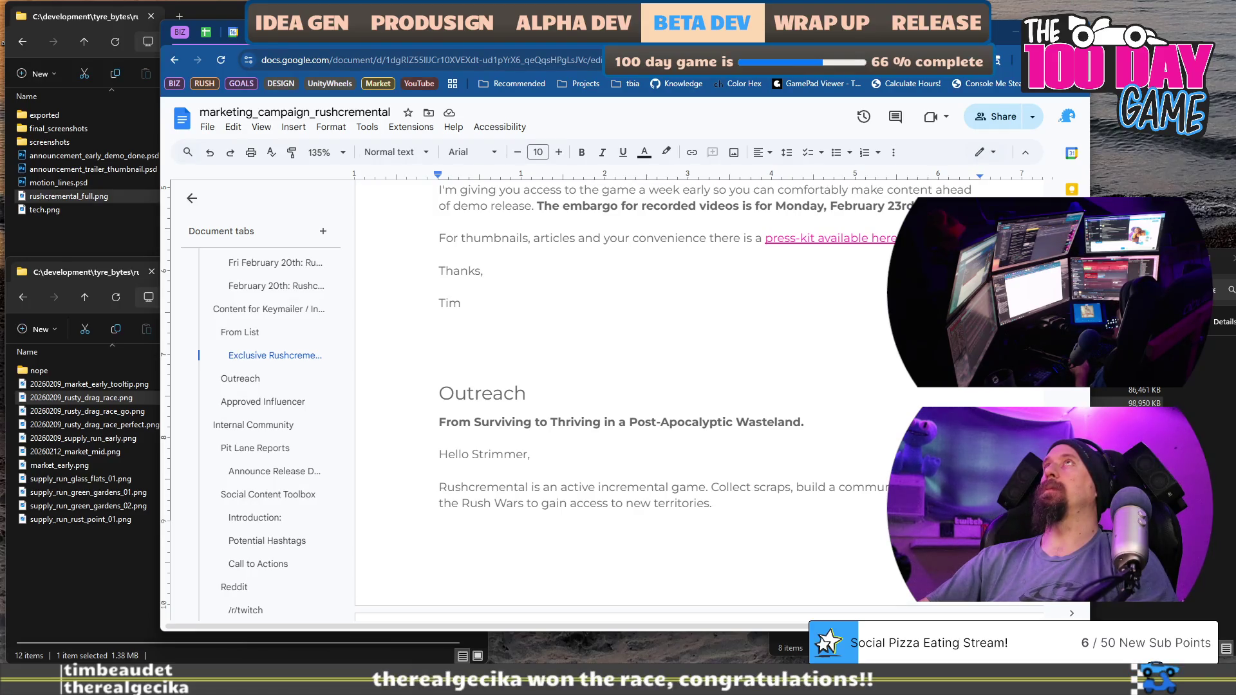
Copy the email body, then the title line 'Exclusive Rushcremental Access Before Next Fest'.
scroll(644, 477, "up", 4)
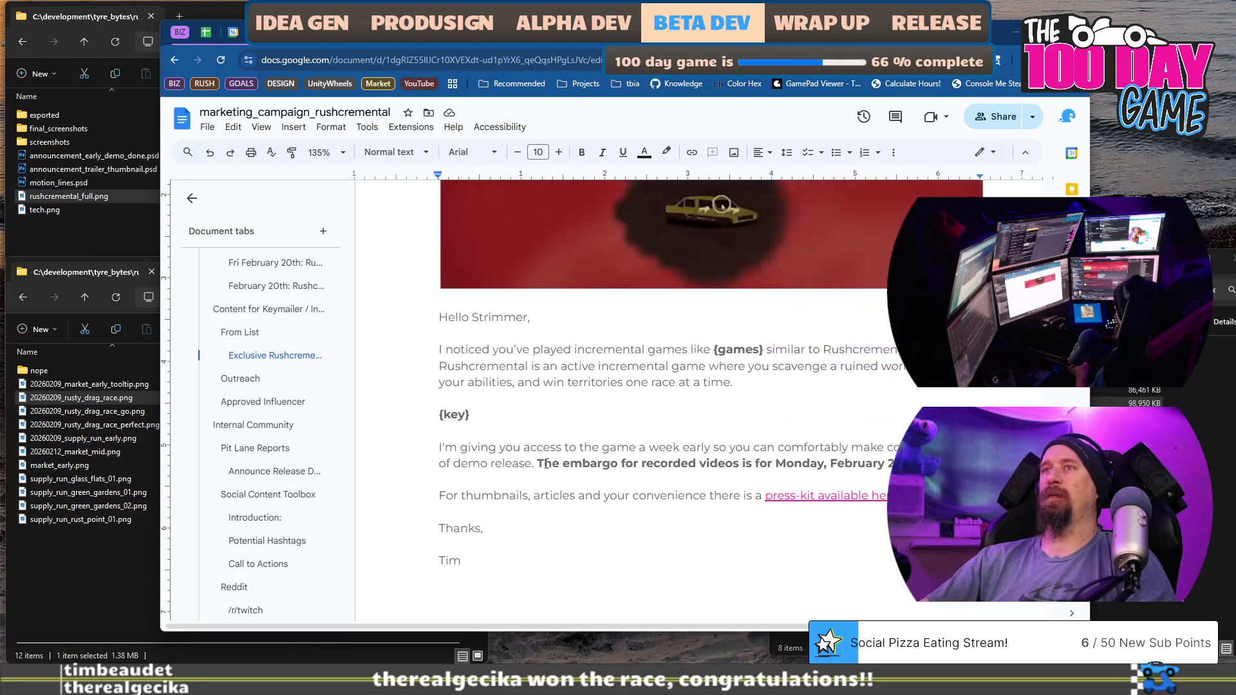
left_click_drag(462, 513, 442, 331)
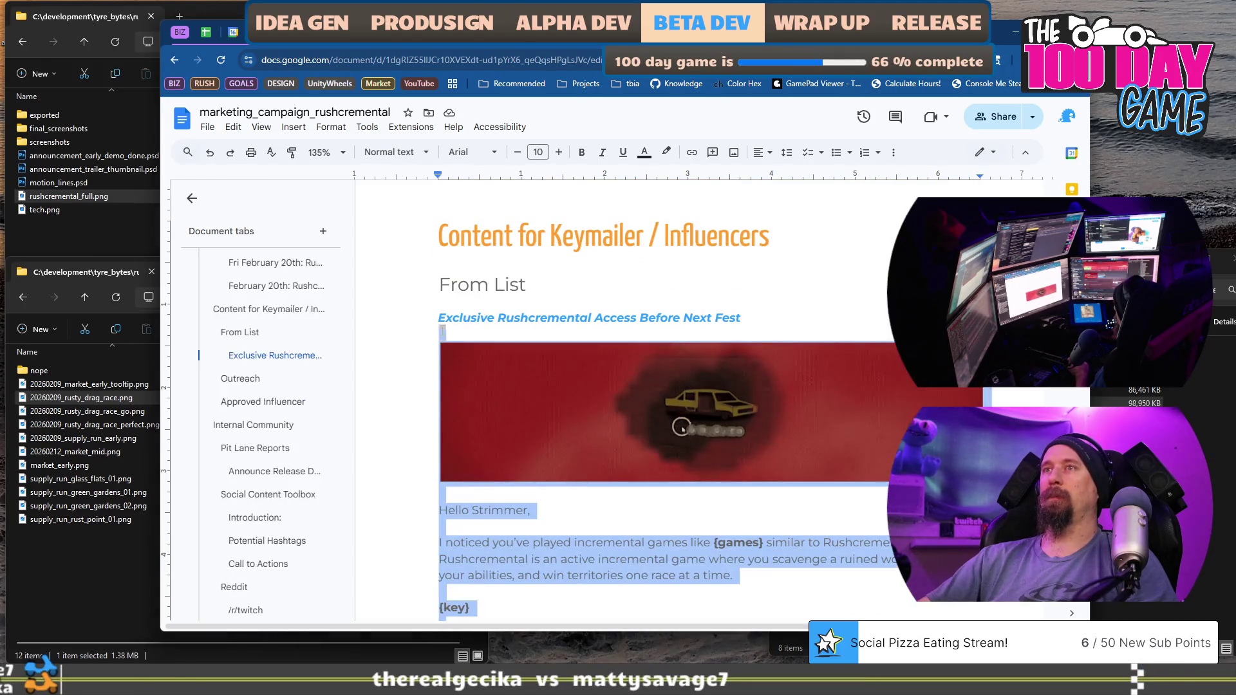
key("alt+Tab")
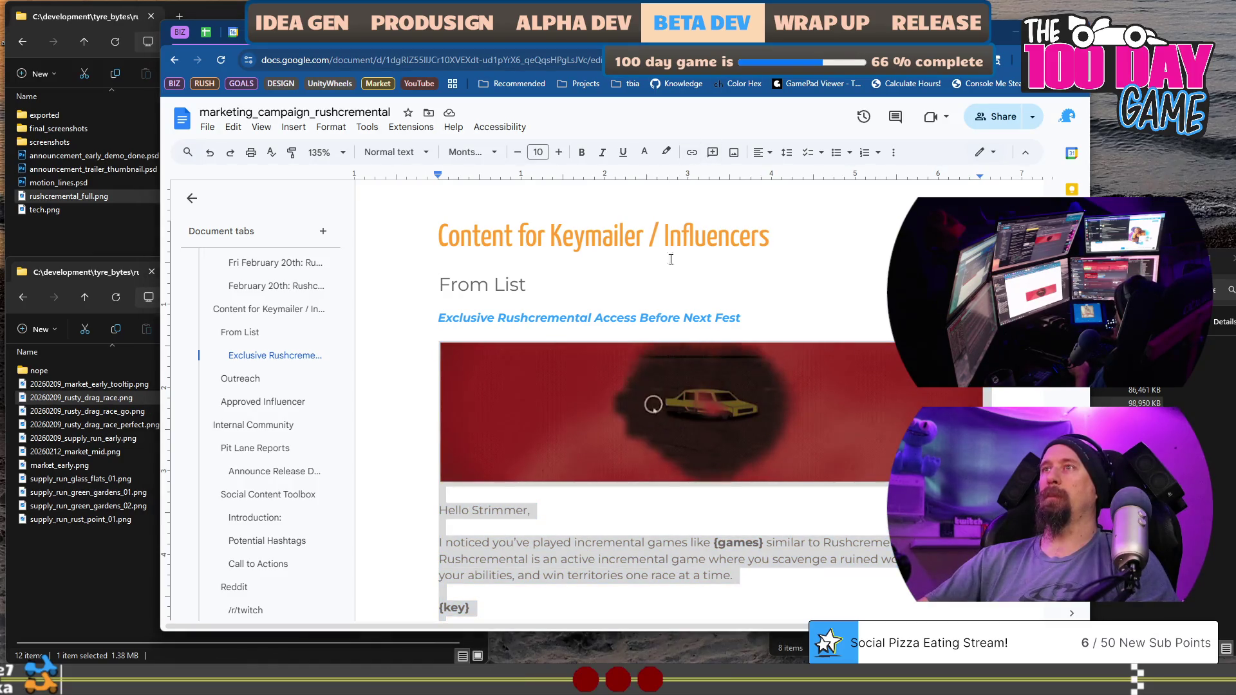
triple_click(786, 316)
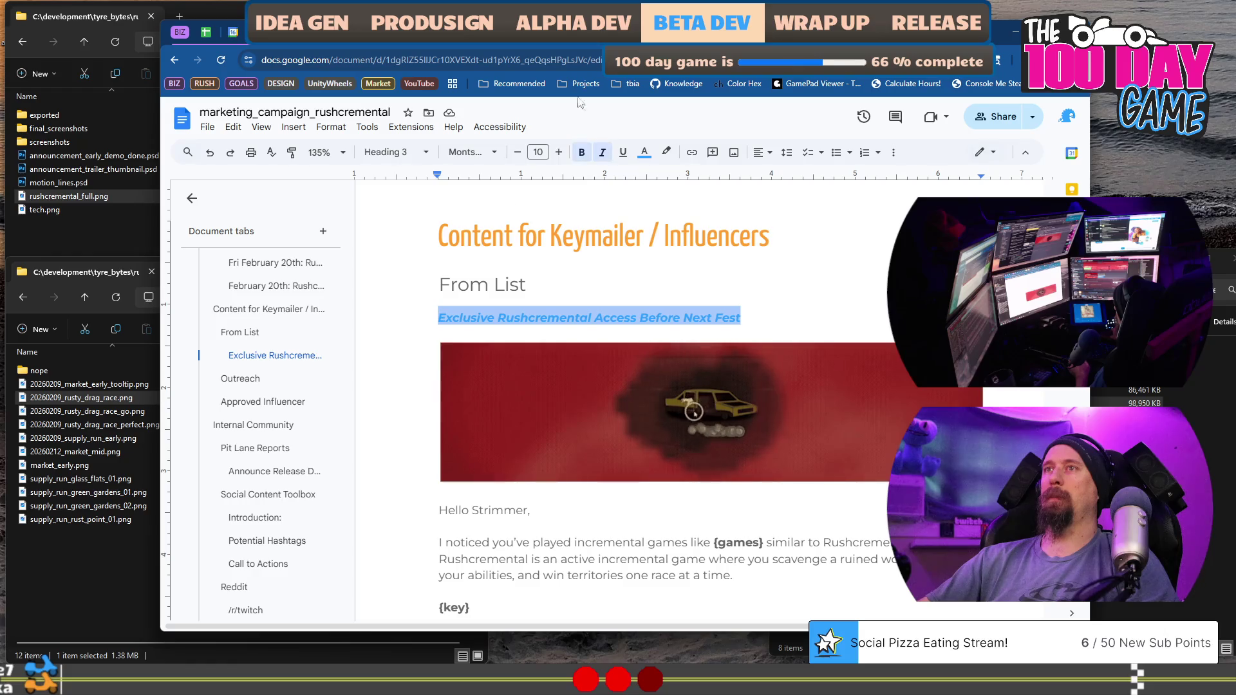
key("alt+Tab")
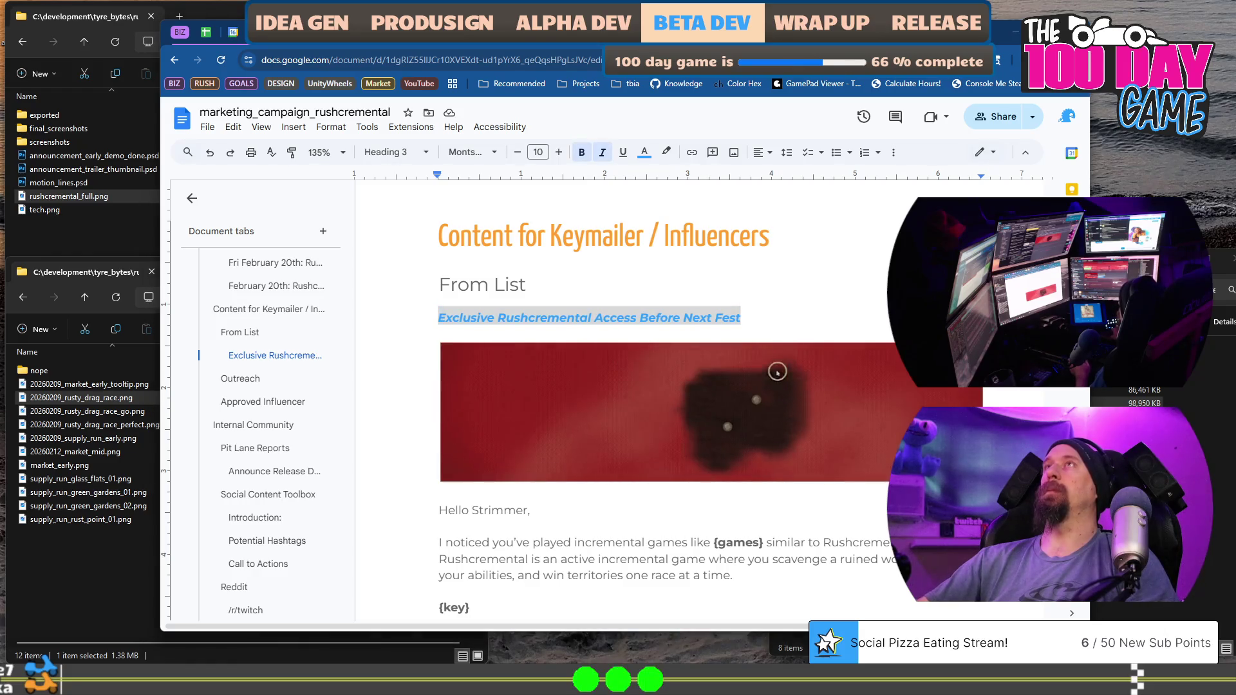
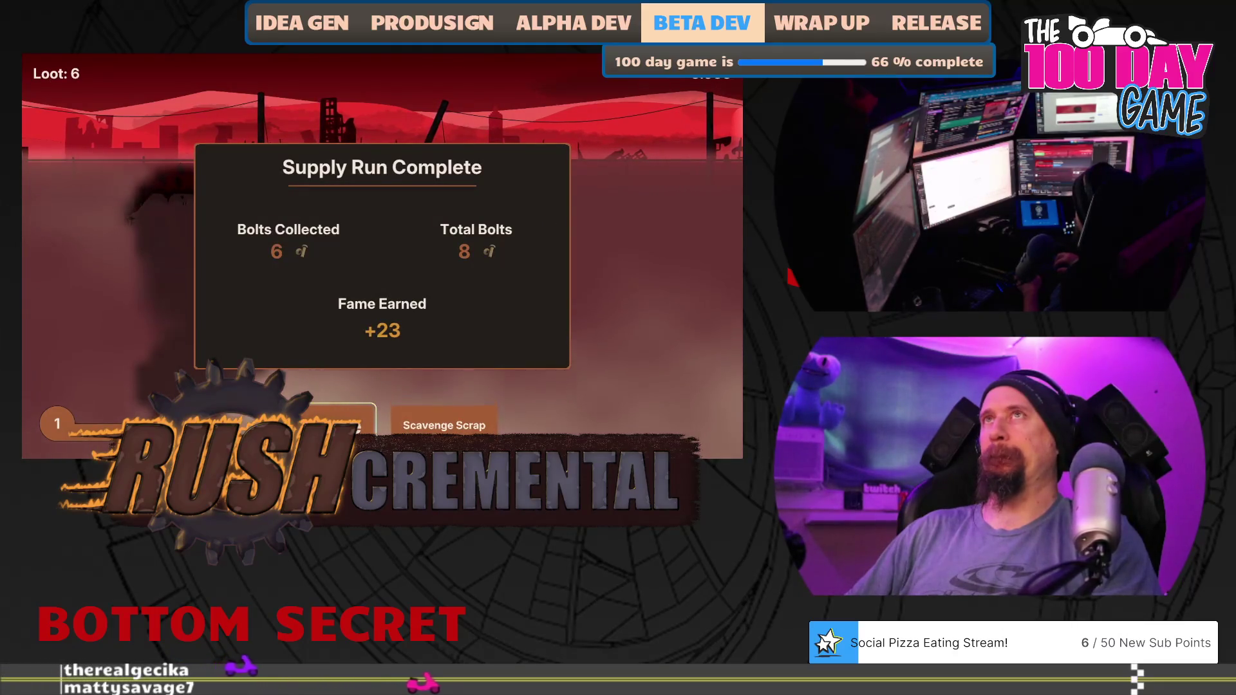
Buy the Crow Bar upgrade, then sweep the fog around the car for loot.
left_click(335, 421)
left_click(438, 315)
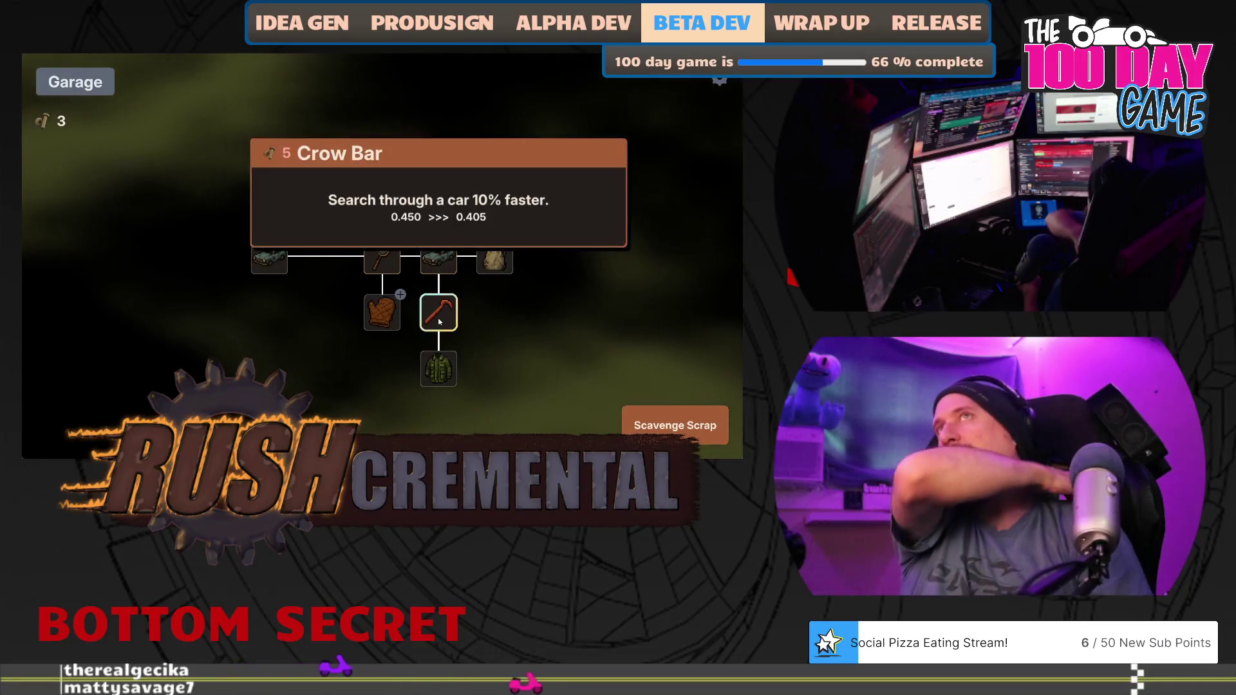
key("space")
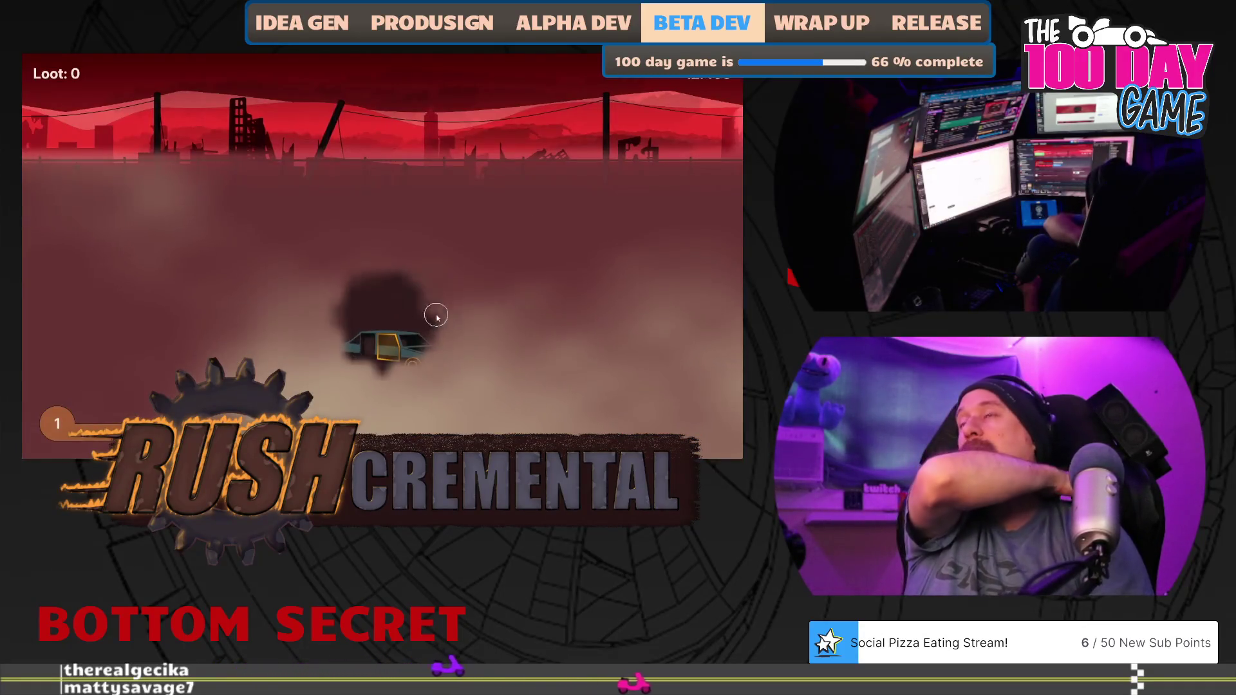
mouse_move(442, 312)
left_mouse_down()
mouse_move(571, 243)
mouse_move(588, 361)
mouse_move(345, 399)
mouse_move(206, 370)
mouse_move(161, 335)
mouse_move(157, 227)
mouse_move(386, 220)
mouse_move(395, 232)
mouse_move(373, 276)
mouse_move(387, 345)
mouse_move(403, 357)
left_mouse_up()
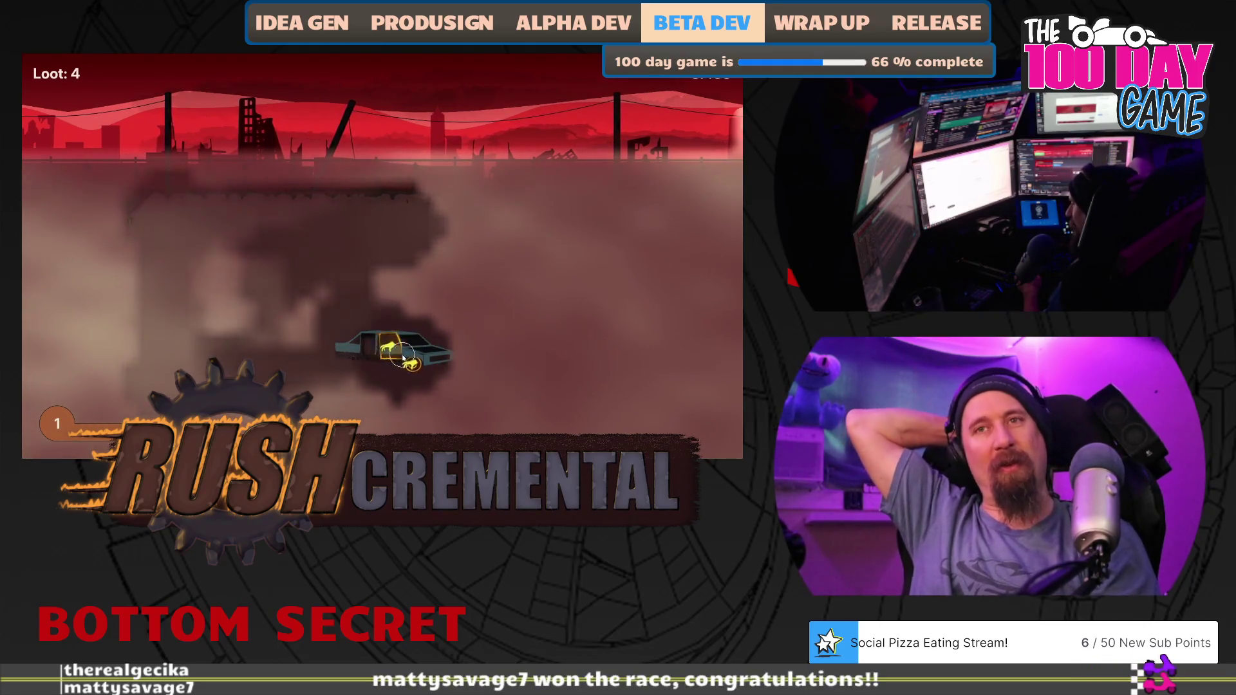
Buy a second Crow Bar level and finish another run, bringing the garage to 10 bolts.
left_click(344, 409)
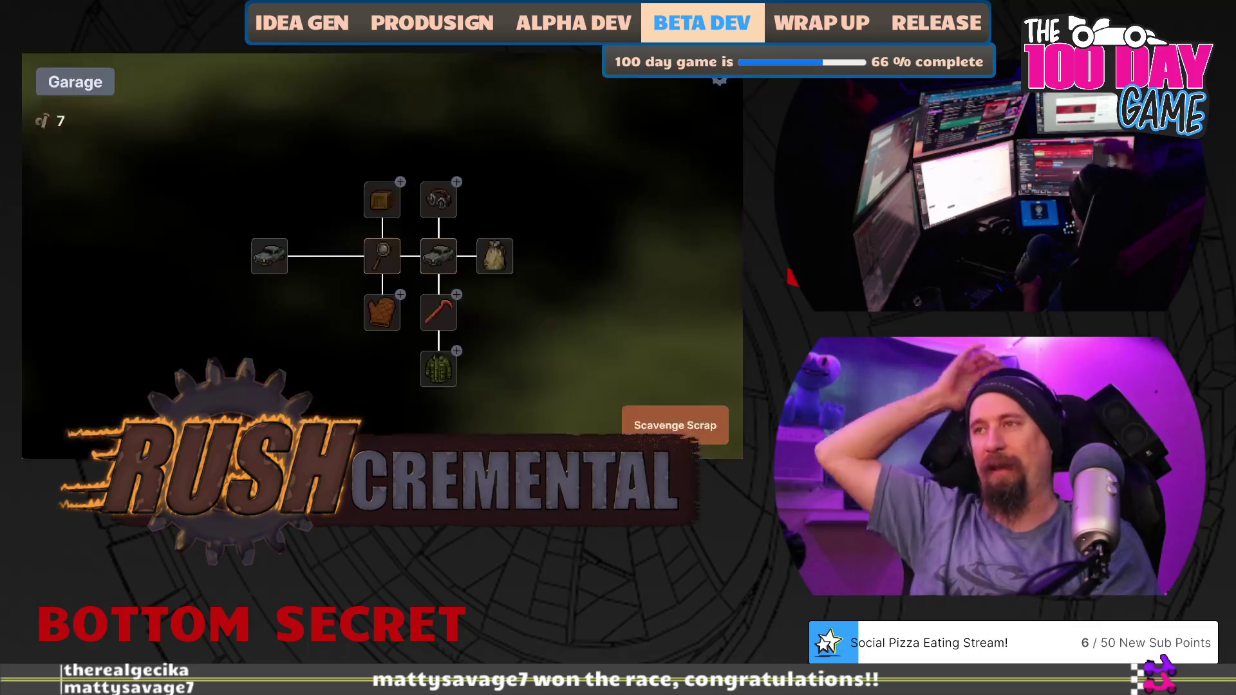
left_click(440, 312)
left_click(675, 425)
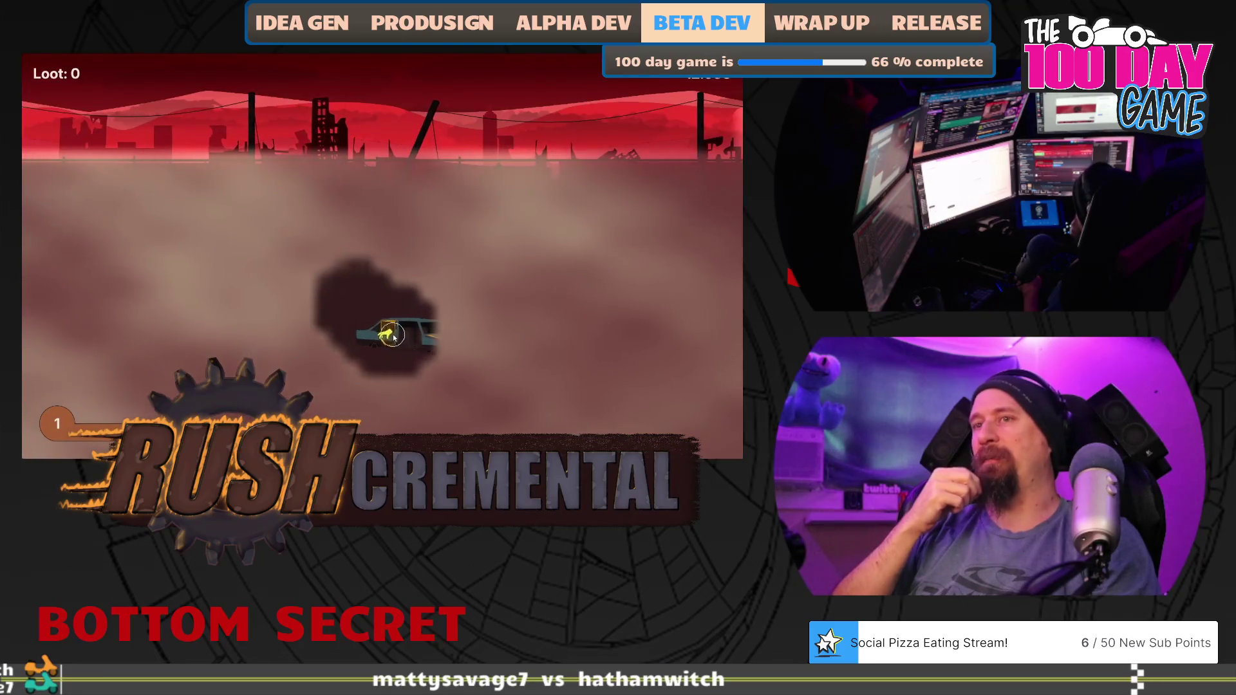
left_click_drag(389, 337, 443, 332)
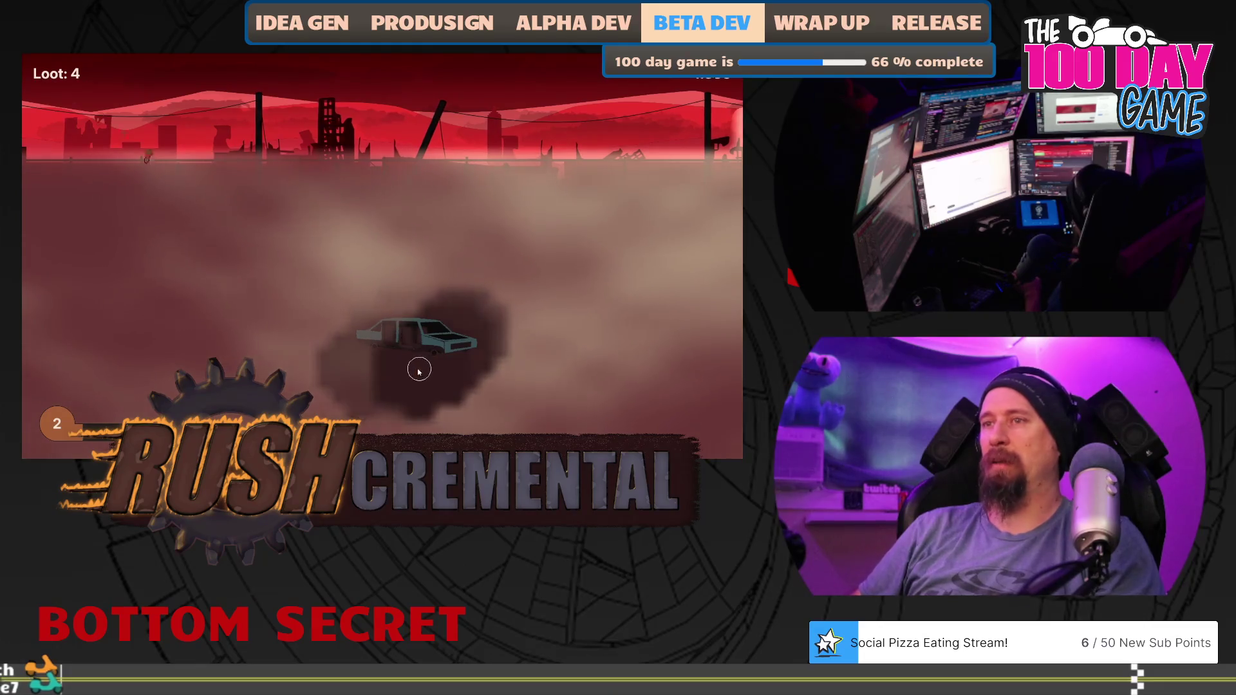
mouse_move(418, 371)
left_mouse_down()
mouse_move(240, 257)
mouse_move(201, 382)
mouse_move(412, 386)
left_mouse_up()
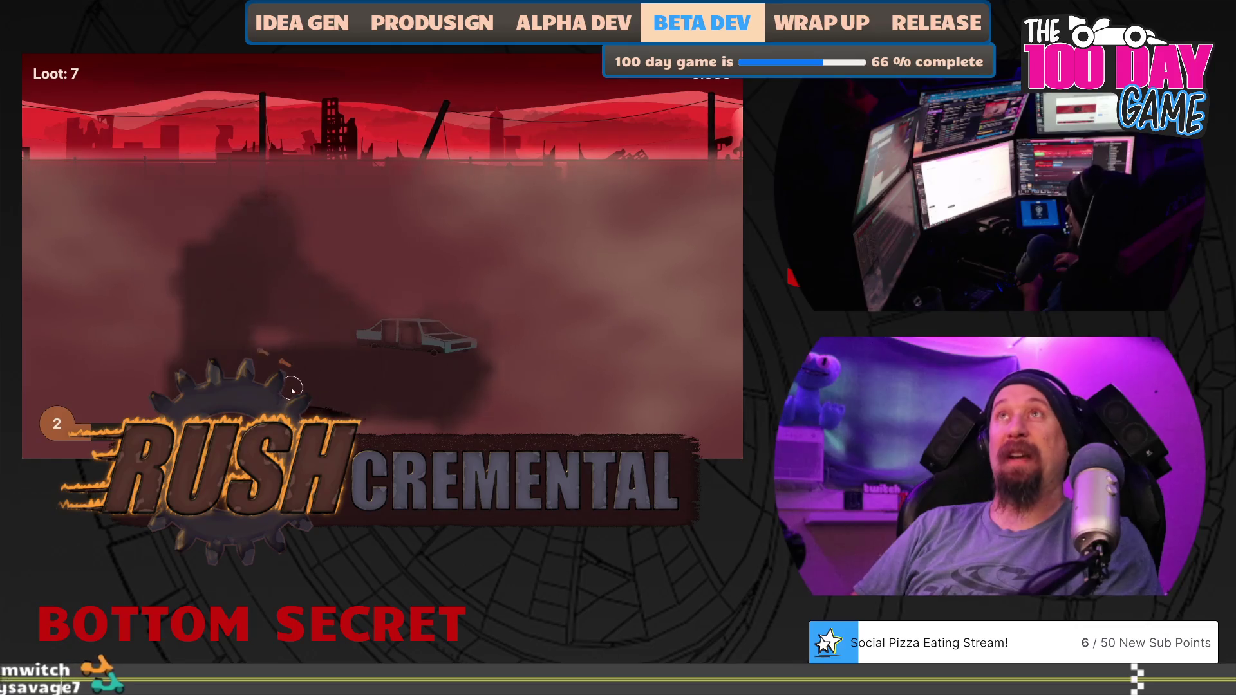
left_click_drag(292, 389, 287, 367)
left_click(319, 412)
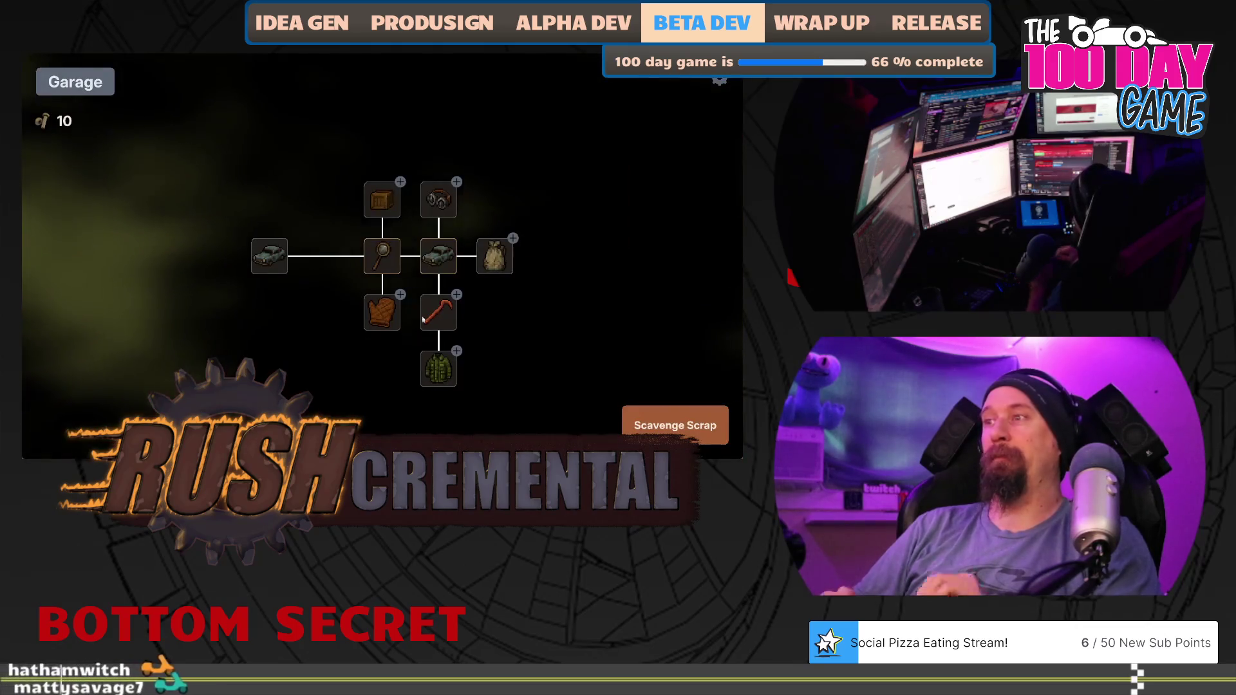
Run a quick Scavenge Scrap trip, searching the car for bolts.
mouse_move(488, 265)
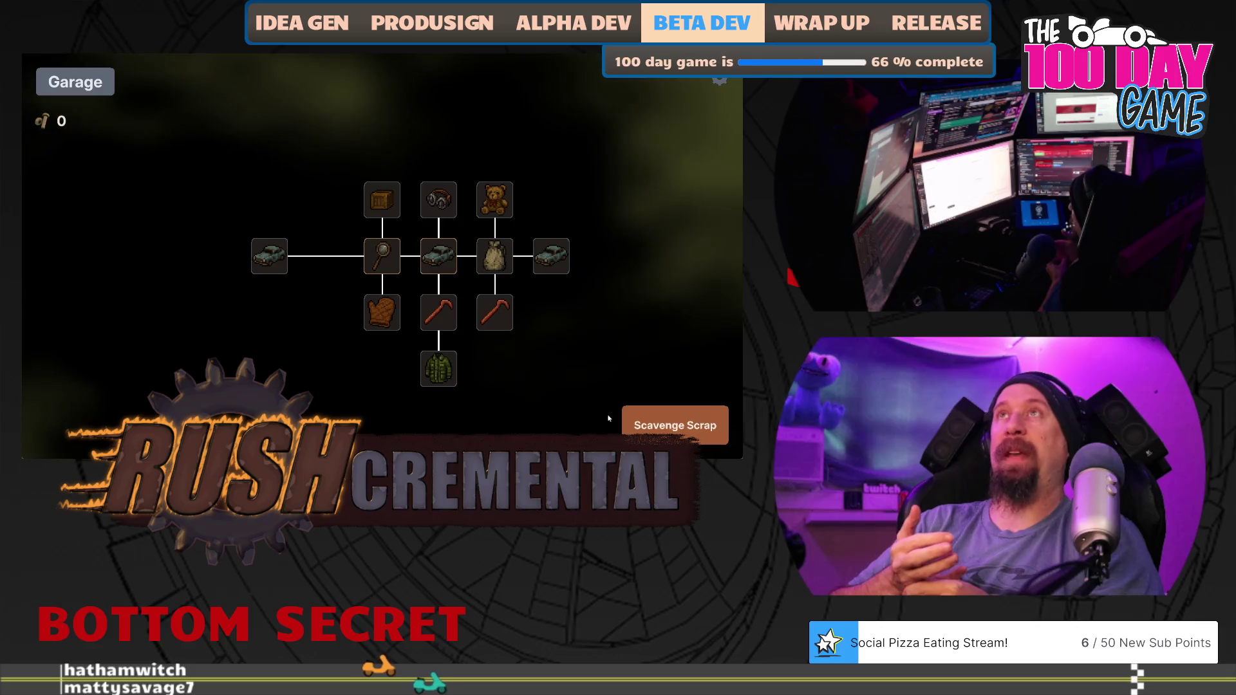
left_click(675, 425)
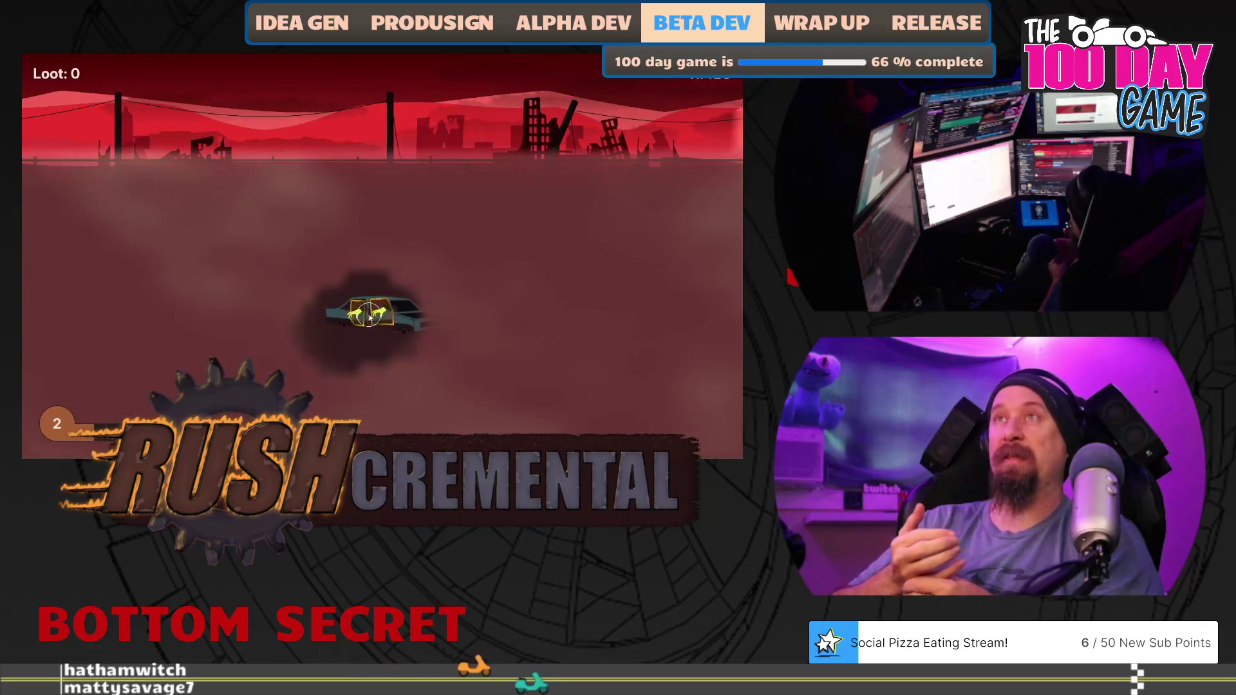
left_click(394, 331)
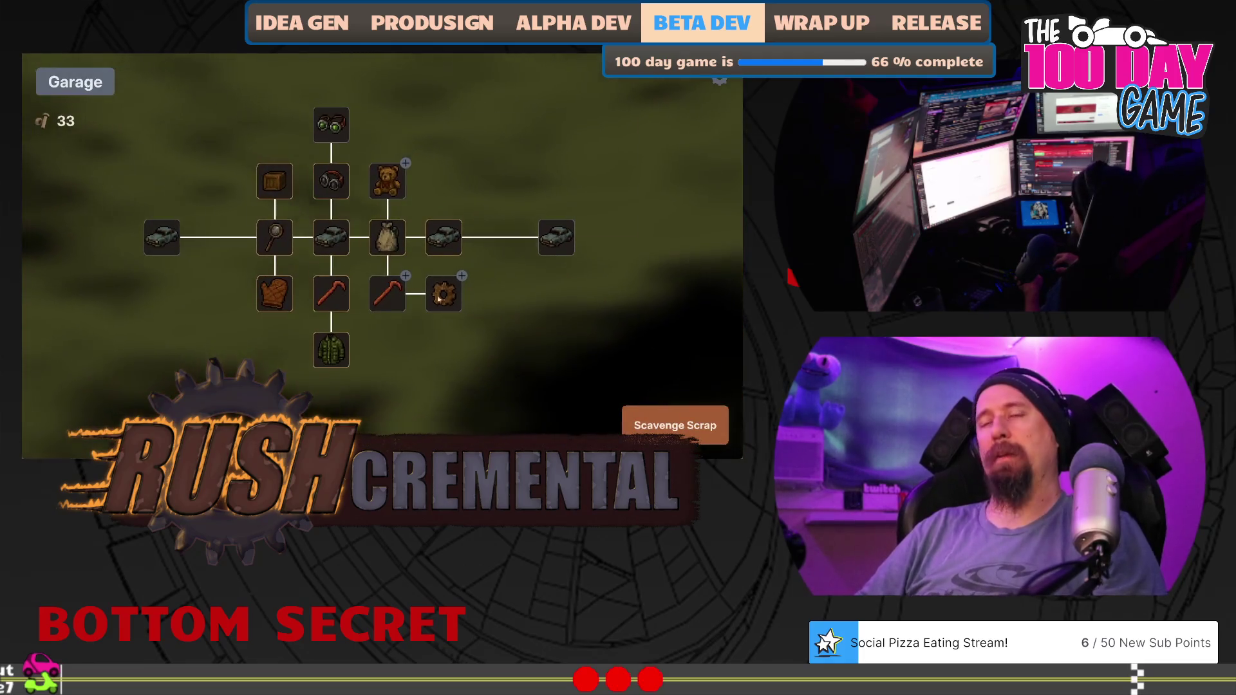
Upgrade the Better Loot gear node twice.
mouse_move(387, 295)
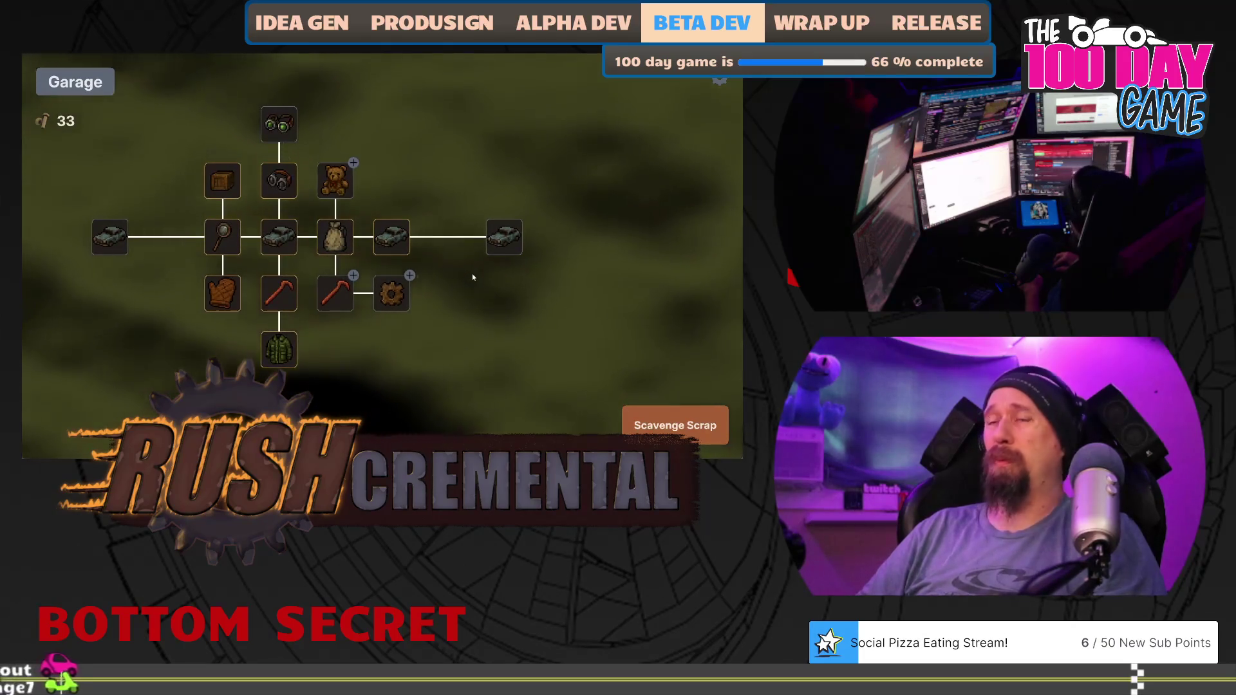
left_click(391, 297)
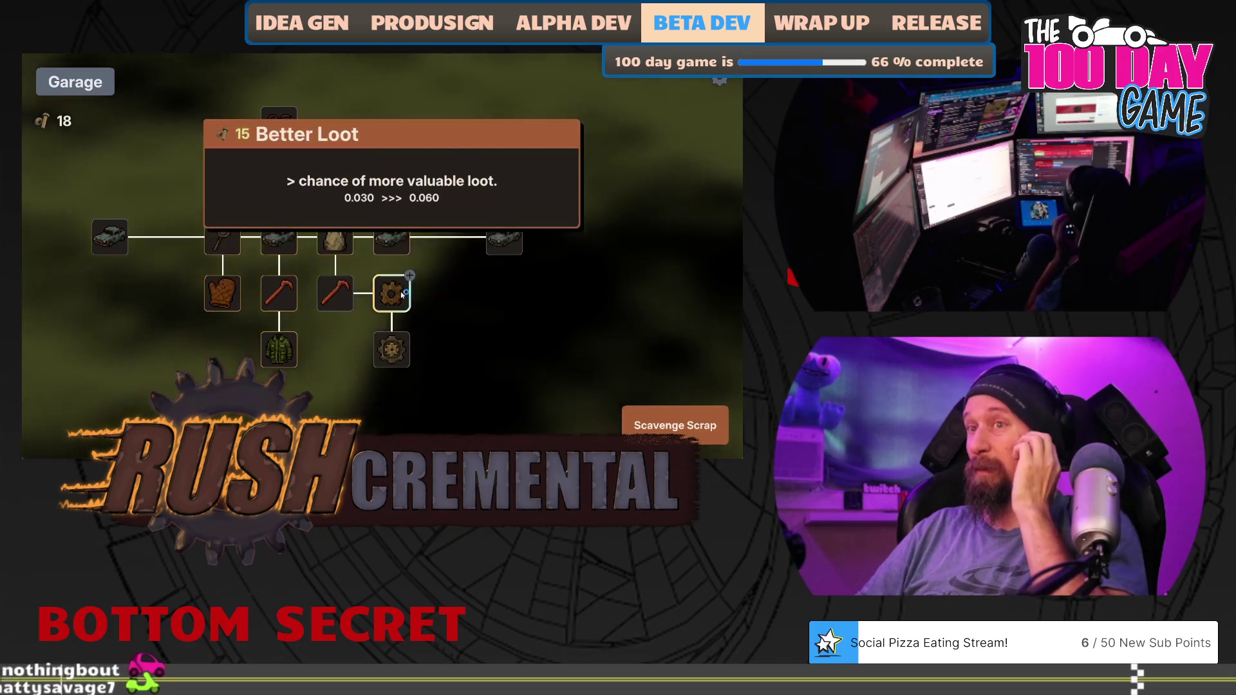
left_click(402, 295)
Complete another run clearing fog for 30 bolts and +119 fame, 33 bolts total.
left_click(675, 425)
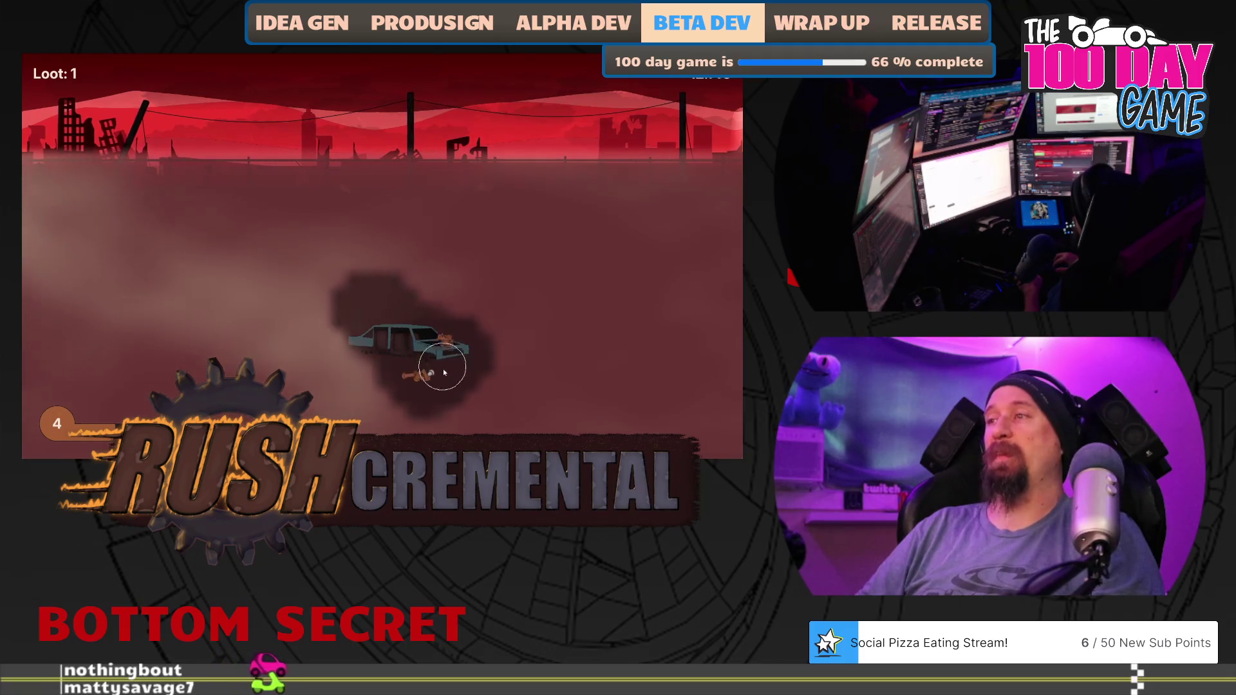
mouse_move(399, 382)
left_mouse_down()
mouse_move(318, 249)
mouse_move(342, 187)
mouse_move(483, 187)
mouse_move(276, 213)
mouse_move(201, 317)
mouse_move(177, 212)
mouse_move(160, 240)
mouse_move(173, 245)
mouse_move(200, 349)
mouse_move(184, 387)
left_mouse_up()
mouse_move(307, 318)
left_mouse_down()
mouse_move(411, 405)
mouse_move(599, 341)
mouse_move(599, 254)
mouse_move(541, 332)
left_mouse_up()
left_click_drag(573, 214, 484, 232)
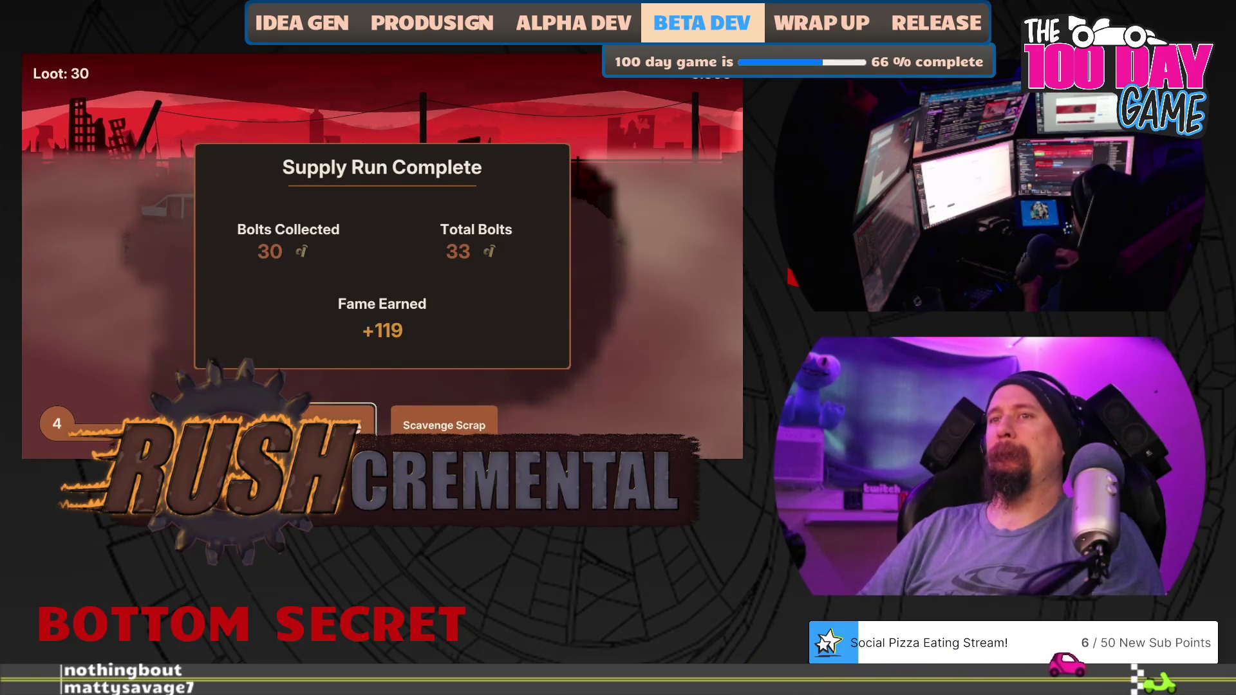
left_click(338, 412)
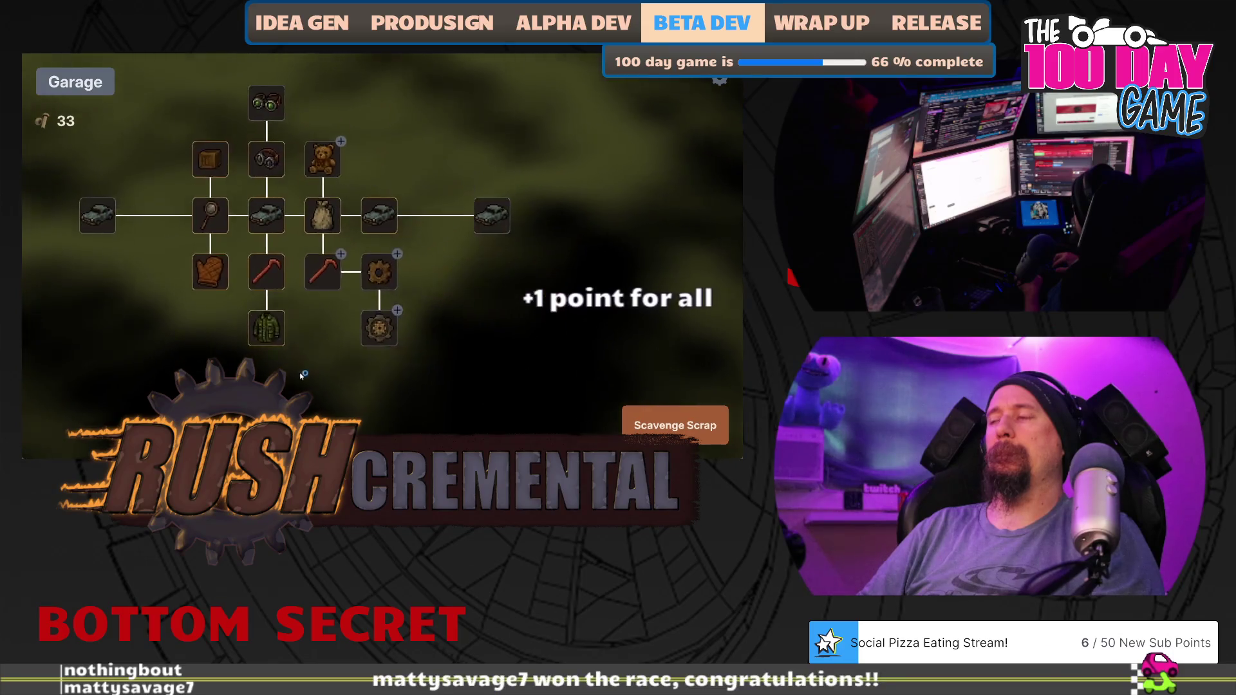
Start a scavenging run and collect the debris and scrap pieces scattered around the car.
mouse_move(356, 286)
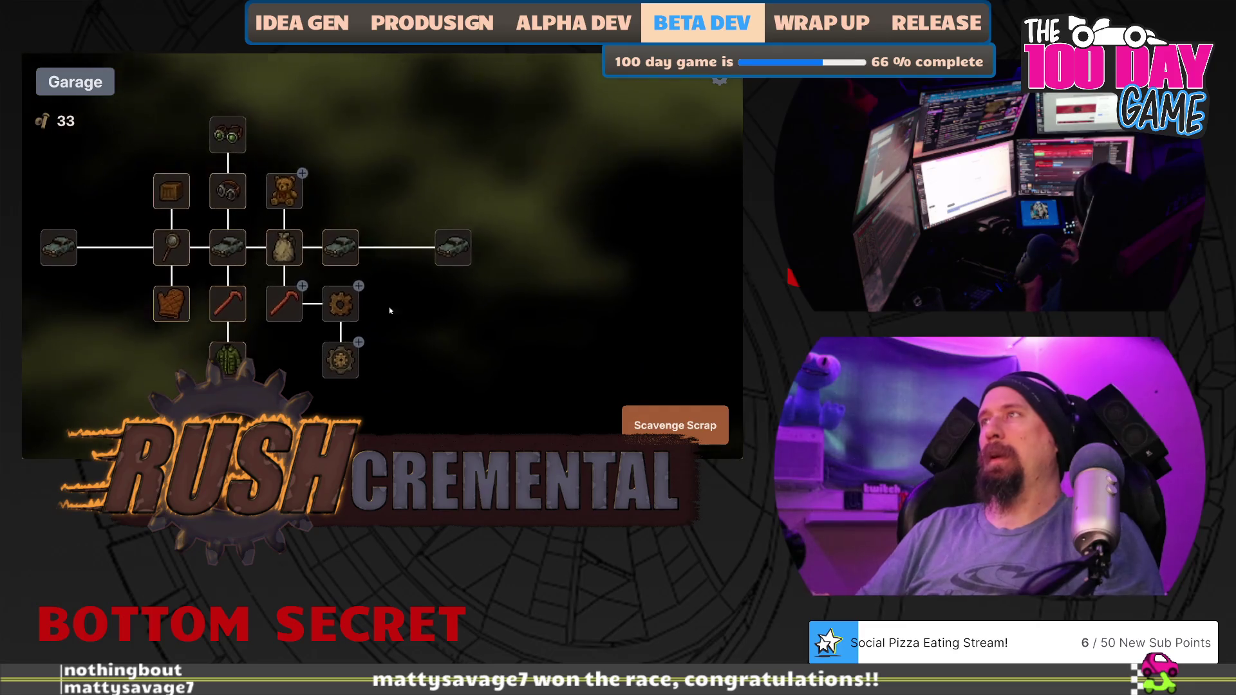
mouse_move(292, 308)
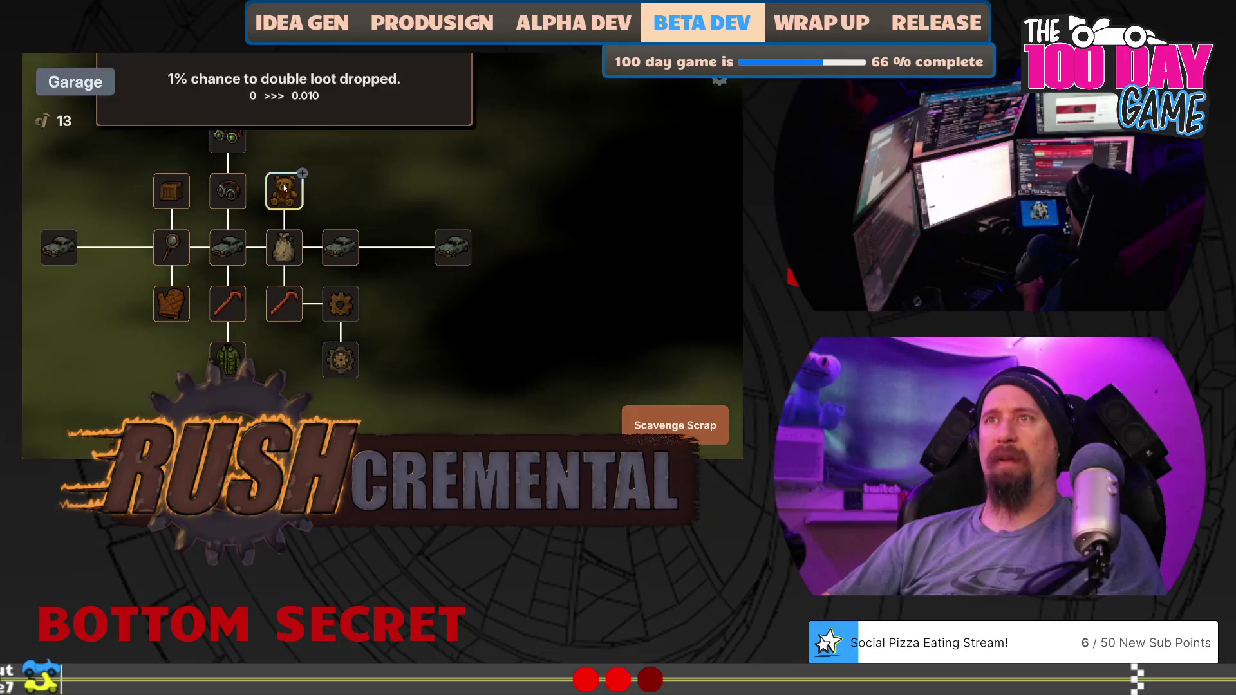
left_click(646, 417)
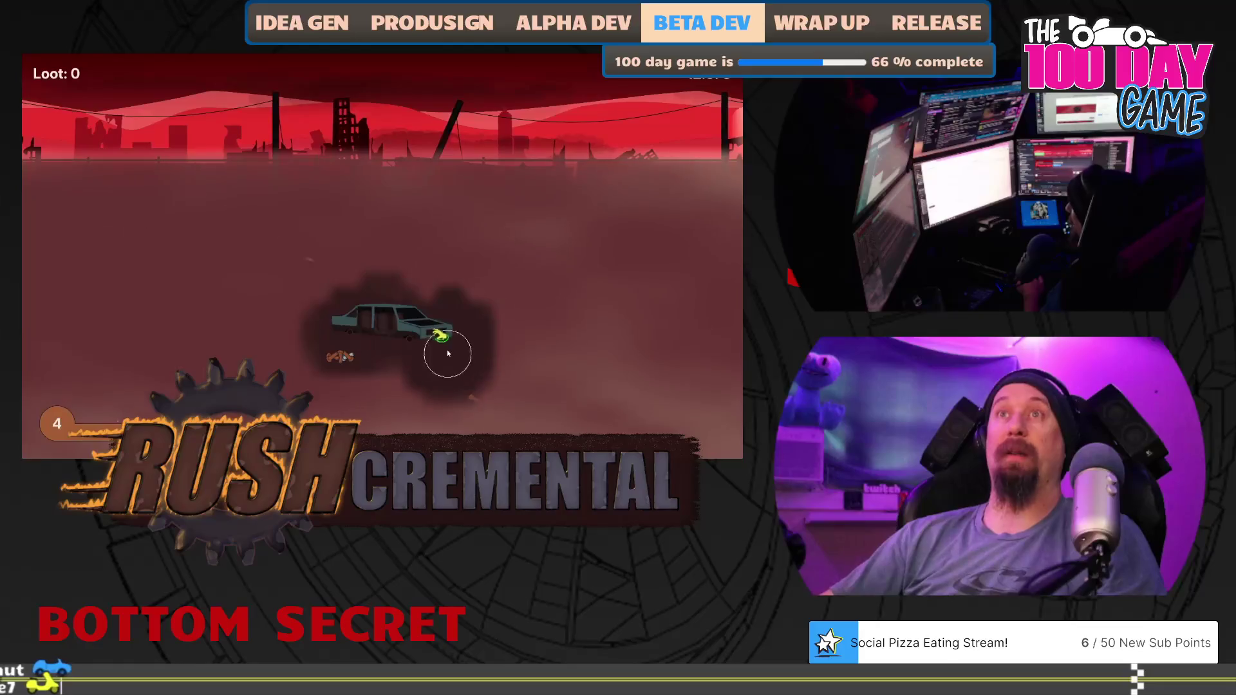
left_click(470, 378)
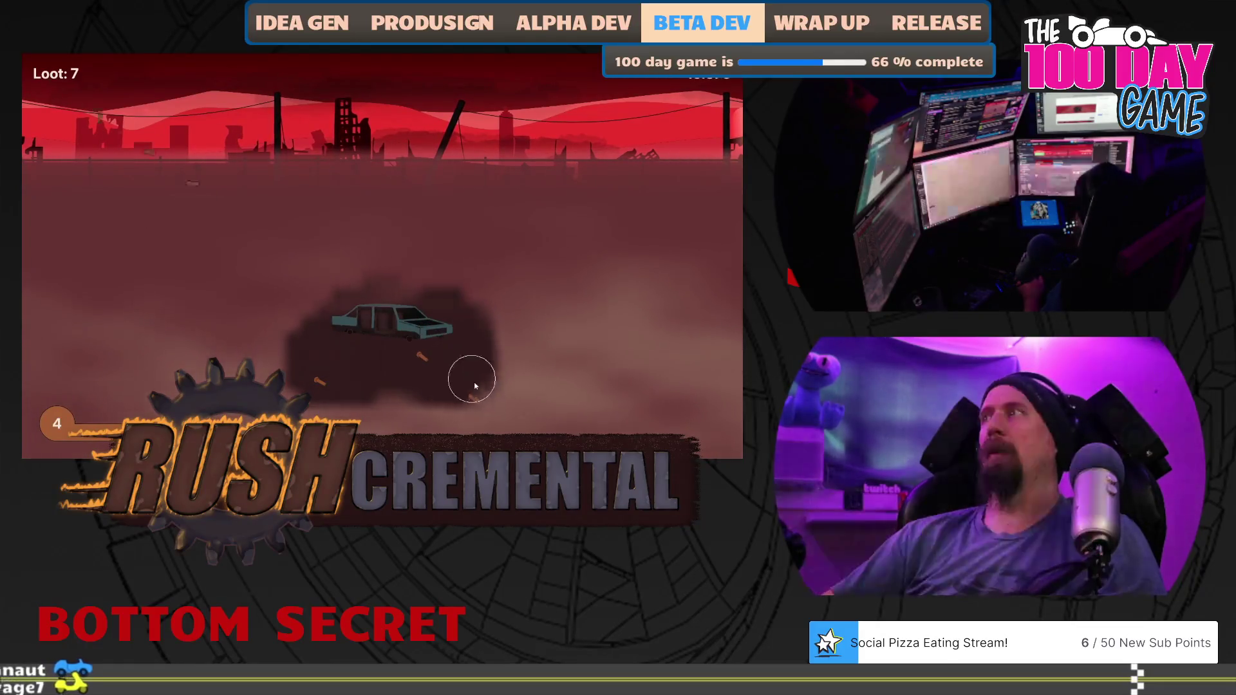
left_click(455, 377)
left_click(354, 366)
left_click(390, 385)
left_click(511, 394)
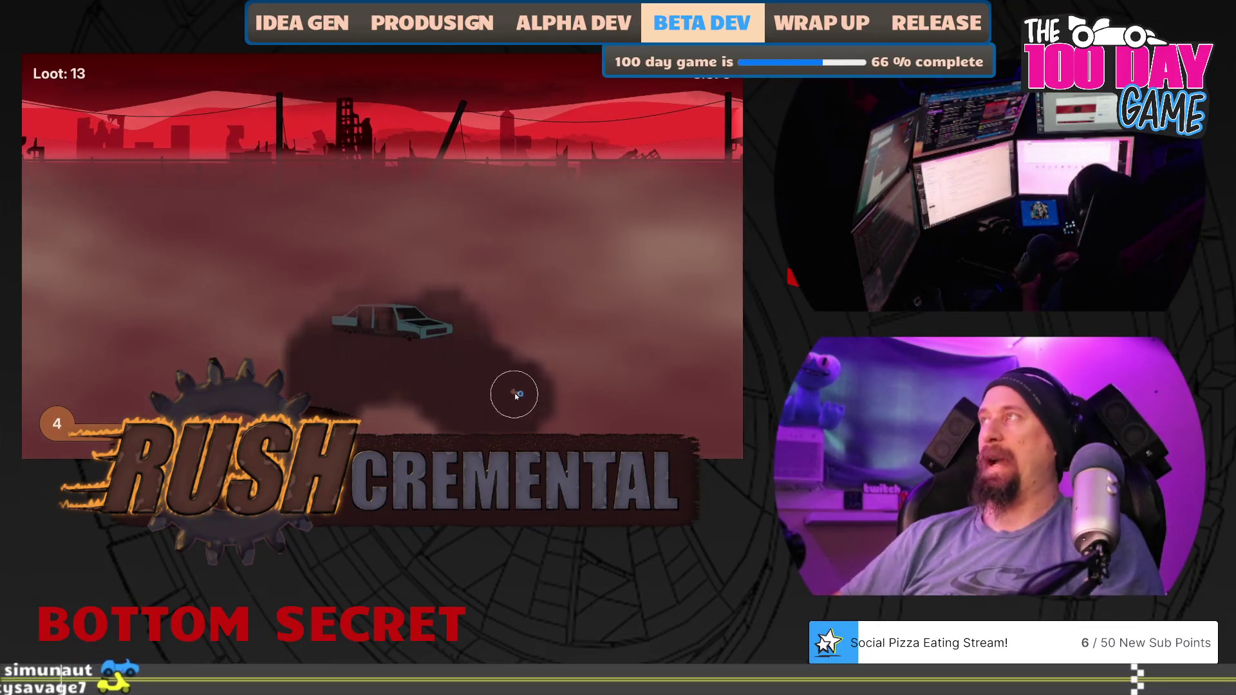
left_click(566, 313)
left_click(567, 249)
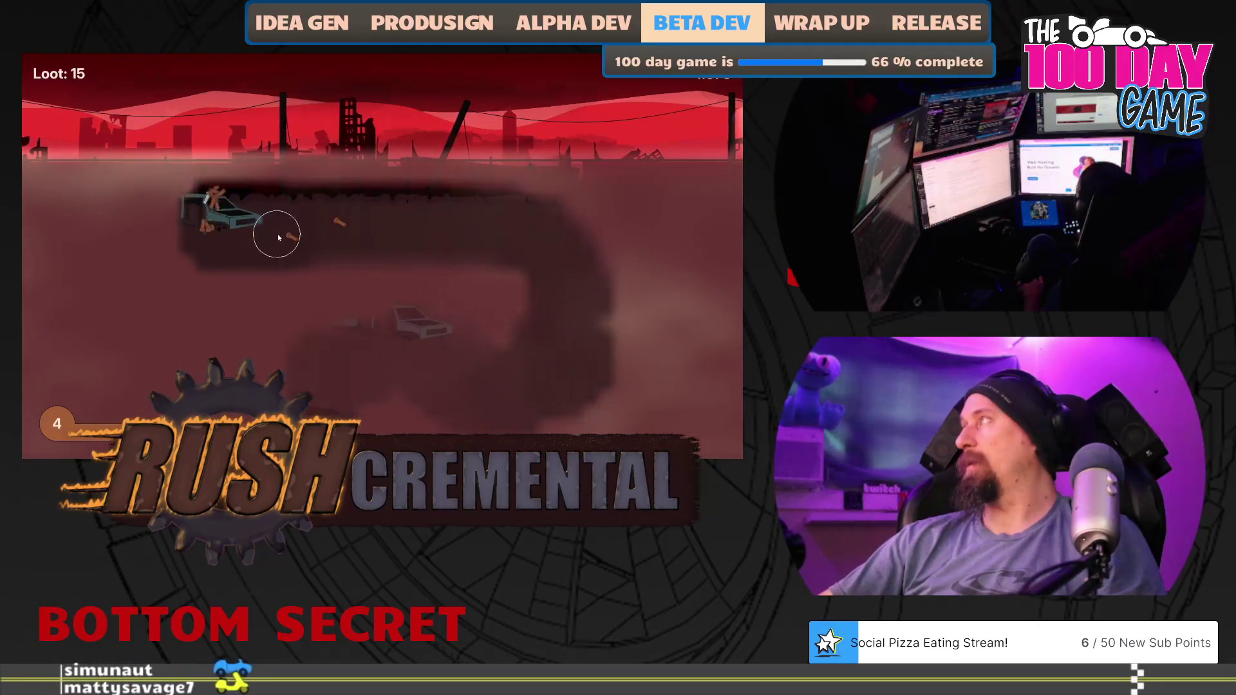
left_click(236, 243)
left_click(99, 276)
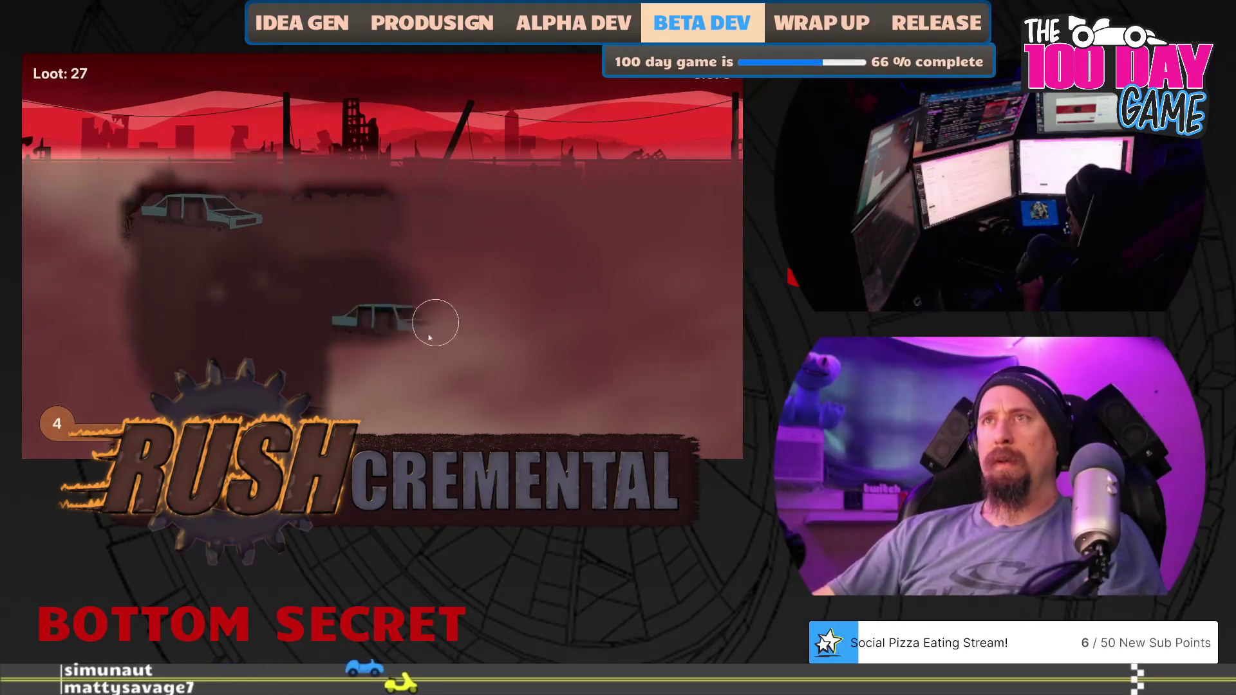
Buy Best Loot for 20 bolts, raising the valuable-loot chance to 0.020.
left_click(336, 413)
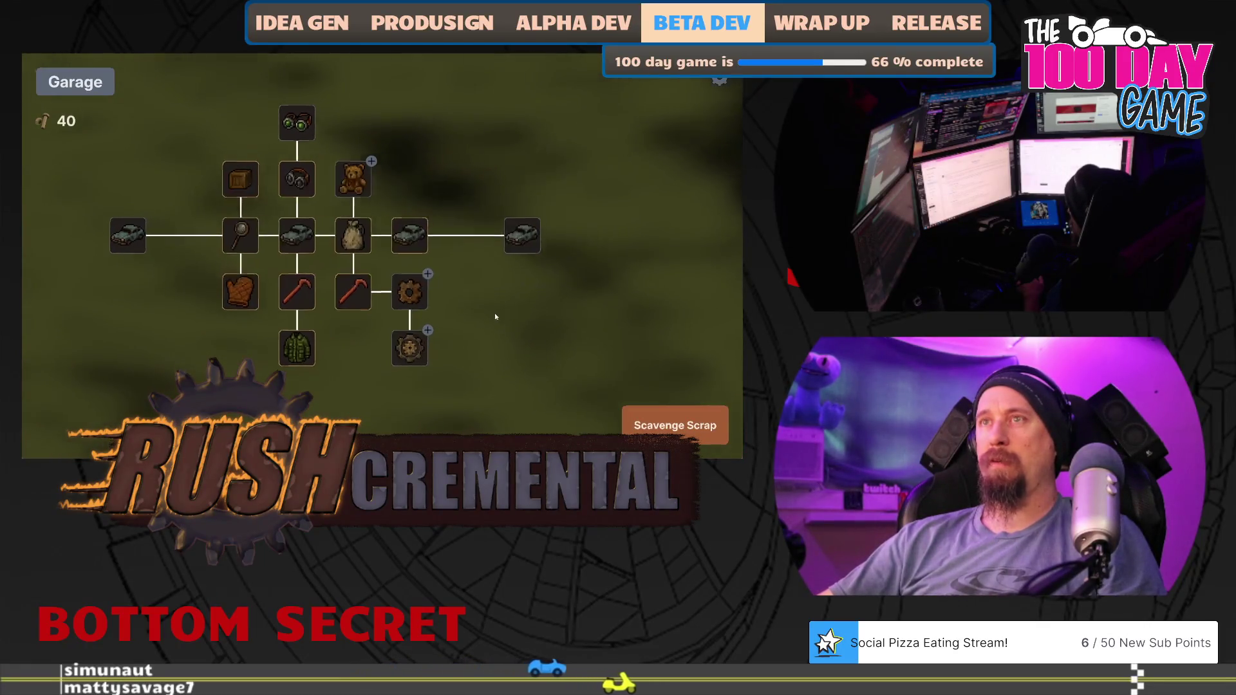
left_click_drag(430, 348, 376, 347)
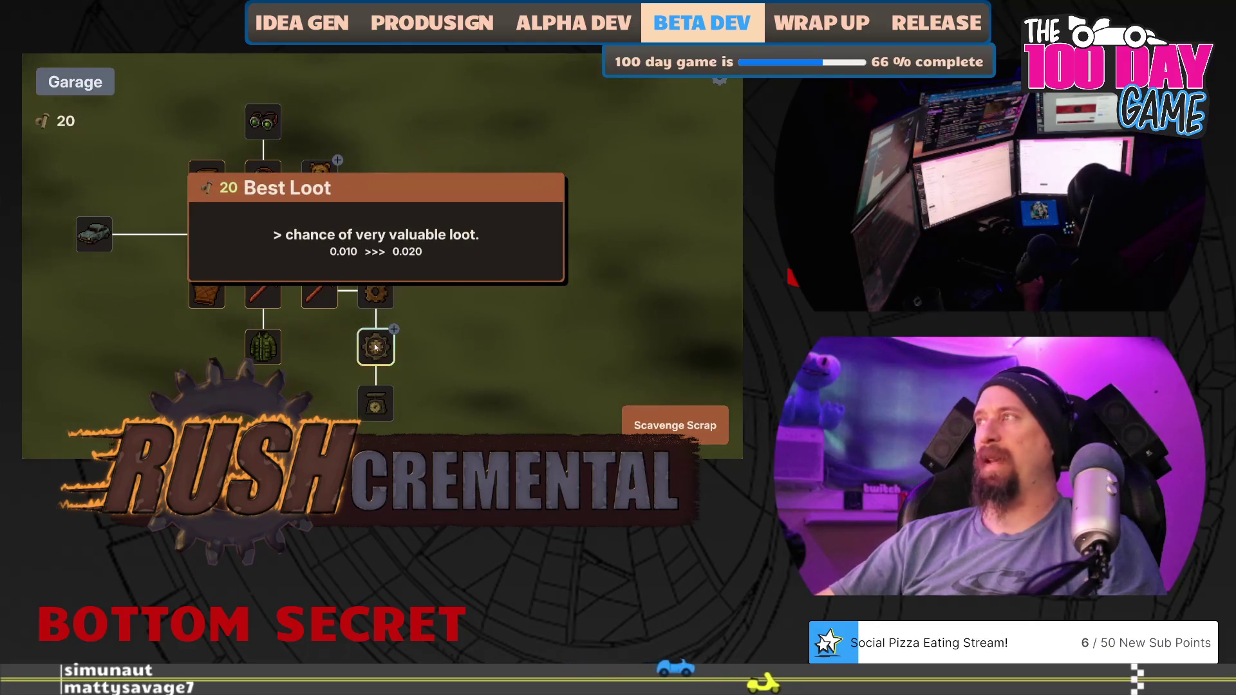
left_click(376, 347)
Start a new run and pick up the bolt and loot items near the car.
left_click(674, 425)
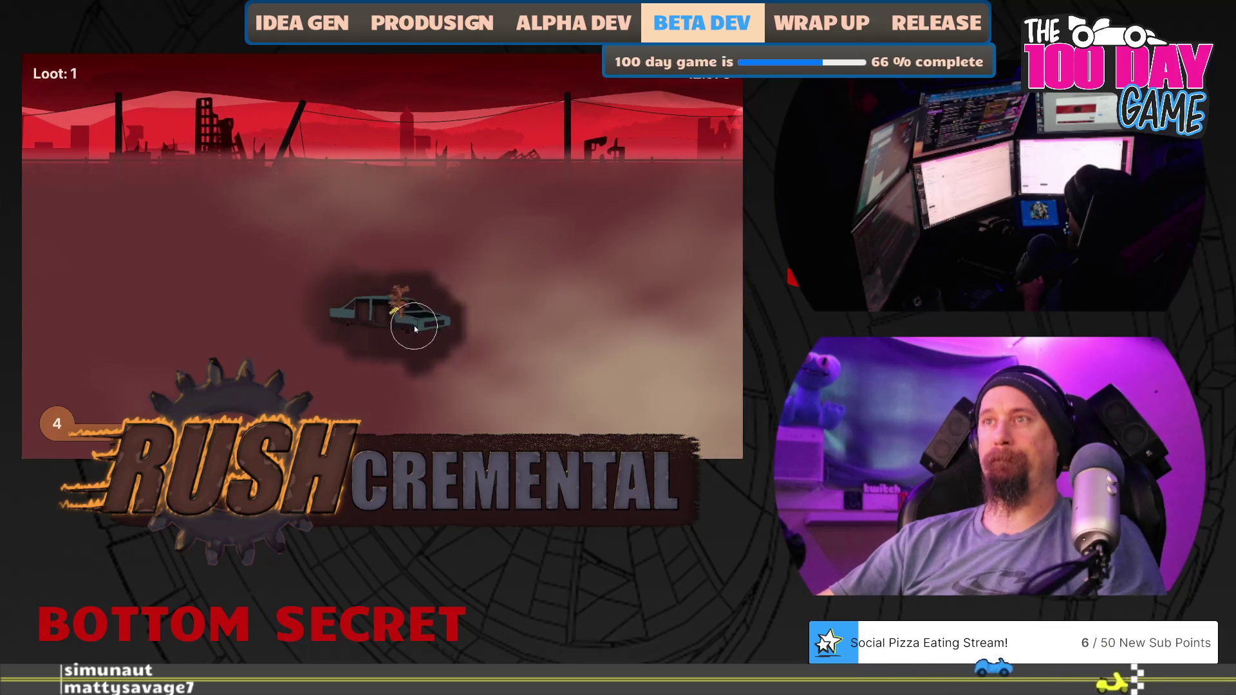
left_click(422, 350)
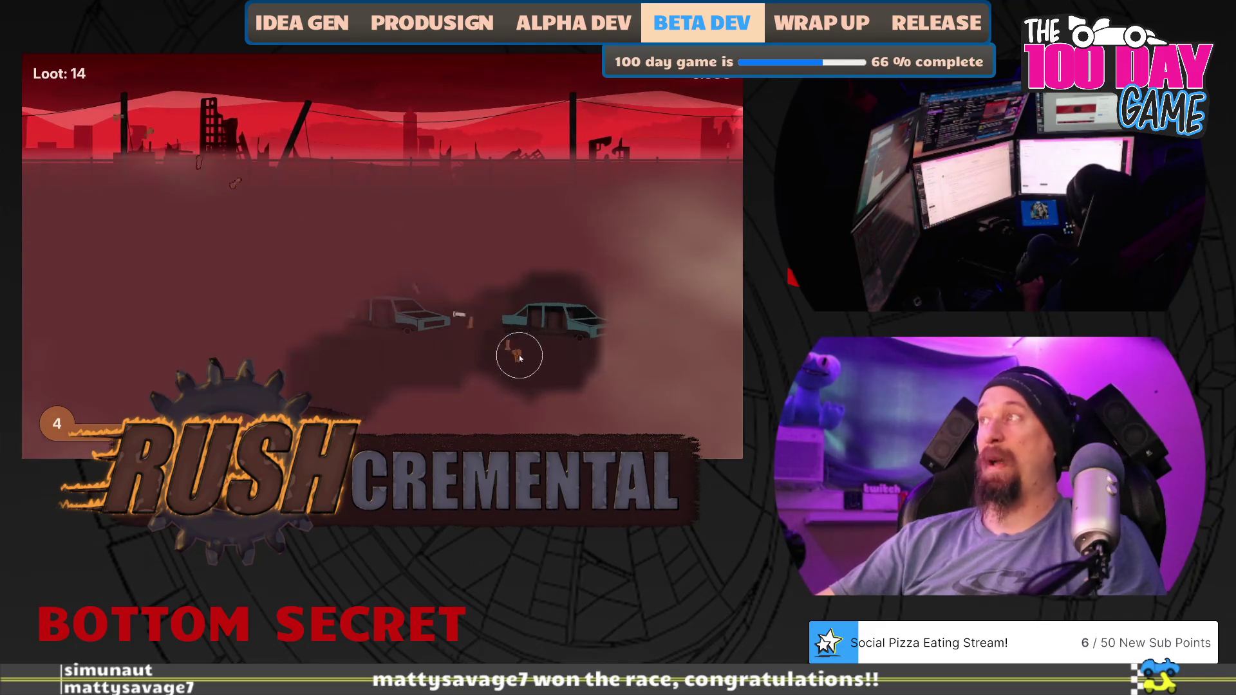
left_click(520, 358)
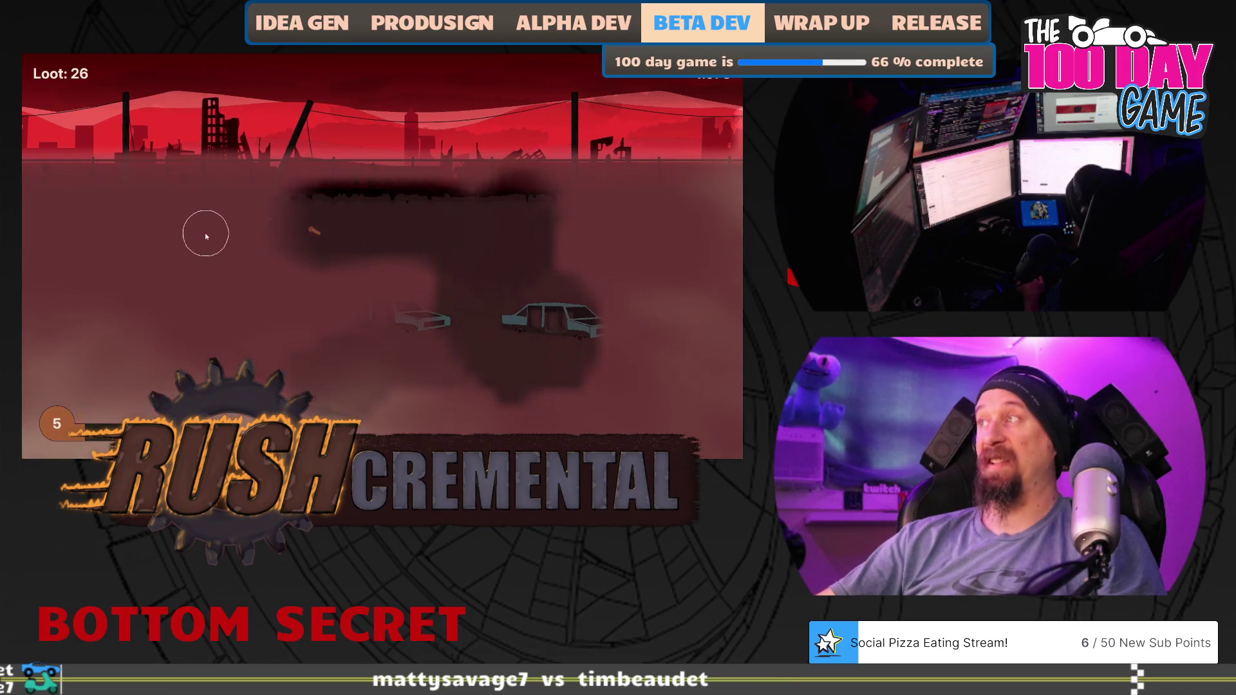
left_click(316, 233)
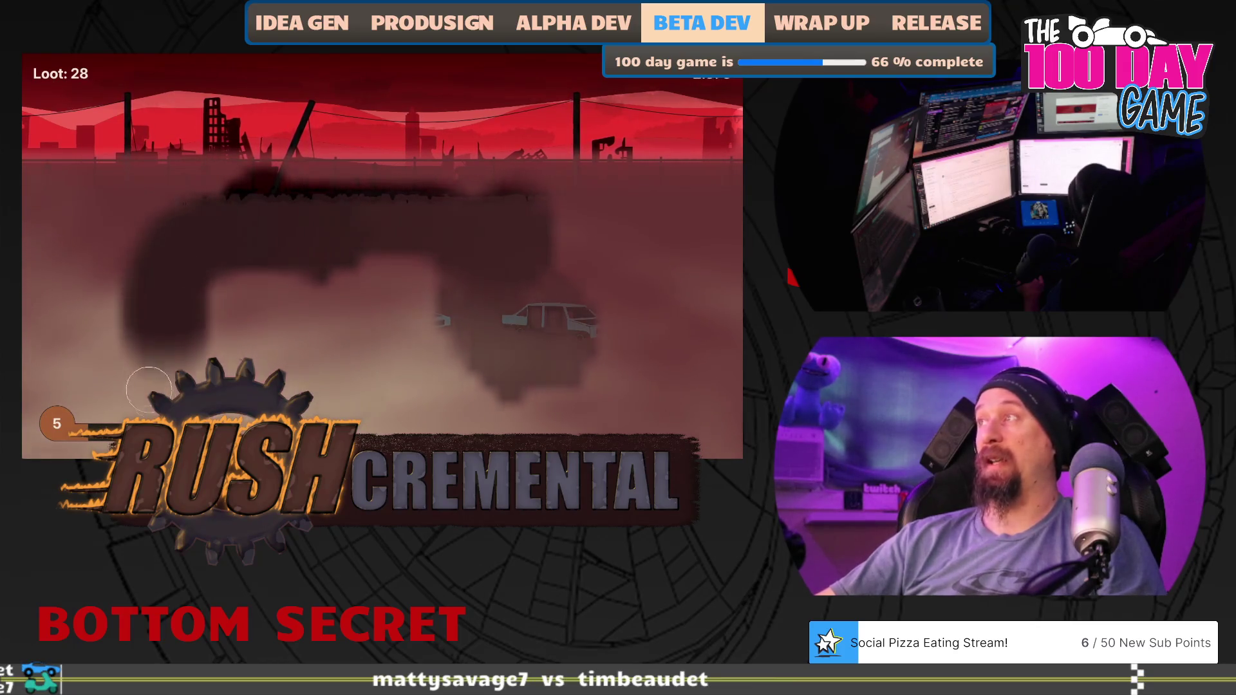